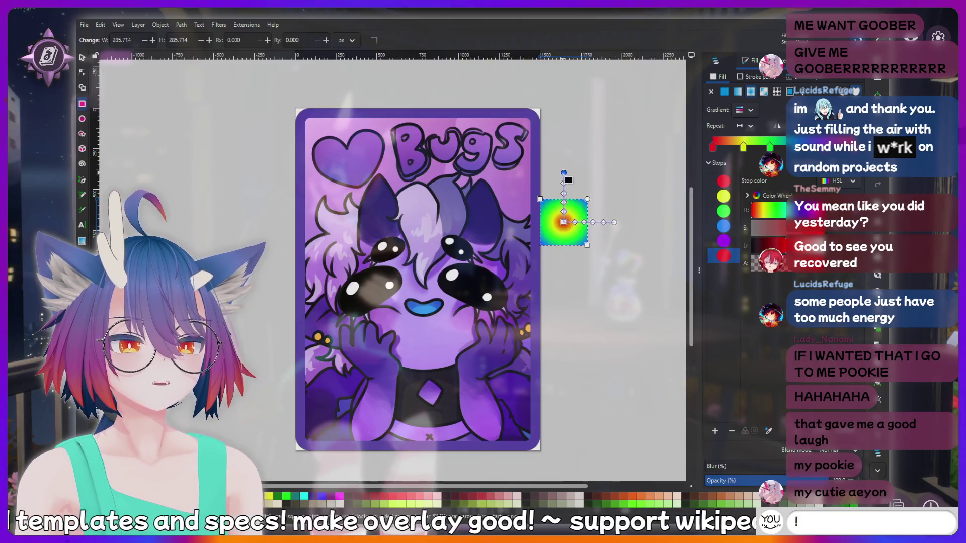
# Shrink the rainbow radial gradient slightly, then convert the gradient square into a pattern
pyautogui.moveTo(563, 178); pyautogui.dragTo(564, 190)
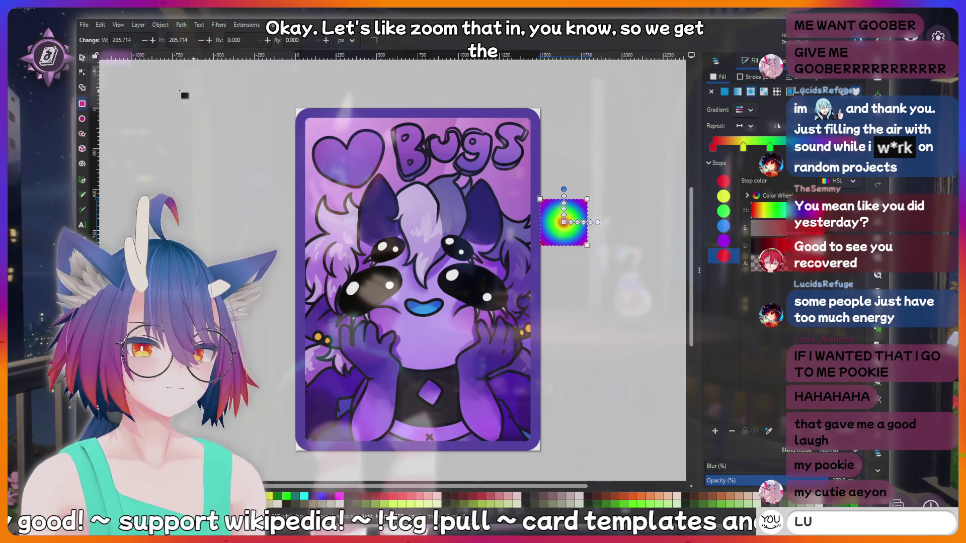
pyautogui.click(82, 57)
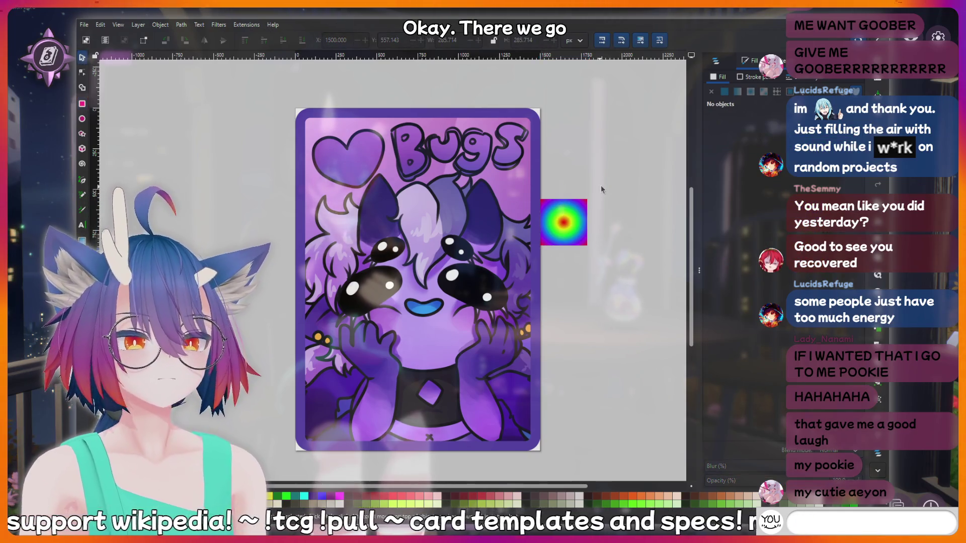
pyautogui.click(571, 225)
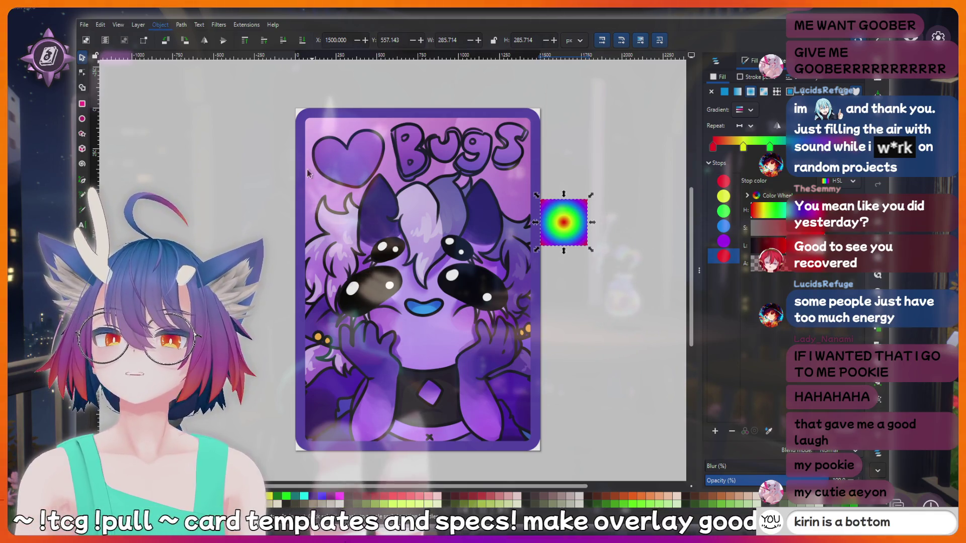
pyautogui.hotkey('alt', 'i')
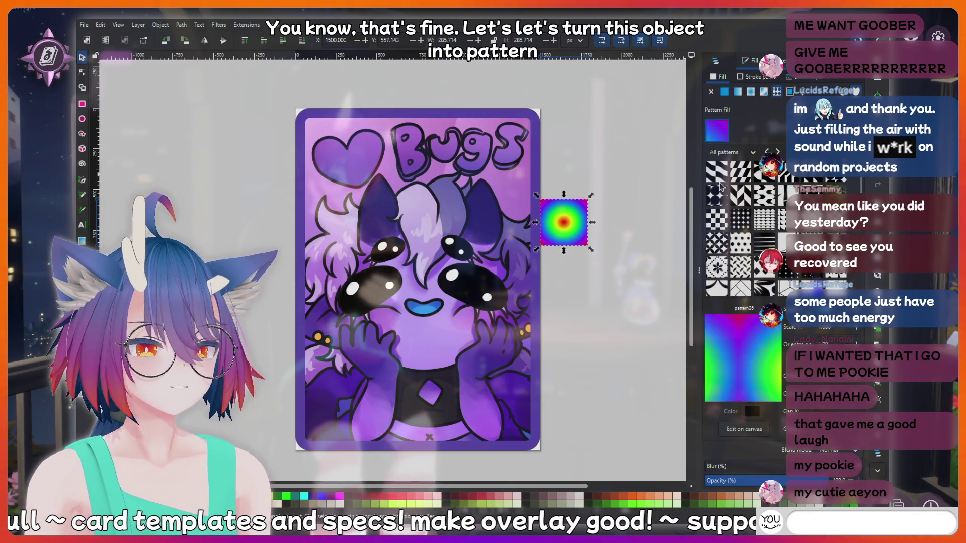
# Move the pattern square up and right, delete it, then undo to restore it
pyautogui.scroll(-1, 753, 246)
pyautogui.scroll(-3, 754, 247)
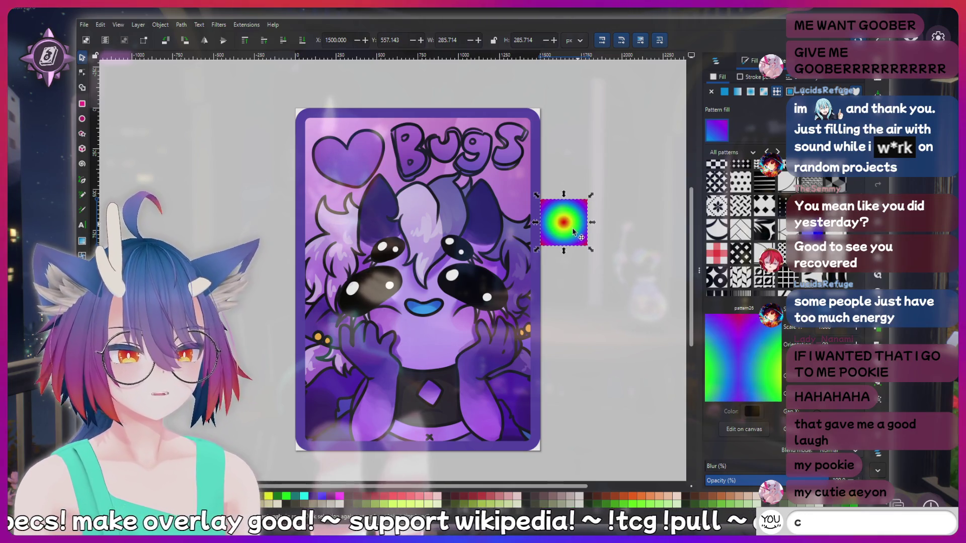
pyautogui.moveTo(575, 230); pyautogui.dragTo(592, 214)
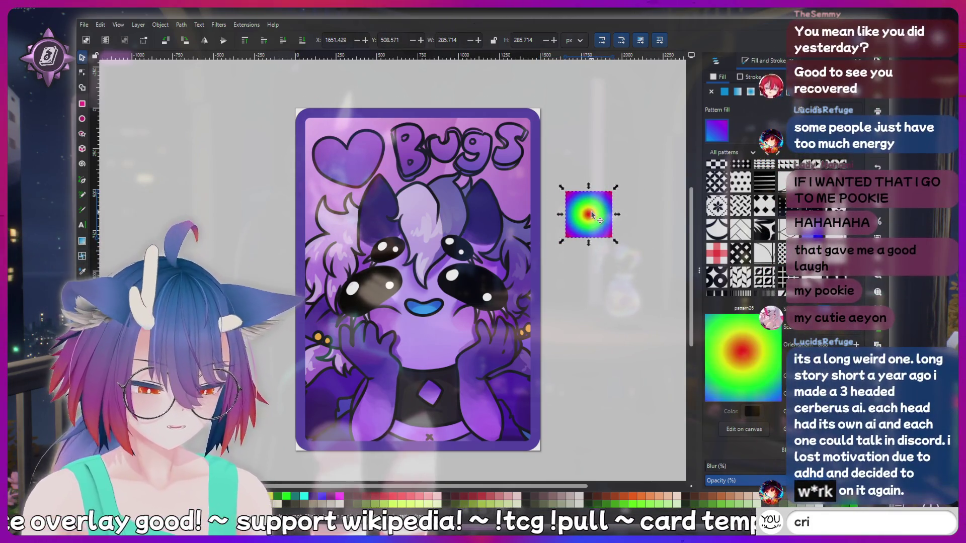
pyautogui.press('Delete')
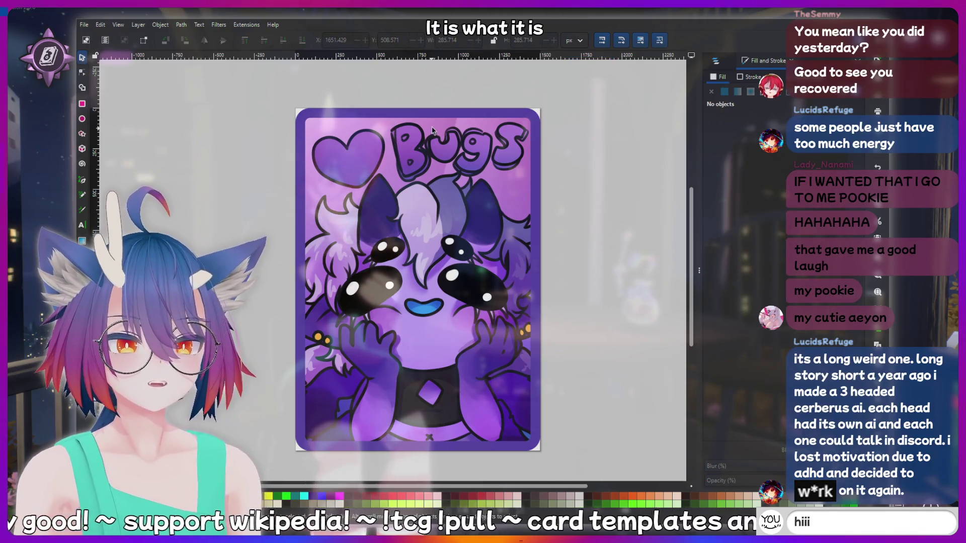
pyautogui.click(715, 61)
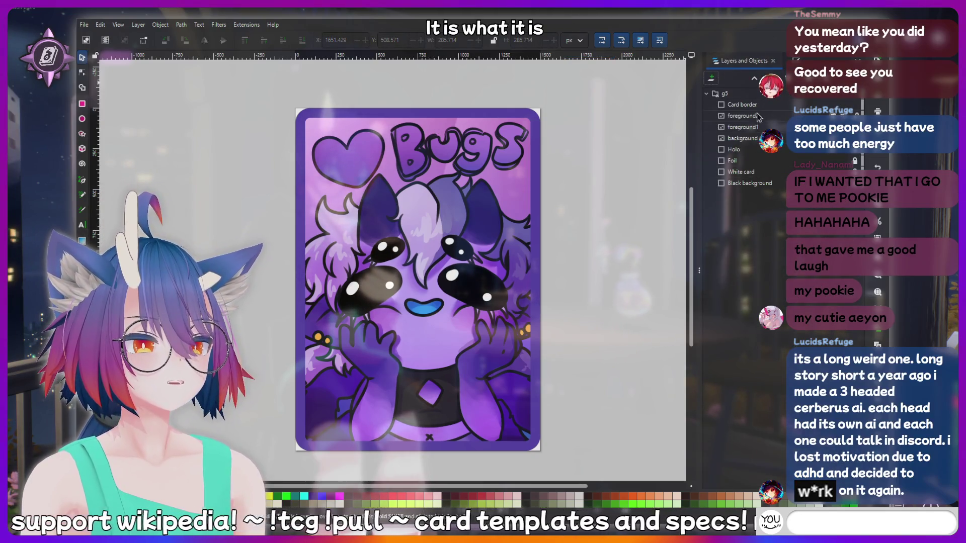
pyautogui.hotkey('ctrl', 'z')
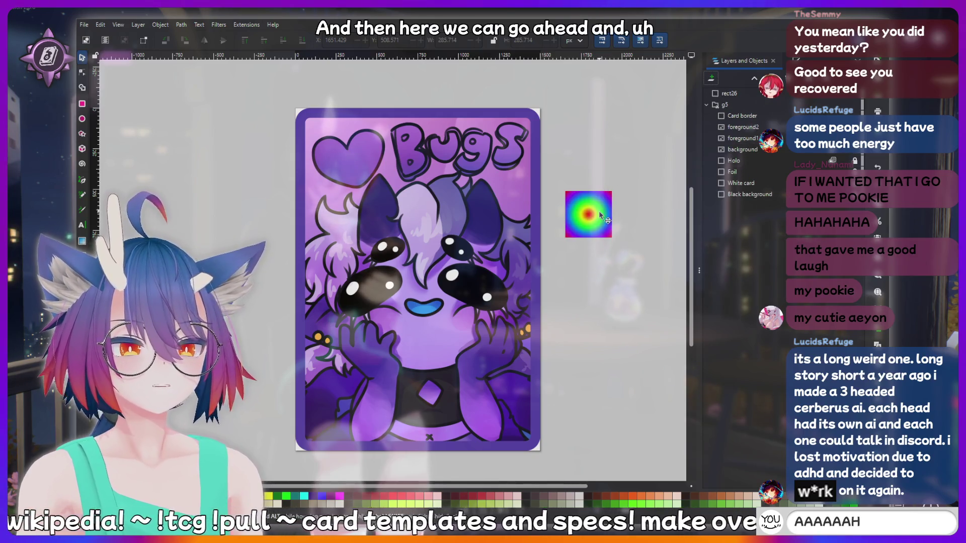
# Select the Holo layer object in Layers and Objects and open its fill settings
pyautogui.click(791, 60)
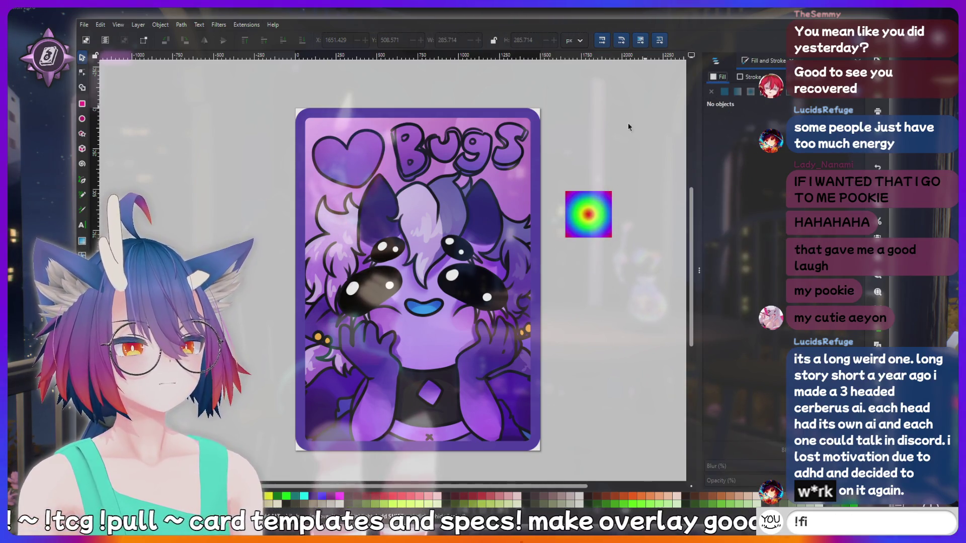
pyautogui.click(715, 60)
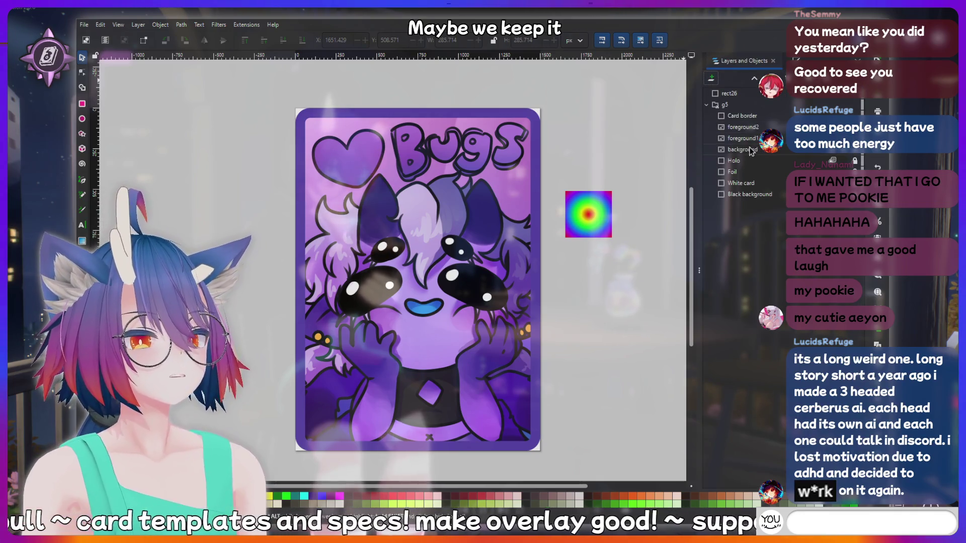
pyautogui.click(753, 164)
pyautogui.hotkey('ctrl', 'shift', 'f')
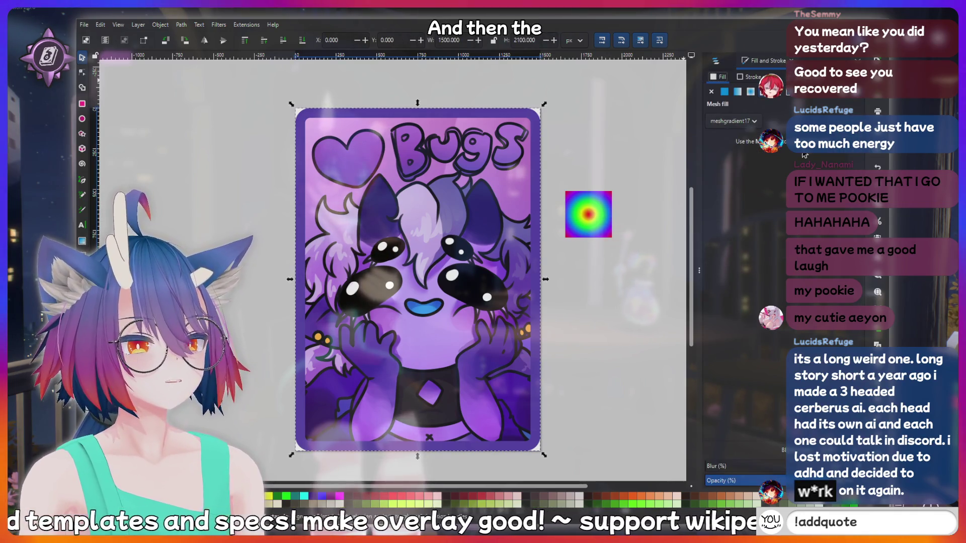
# Fill the Holo object with the rainbow pattern and lower its scale so it tiles densely
pyautogui.click(778, 92)
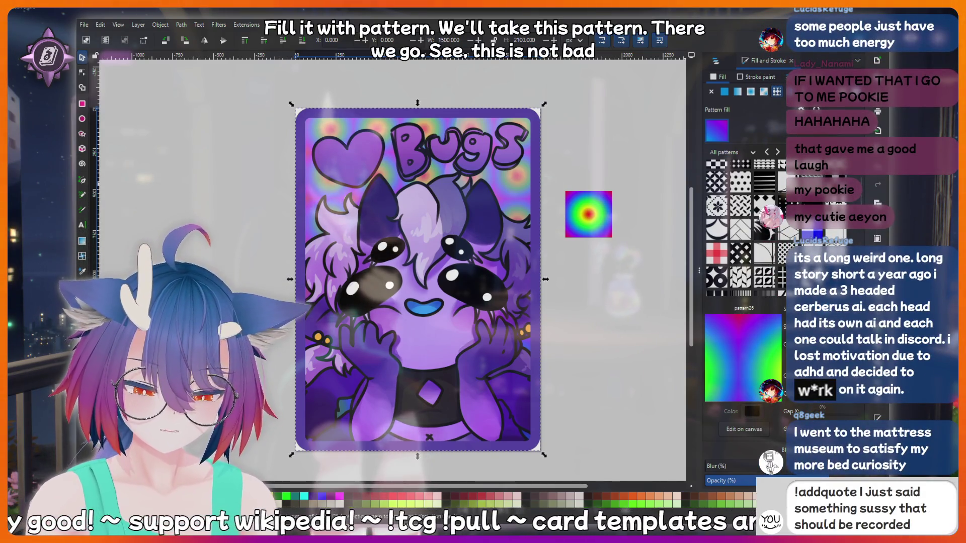
pyautogui.press('Return')
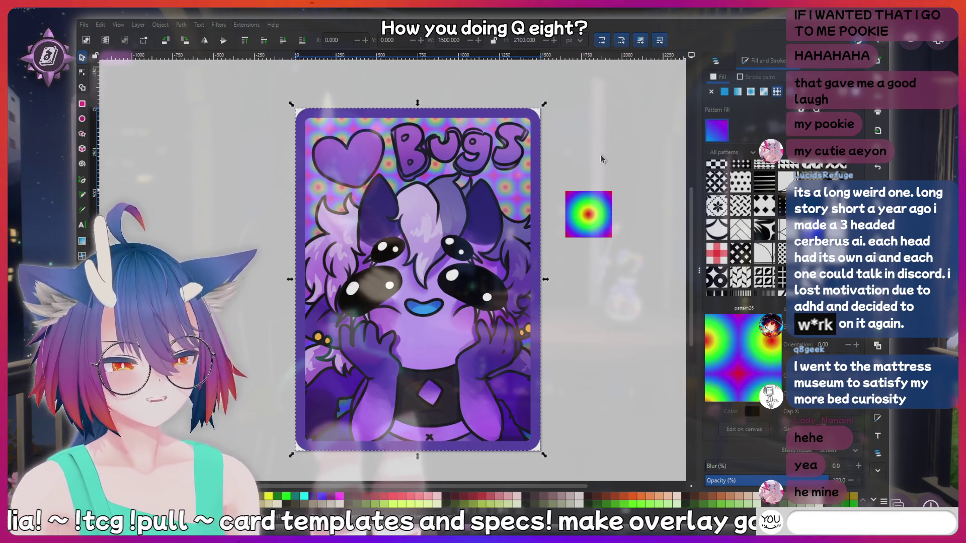
pyautogui.write('!d')
pyautogui.click(590, 213)
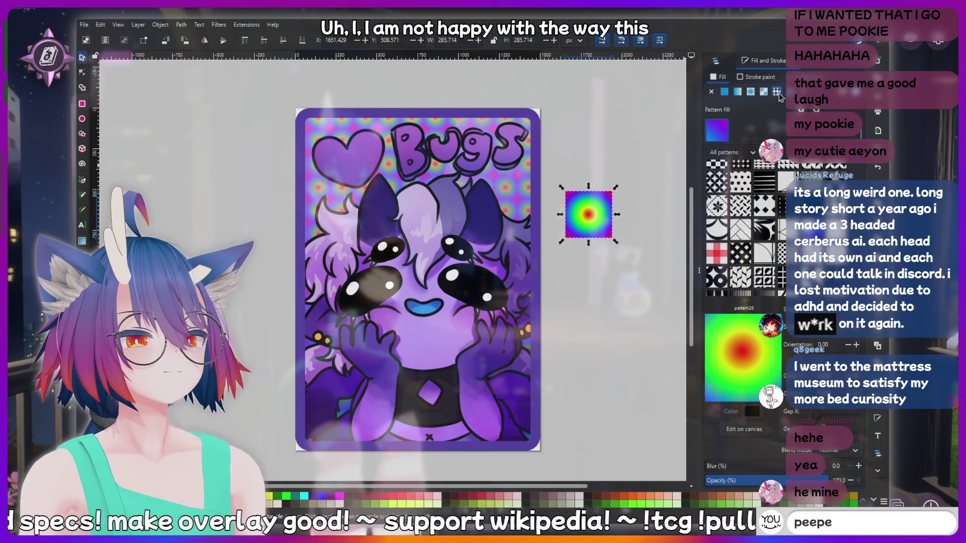
# Switch the square's fill to a radial gradient and then back to the pattern fill
pyautogui.click(751, 92)
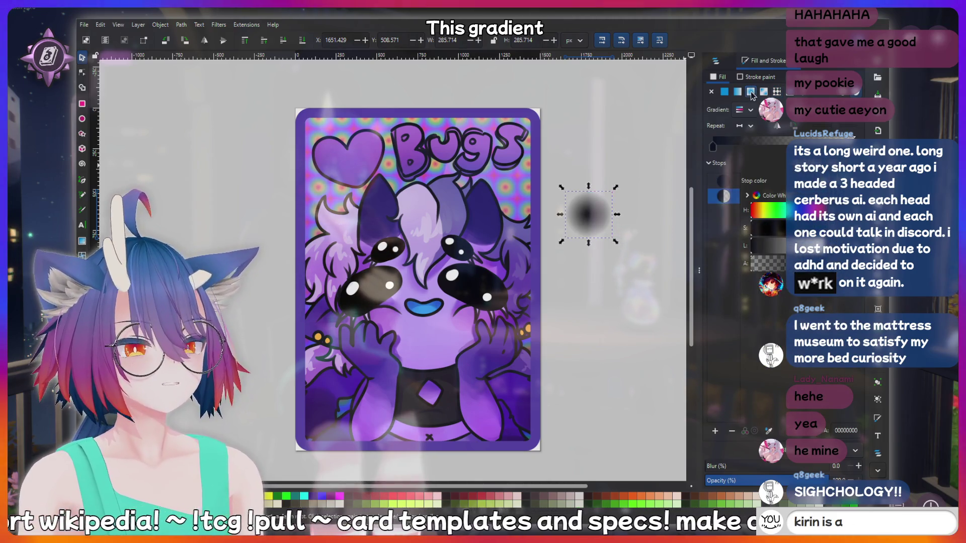
pyautogui.click(777, 91)
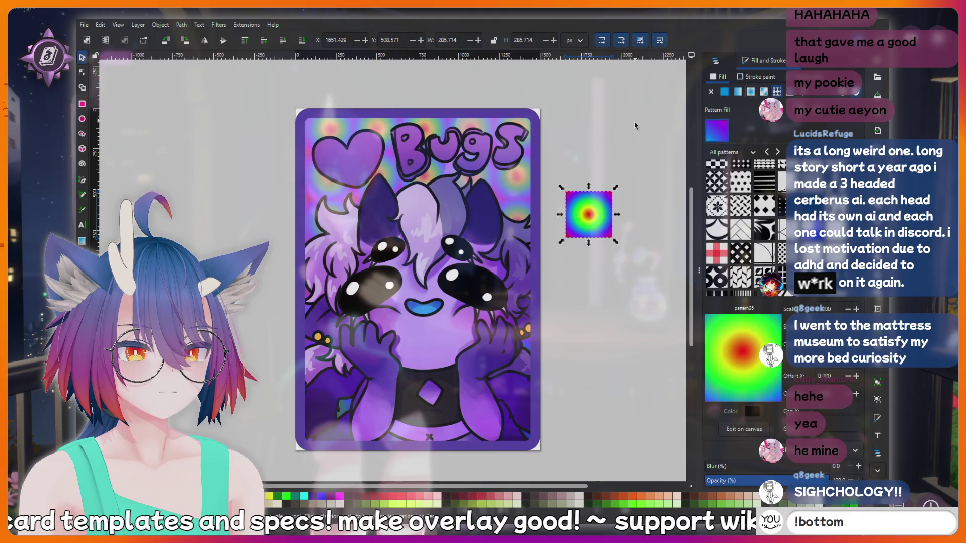
# On canvas, squash the square's rainbow pattern vertically and rotate it to about 25°
pyautogui.click(738, 431)
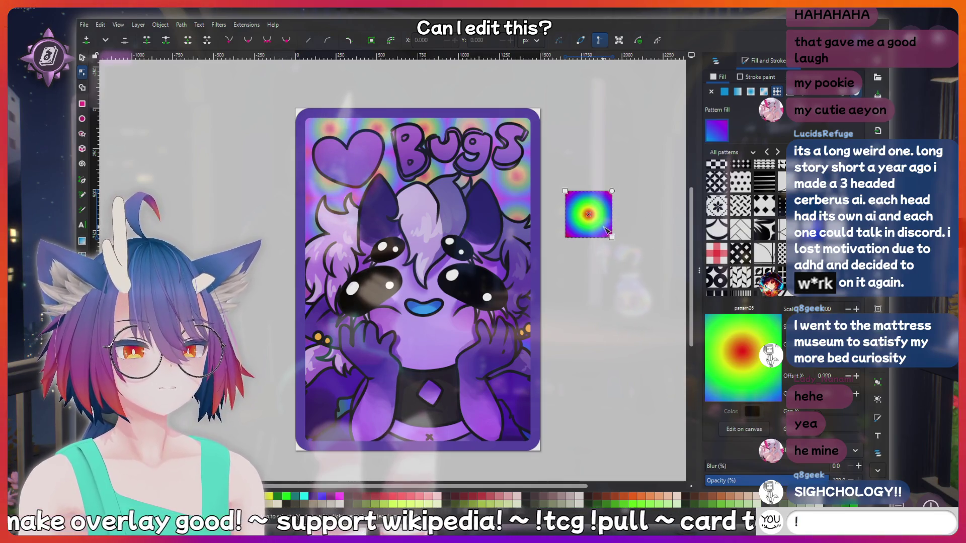
pyautogui.moveTo(612, 239)
pyautogui.mouseDown()
pyautogui.moveTo(614, 225)
pyautogui.moveTo(612, 237)
pyautogui.mouseUp()
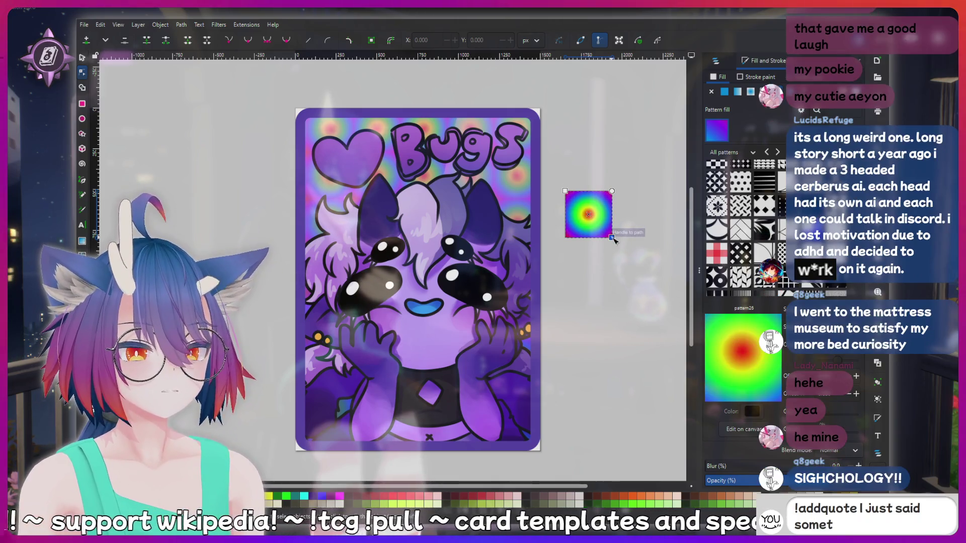
pyautogui.moveTo(613, 192)
pyautogui.mouseDown()
pyautogui.moveTo(609, 214)
pyautogui.moveTo(634, 259)
pyautogui.moveTo(580, 203)
pyautogui.moveTo(630, 237)
pyautogui.mouseUp()
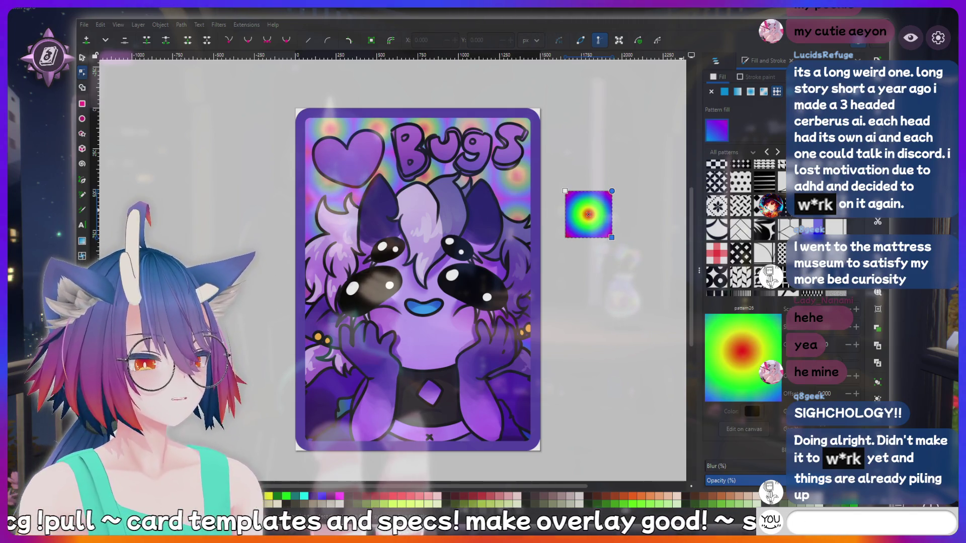
# Type 'harity' and 'cringe', then show the card's Layers and Objects list
pyautogui.write('!charity')
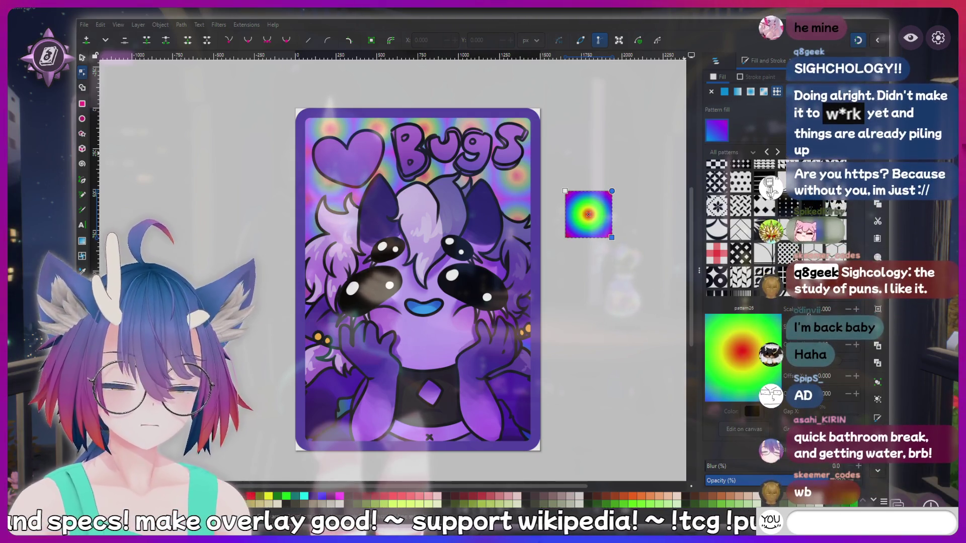
pyautogui.write('cringe')
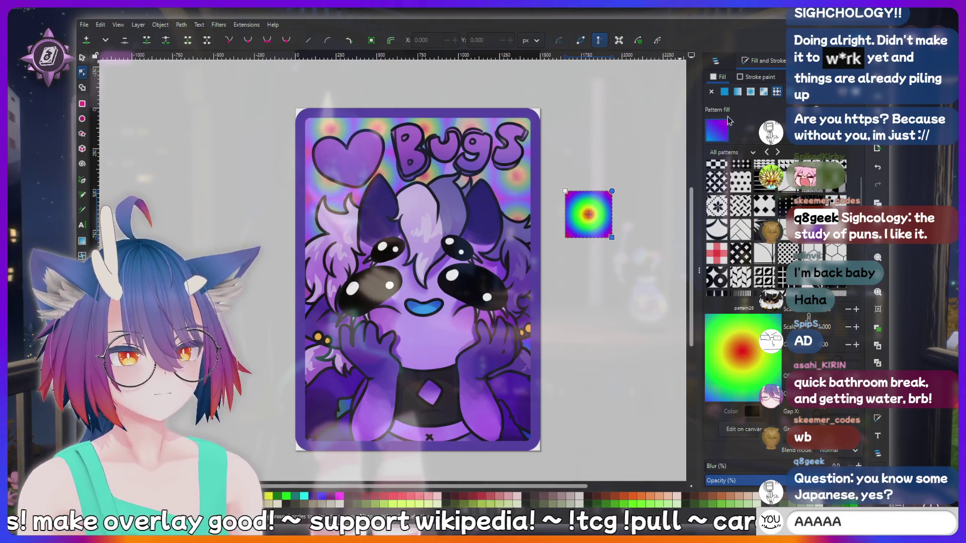
pyautogui.click(717, 61)
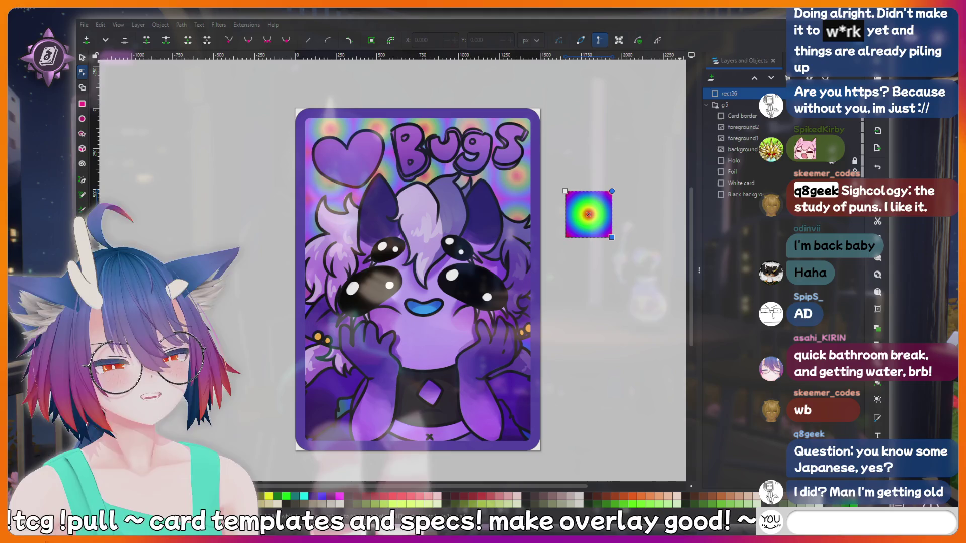
# Duplicate the rainbow gradient square, then select it and open its Fill and Stroke settings
pyautogui.write('peepee poopo')
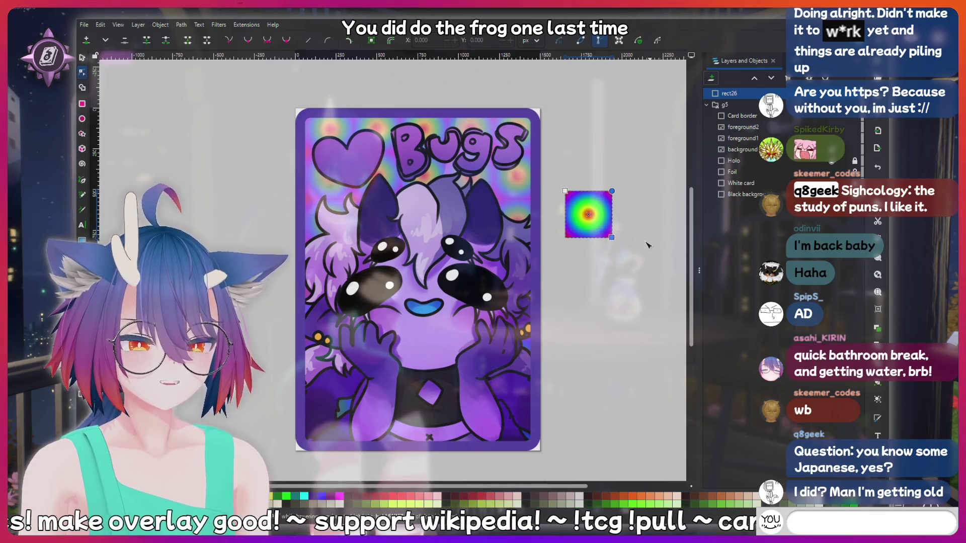
pyautogui.press('s')
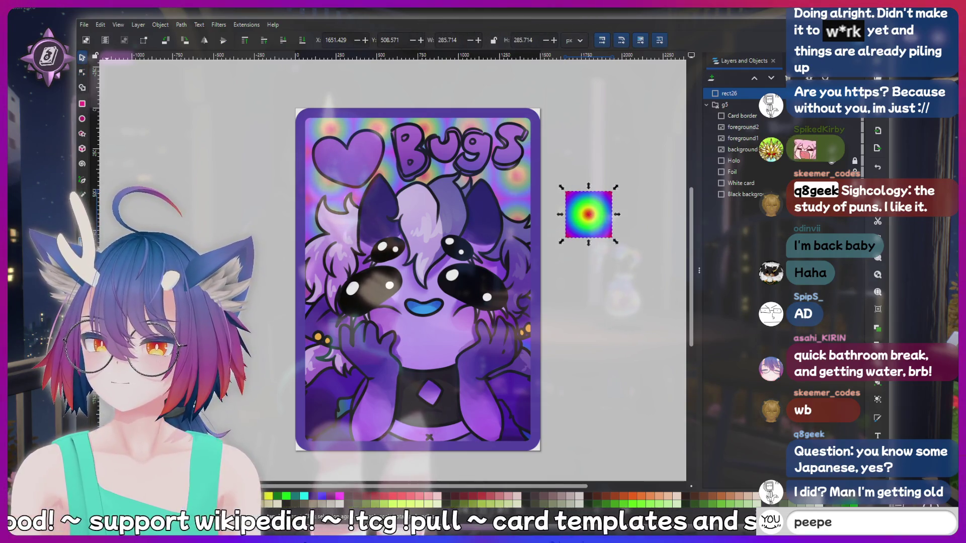
pyautogui.press('g')
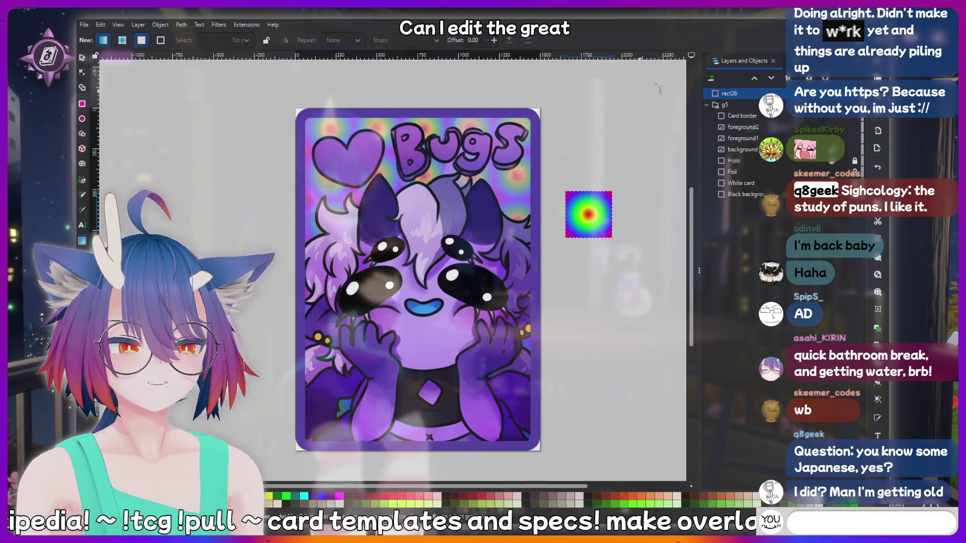
pyautogui.write('!addquote I j')
pyautogui.press('s')
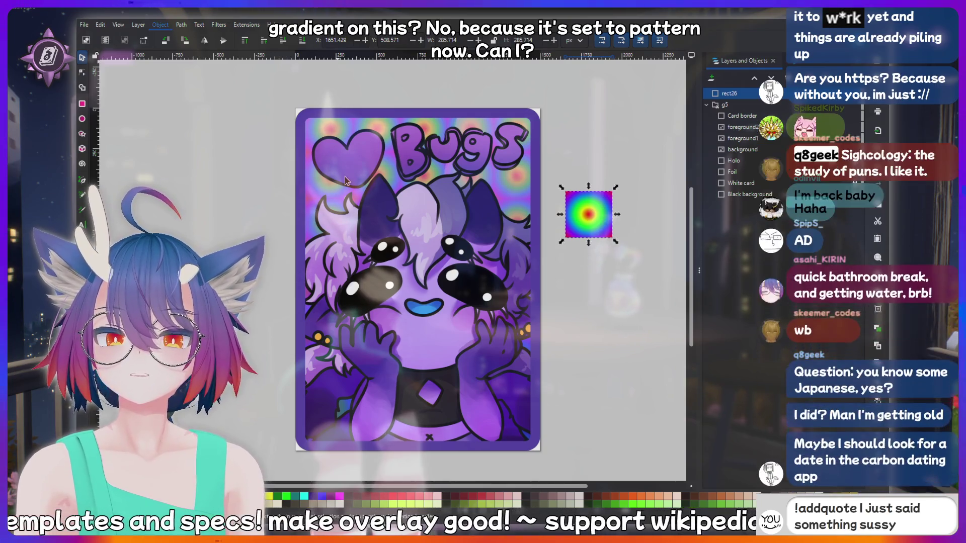
pyautogui.hotkey('ctrl', 'd')
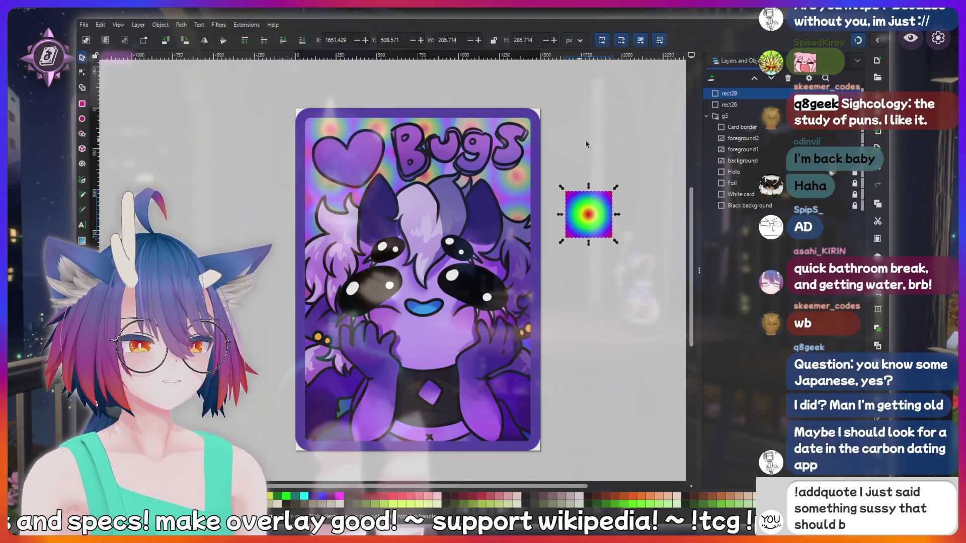
pyautogui.press('Escape')
pyautogui.click(596, 217)
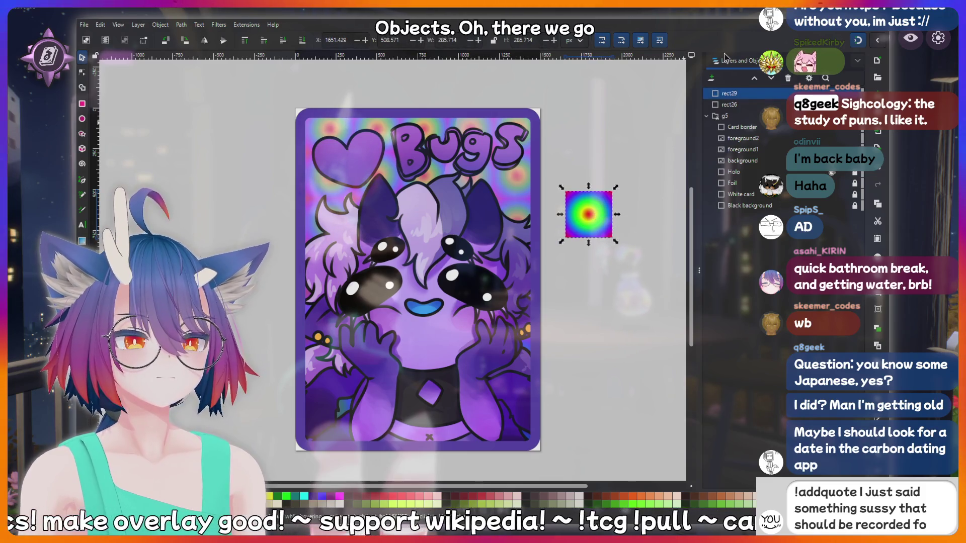
pyautogui.hotkey('ctrl', 'shift', 'f')
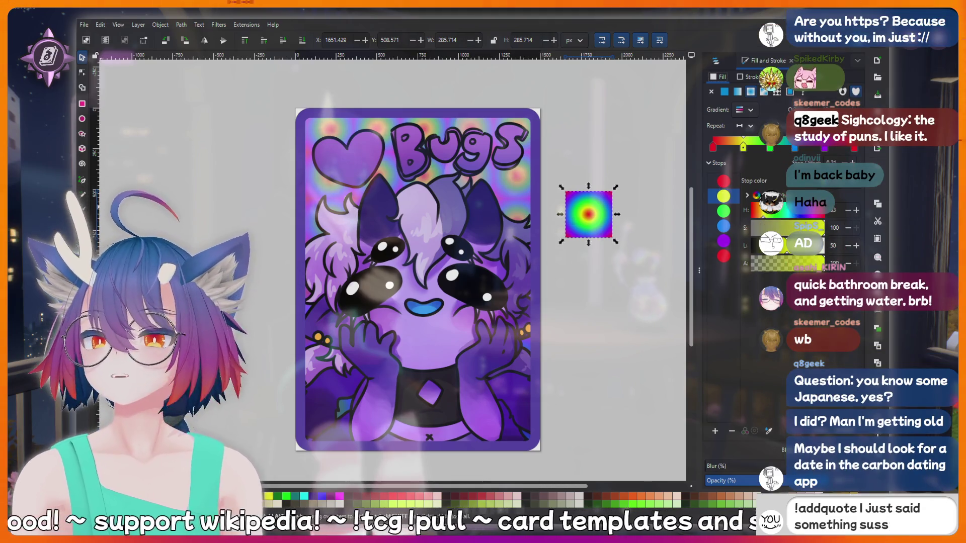
# Enlarge the square's radial gradient so it runs from a red centre to green edges
pyautogui.press('g')
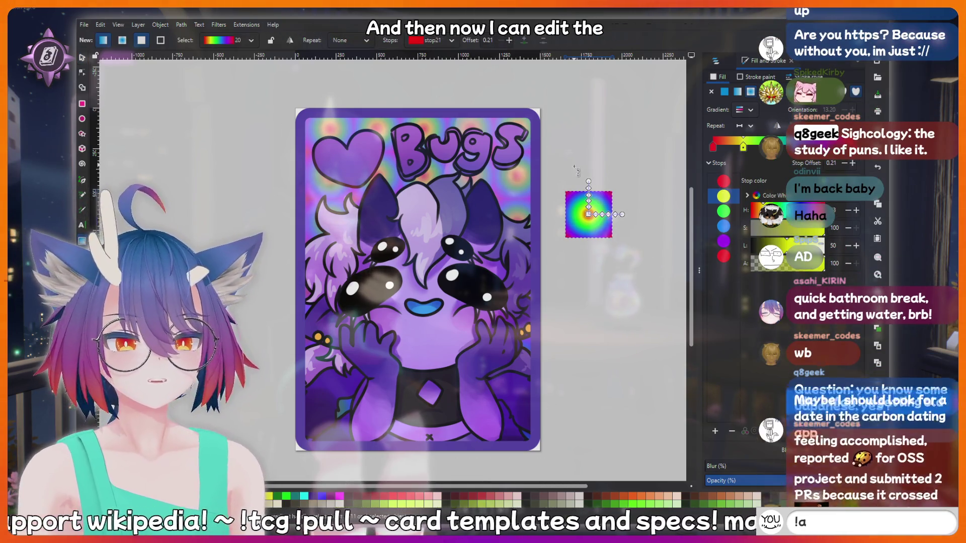
pyautogui.moveTo(588, 181)
pyautogui.mouseDown()
pyautogui.moveTo(589, 172)
pyautogui.moveTo(589, 190)
pyautogui.mouseUp()
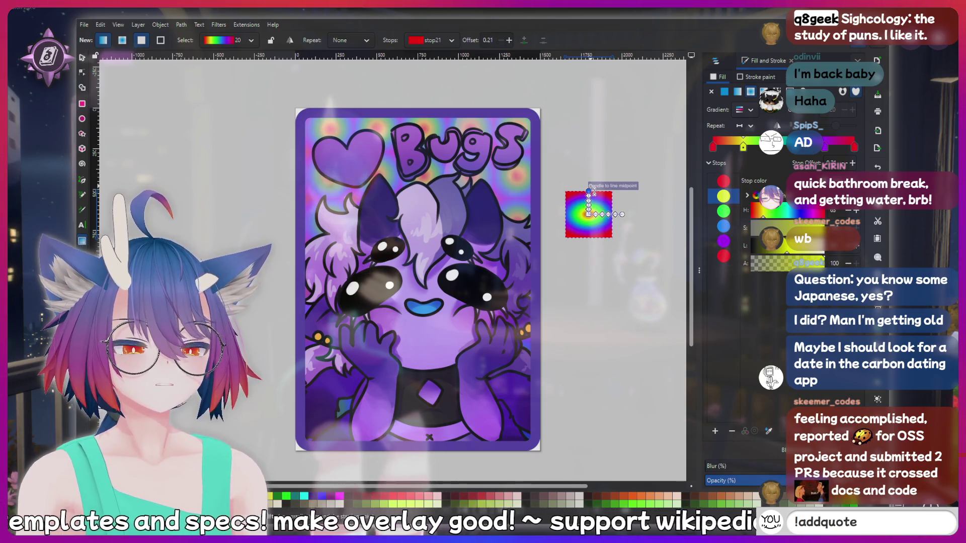
pyautogui.click(623, 214)
pyautogui.moveTo(625, 220); pyautogui.dragTo(619, 218)
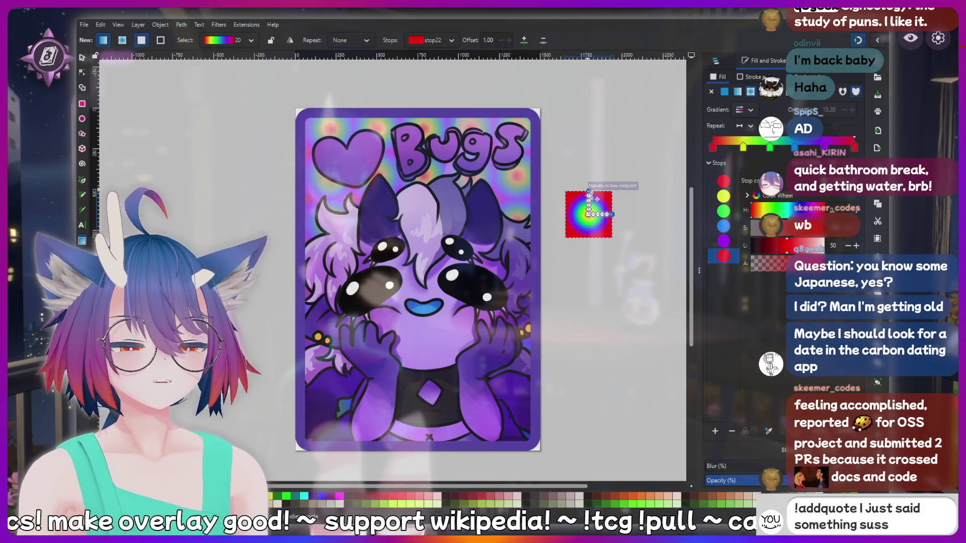
pyautogui.hotkey('shift', 'Tab')
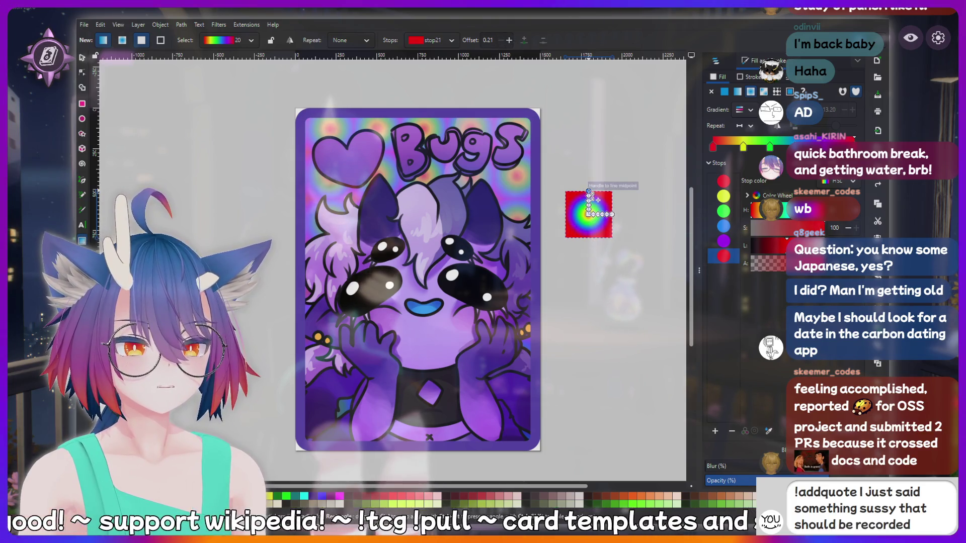
pyautogui.moveTo(590, 192); pyautogui.dragTo(589, 176)
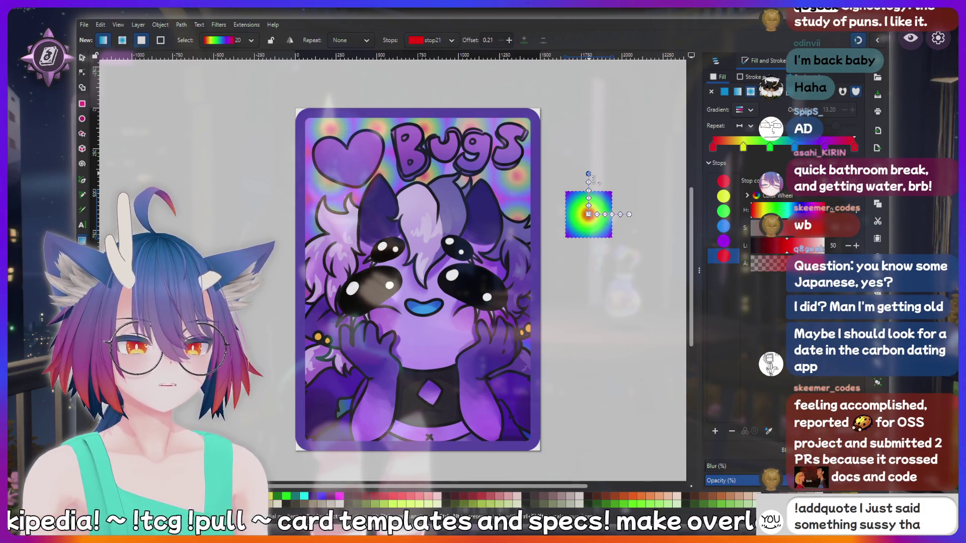
pyautogui.moveTo(592, 178); pyautogui.dragTo(593, 180)
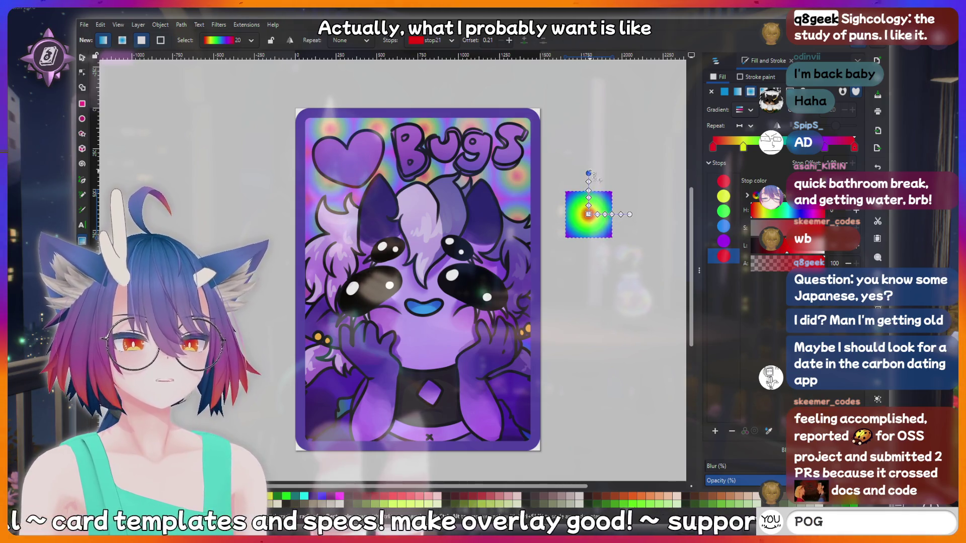
pyautogui.click(594, 180)
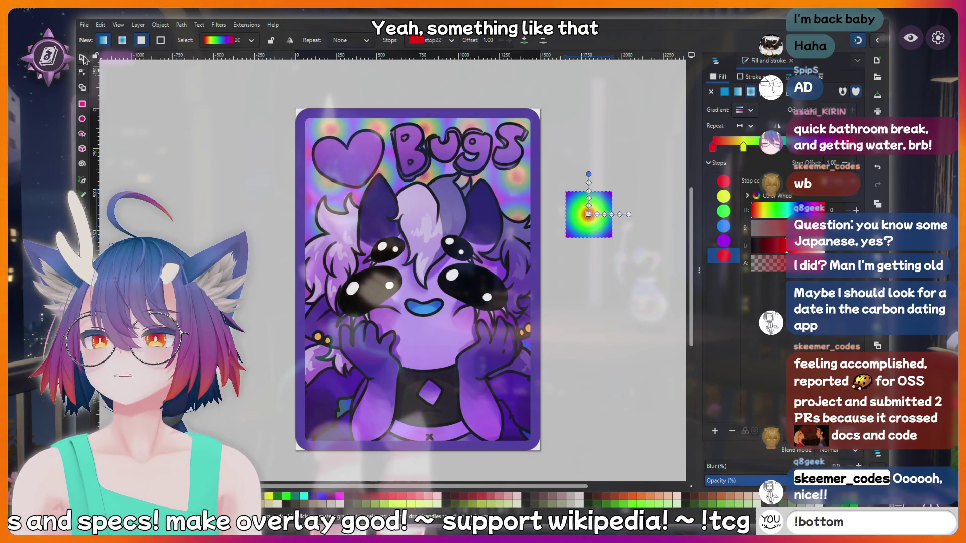
# Select the Holo layer in Layers and Objects and open its fill settings
pyautogui.press('s')
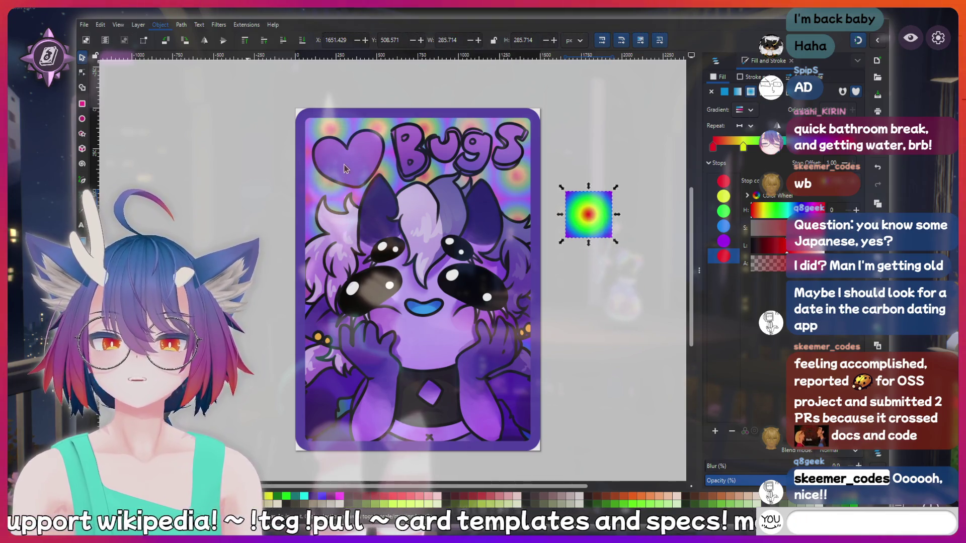
pyautogui.click(627, 103)
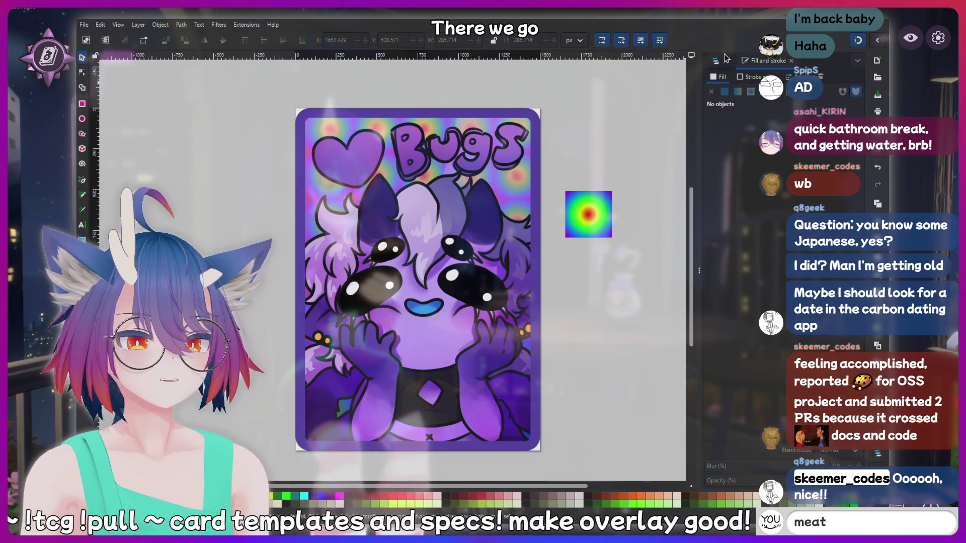
pyautogui.click(717, 60)
pyautogui.click(733, 172)
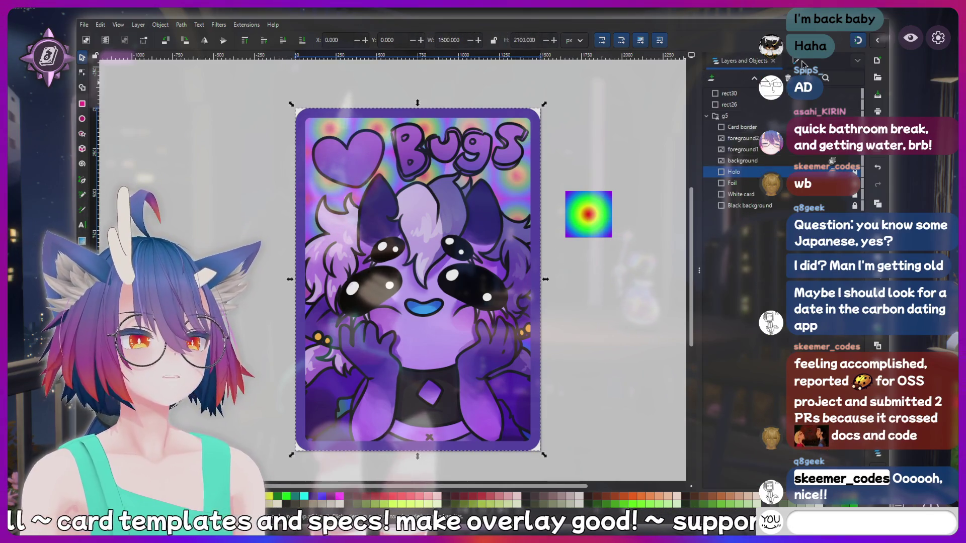
pyautogui.click(770, 61)
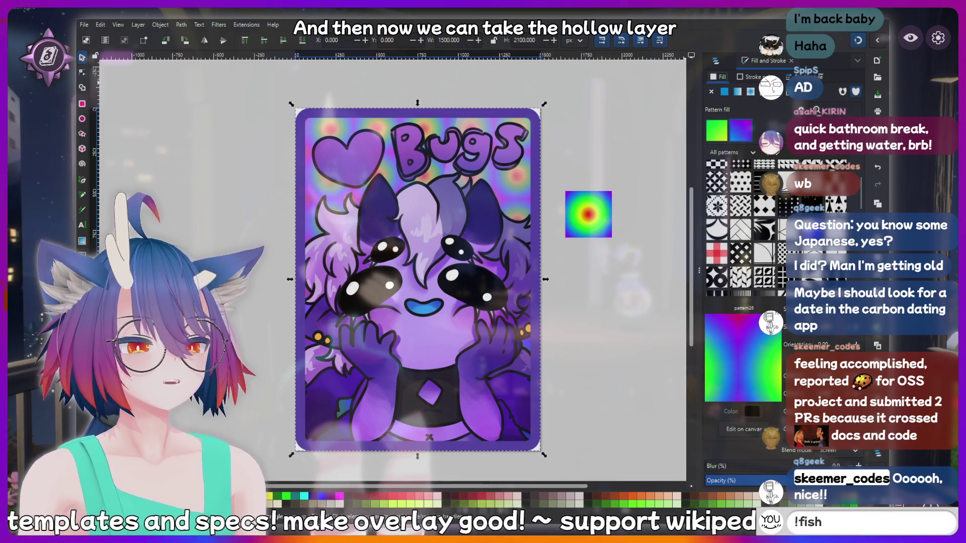
# Fill the Holo layer with pattern29 and shrink it into small repeating tiles
pyautogui.click(717, 135)
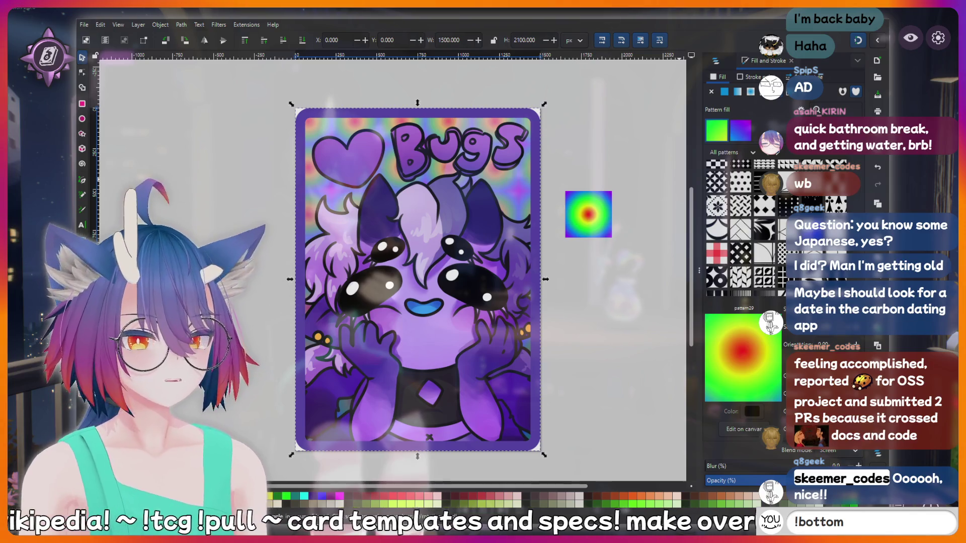
pyautogui.press('Return')
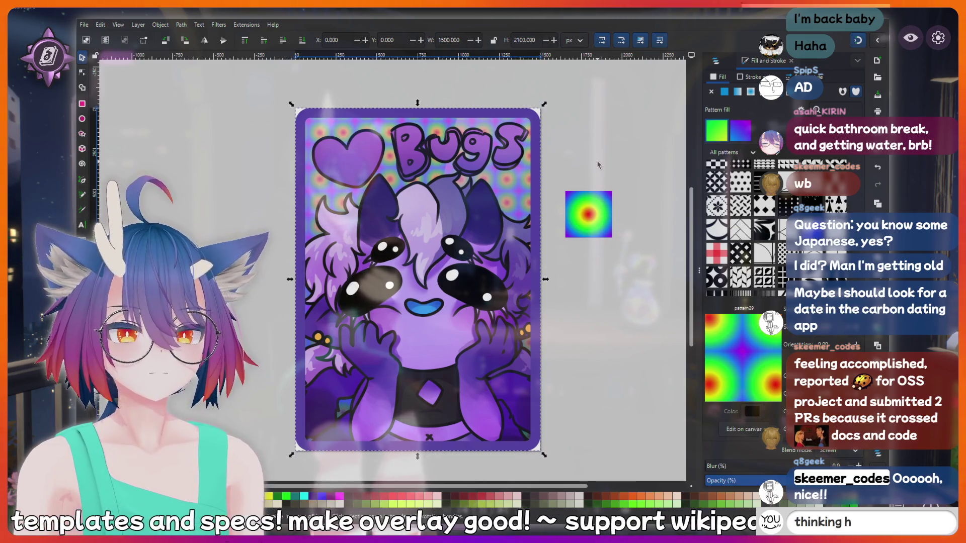
pyautogui.press('Escape')
# Reselect the Holo layer in Layers and Objects and reopen its fill settings
pyautogui.click(713, 60)
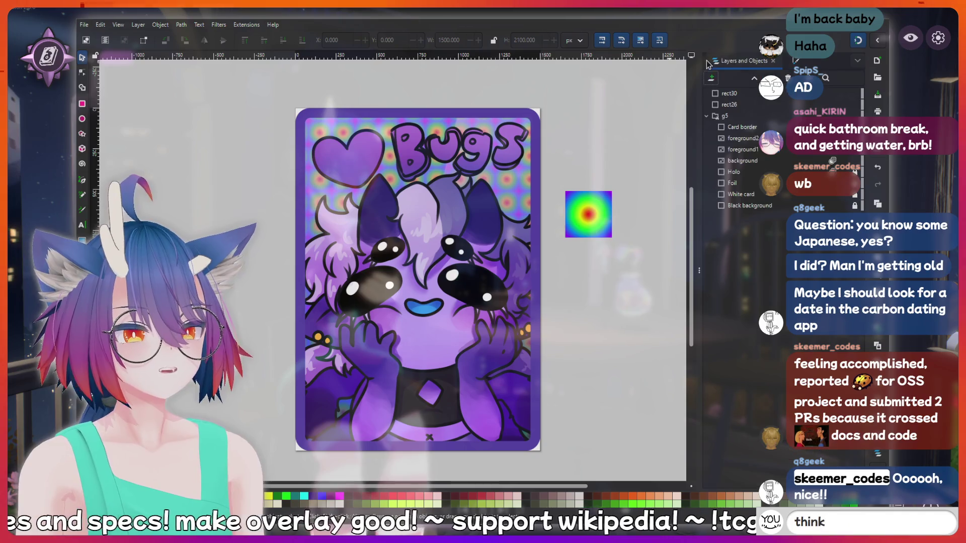
pyautogui.click(756, 184)
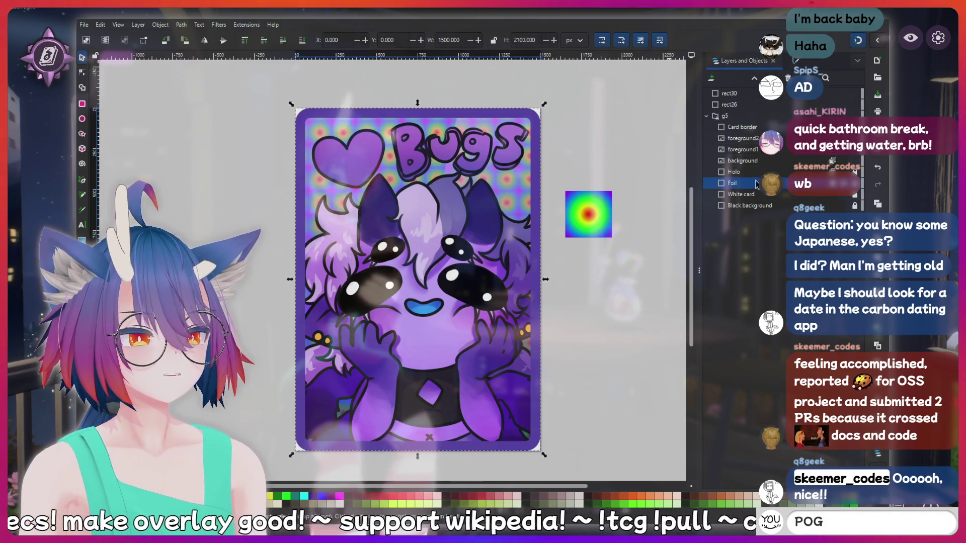
pyautogui.click(727, 173)
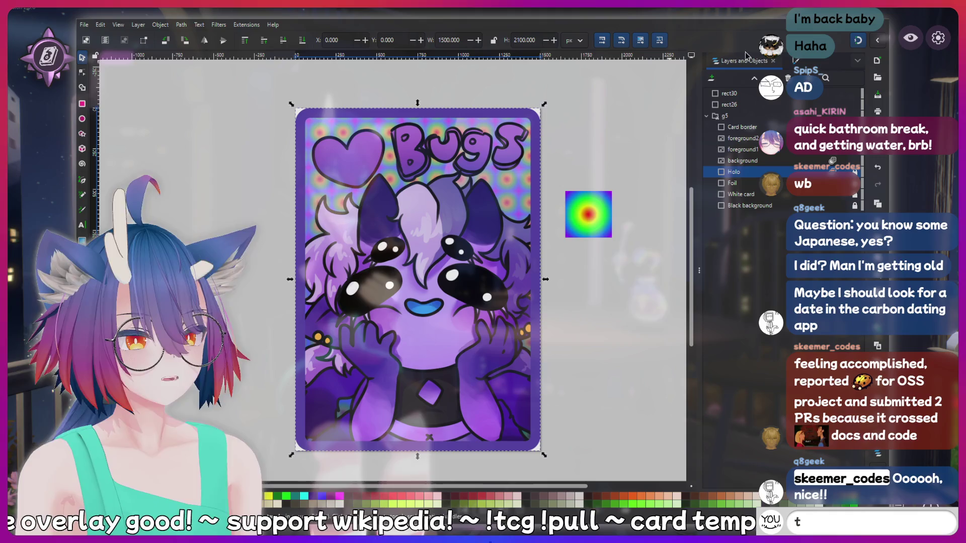
pyautogui.click(794, 62)
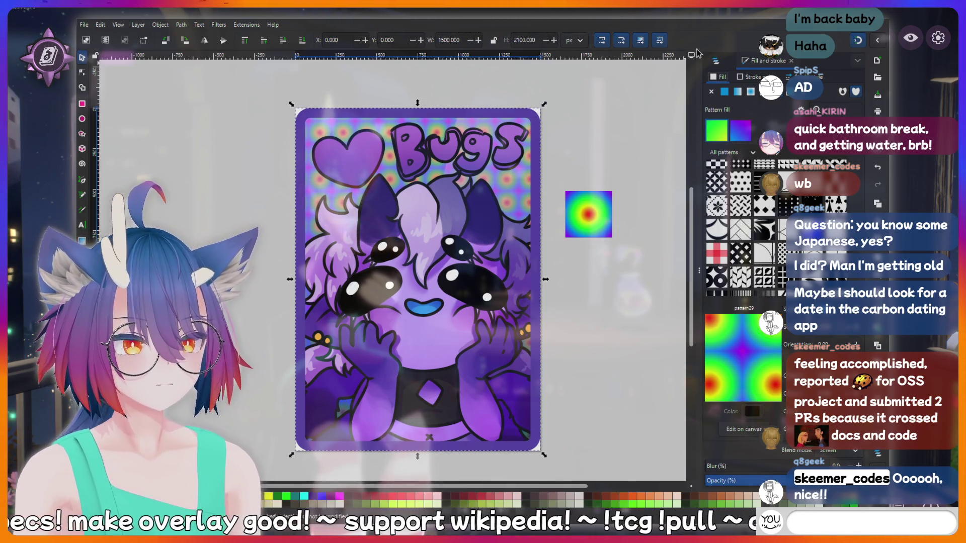
# Lower the Holo layer's opacity slightly with the Fill and Stroke opacity slider
pyautogui.click(720, 61)
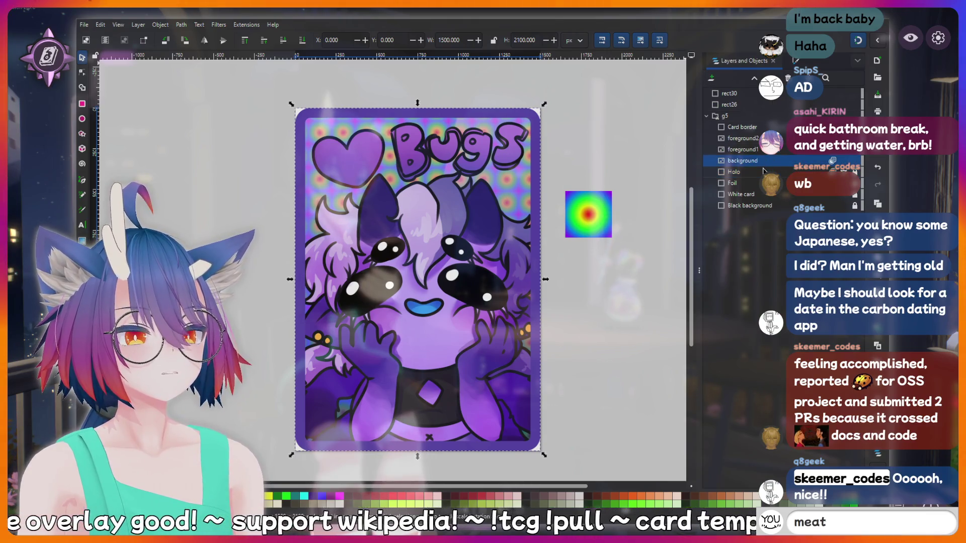
pyautogui.hotkey('ctrl', 'shift', 'f')
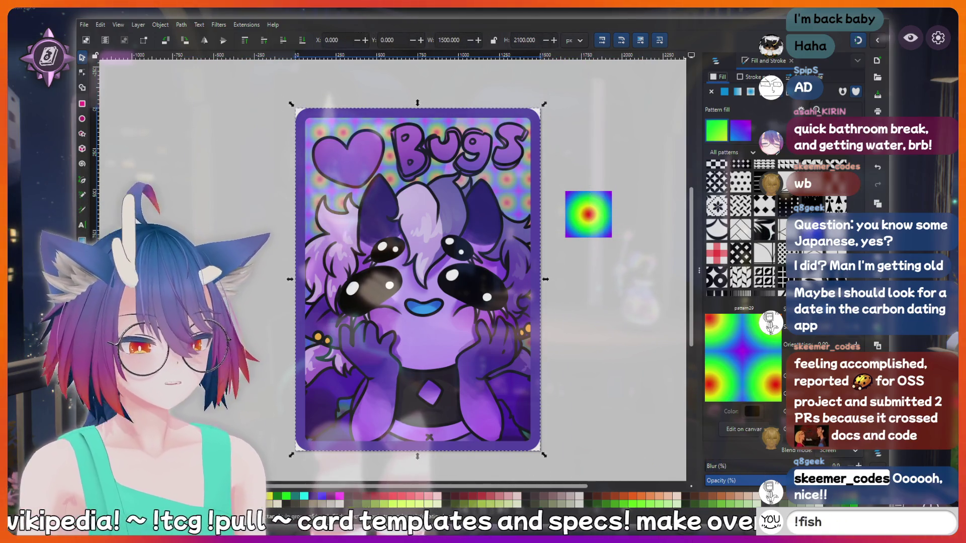
pyautogui.click(723, 481)
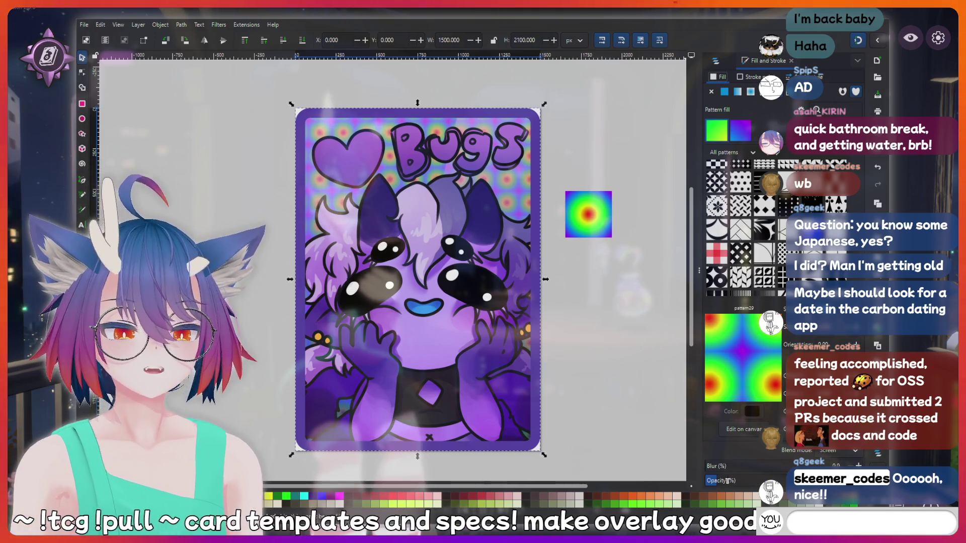
pyautogui.moveTo(727, 482); pyautogui.dragTo(723, 482)
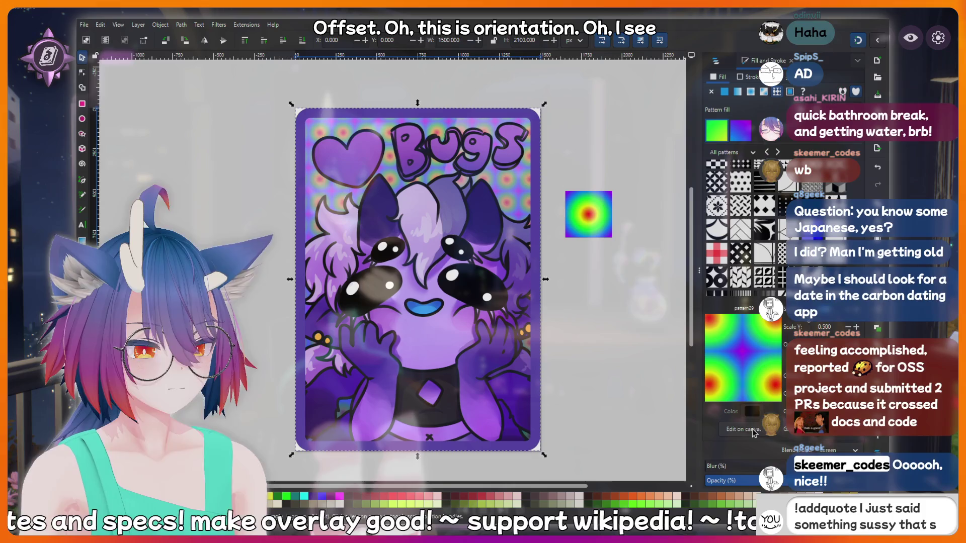
pyautogui.click(752, 428)
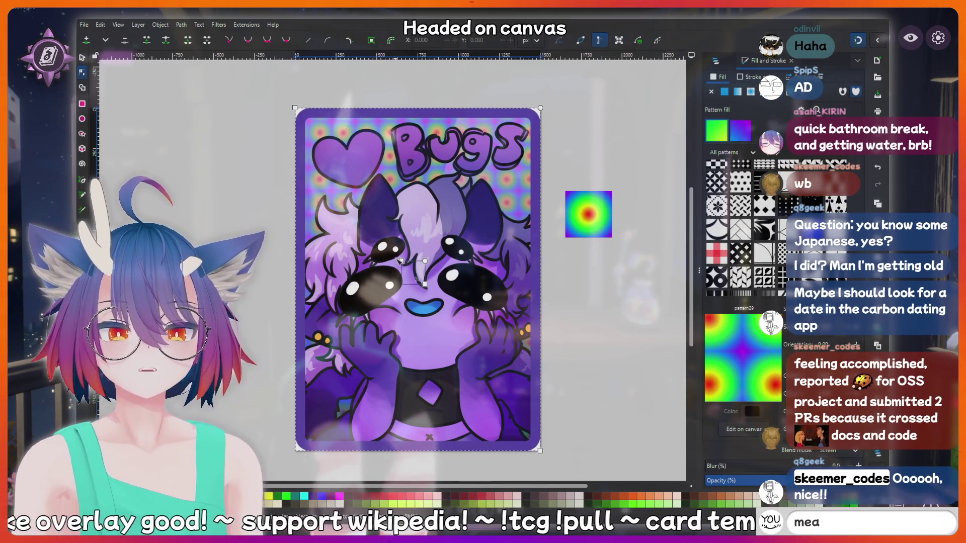
# Shift the tiled holo pattern's origin to the right and bring up the layer list
pyautogui.moveTo(401, 261)
pyautogui.mouseDown()
pyautogui.moveTo(412, 262)
pyautogui.moveTo(402, 261)
pyautogui.mouseUp()
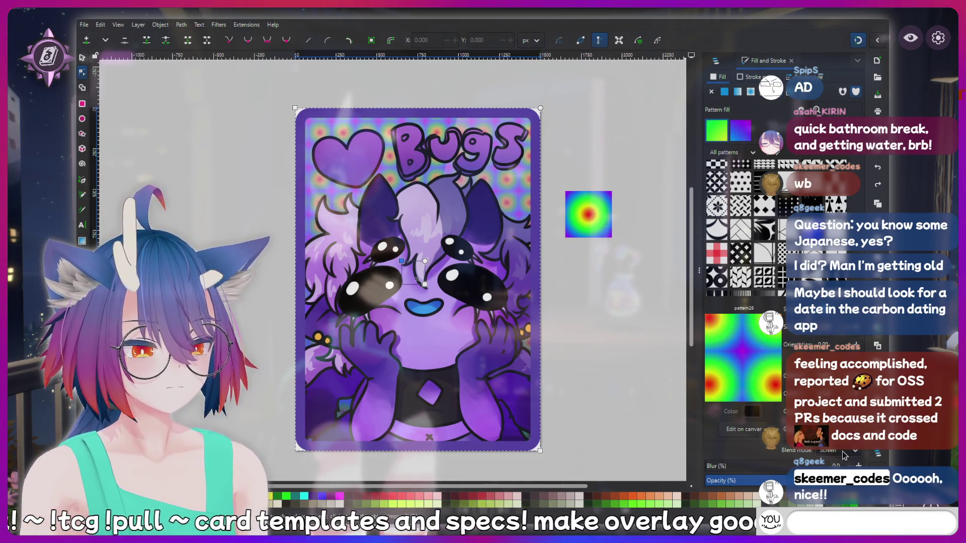
pyautogui.scroll(-1, 843, 453)
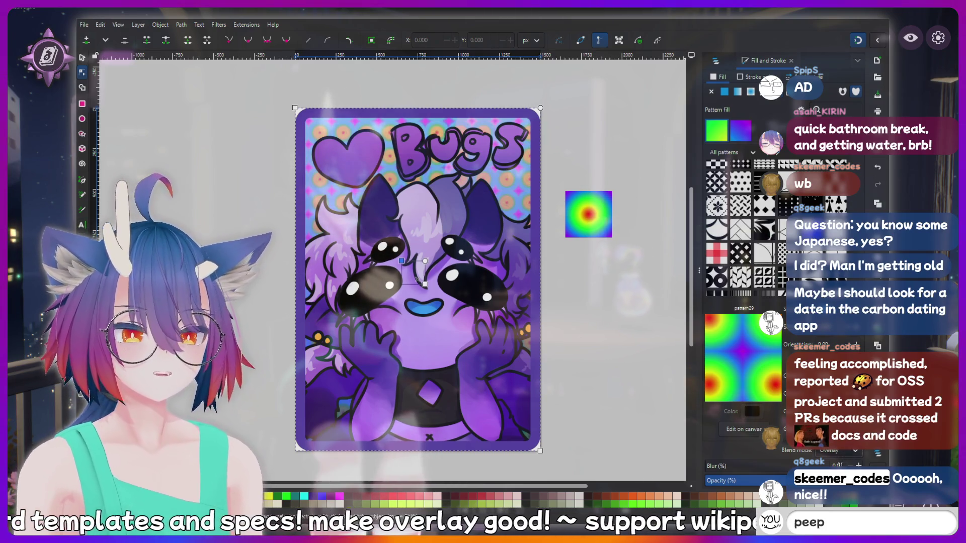
pyautogui.scroll(1, 842, 453)
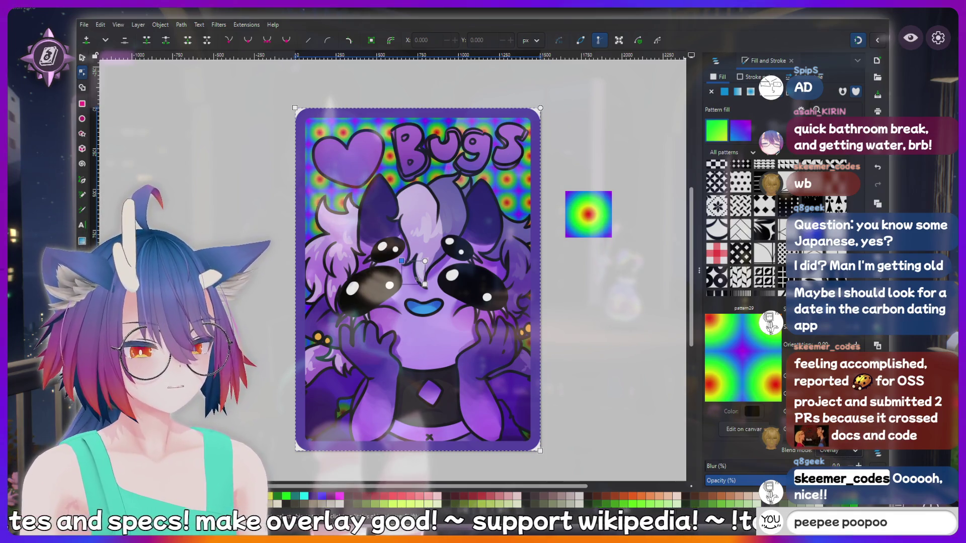
pyautogui.scroll(1, 841, 453)
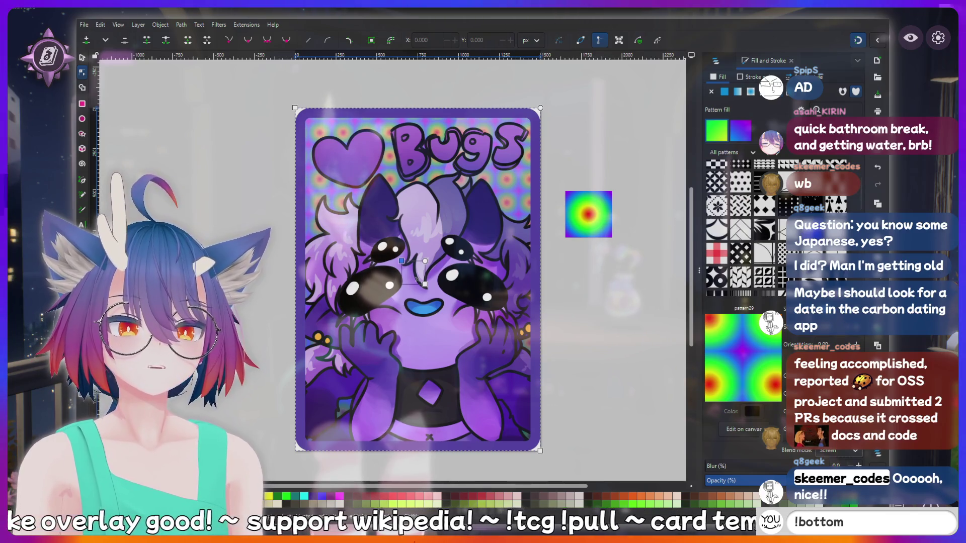
pyautogui.click(716, 60)
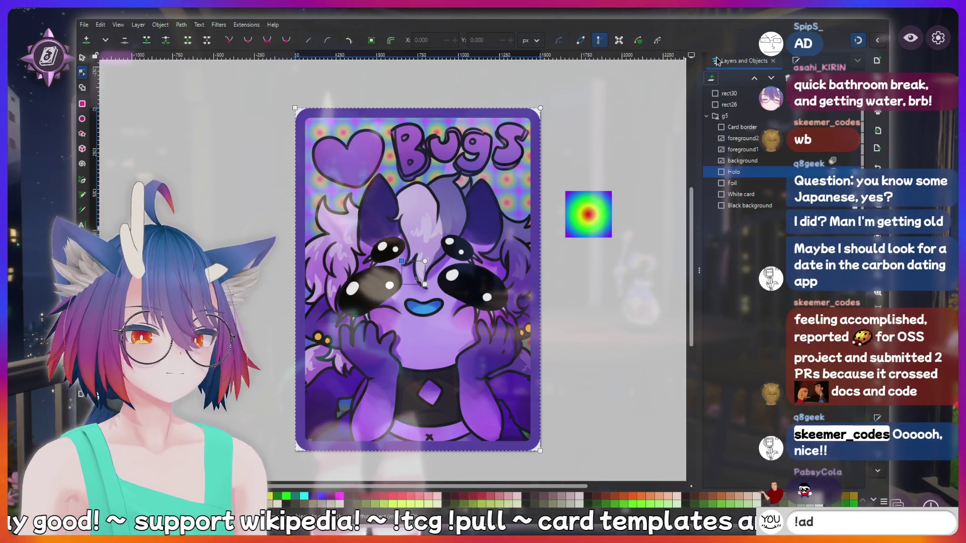
# Delete the stray rainbow gradient square beside the card
pyautogui.click(778, 156)
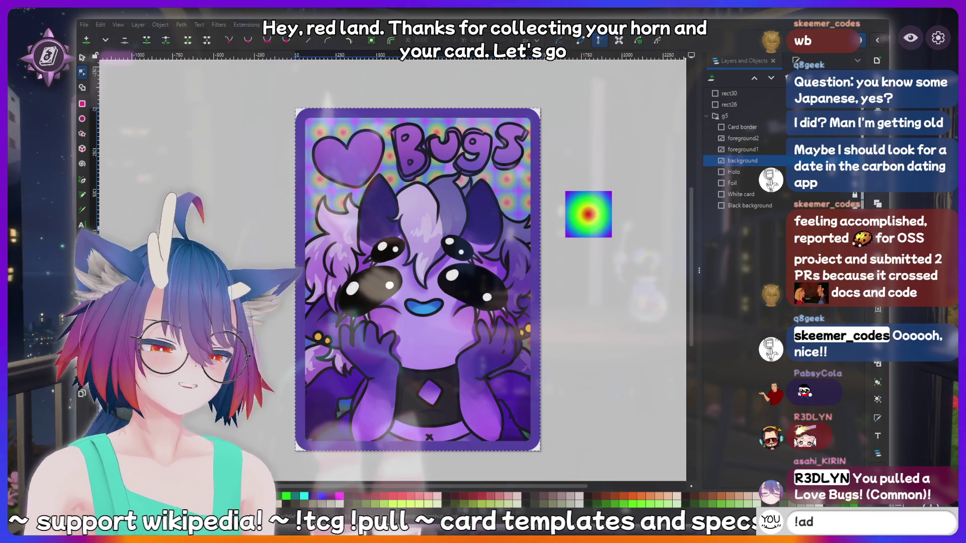
pyautogui.write('dquote I just')
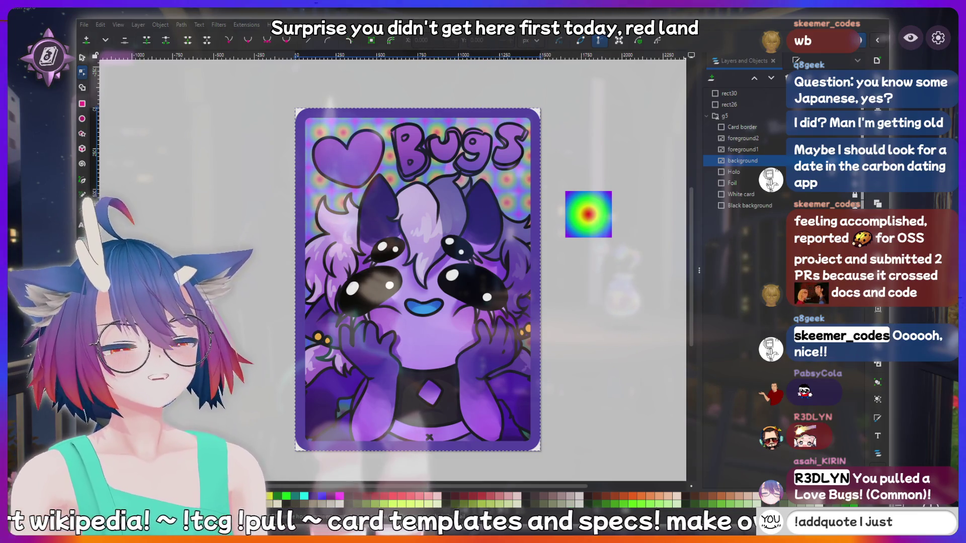
pyautogui.write(' said somethi')
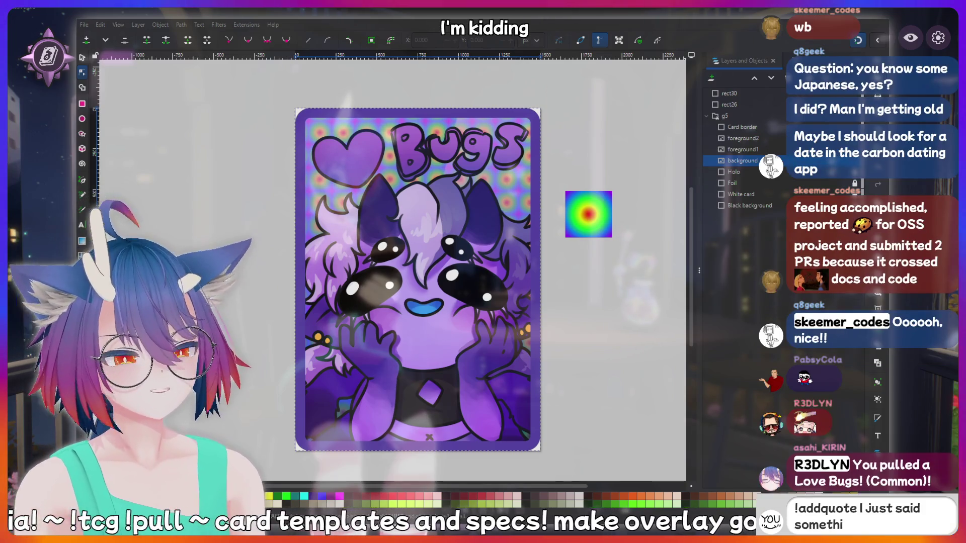
pyautogui.write('ng sussy that')
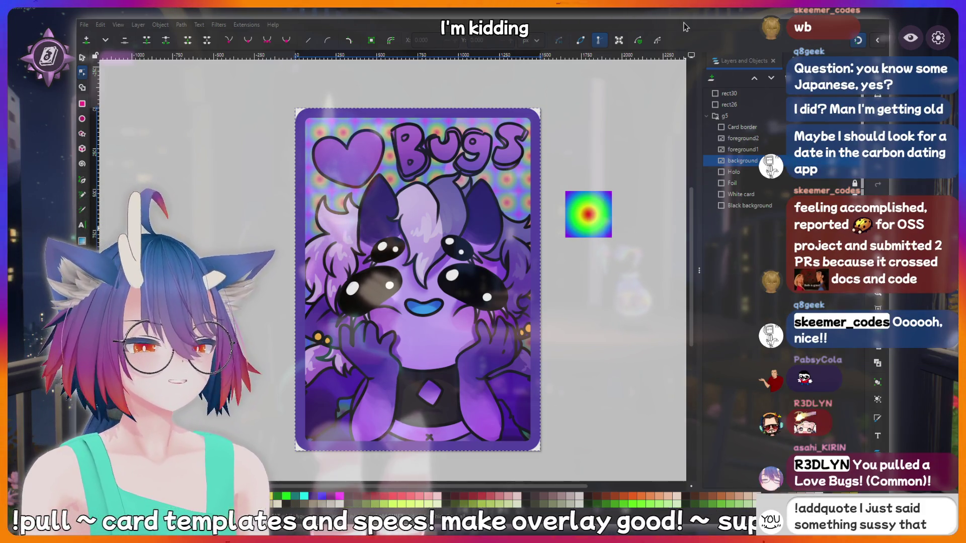
pyautogui.write(' should be recorded')
pyautogui.click(586, 224)
pyautogui.write('forev')
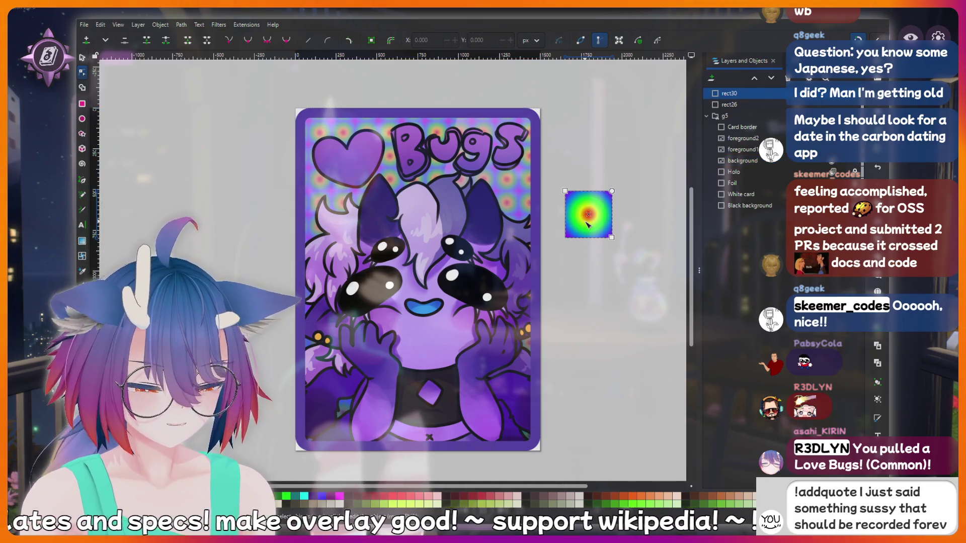
pyautogui.write('er!')
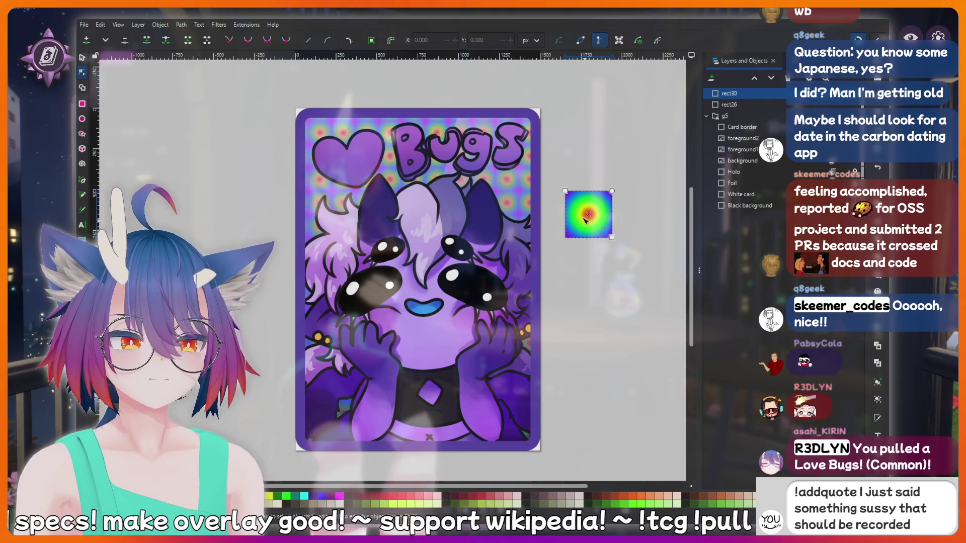
pyautogui.click(81, 58)
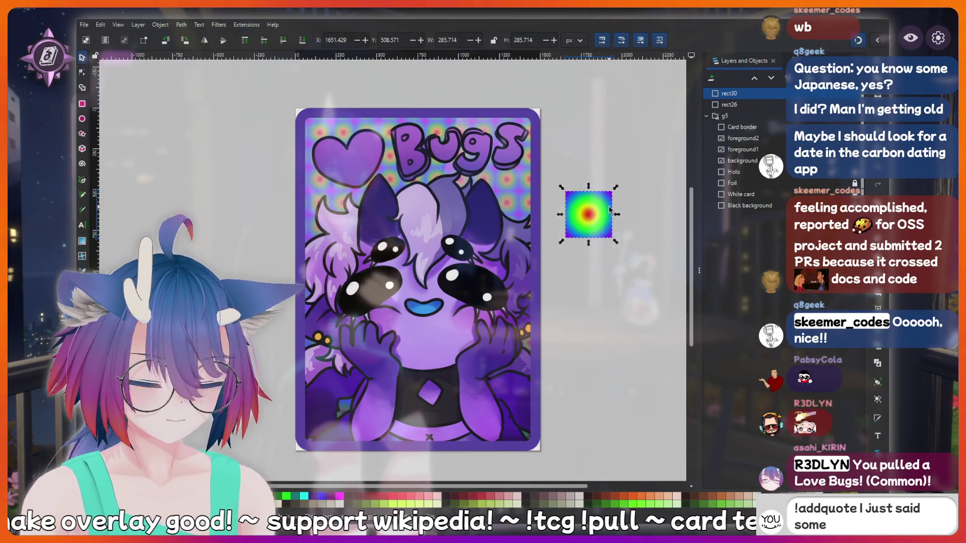
pyautogui.press('Delete')
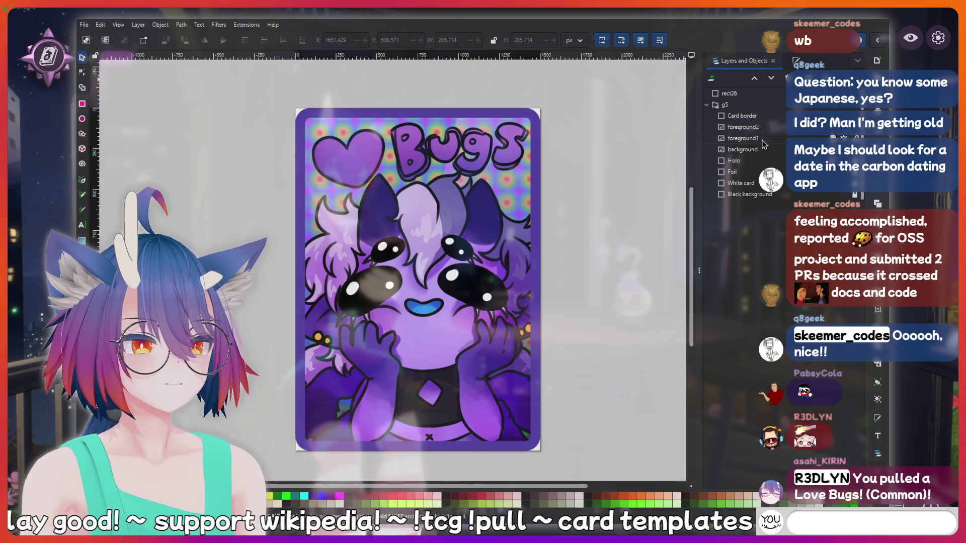
# Delete the leftover rect26 object from the layer list
pyautogui.write('!fi')
pyautogui.click(729, 94)
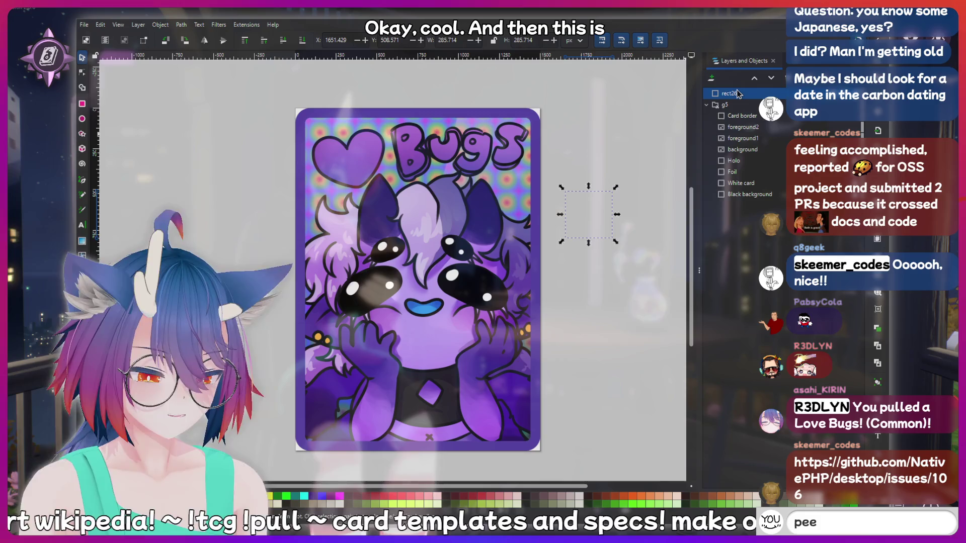
pyautogui.press('Delete')
pyautogui.write('!addquote')
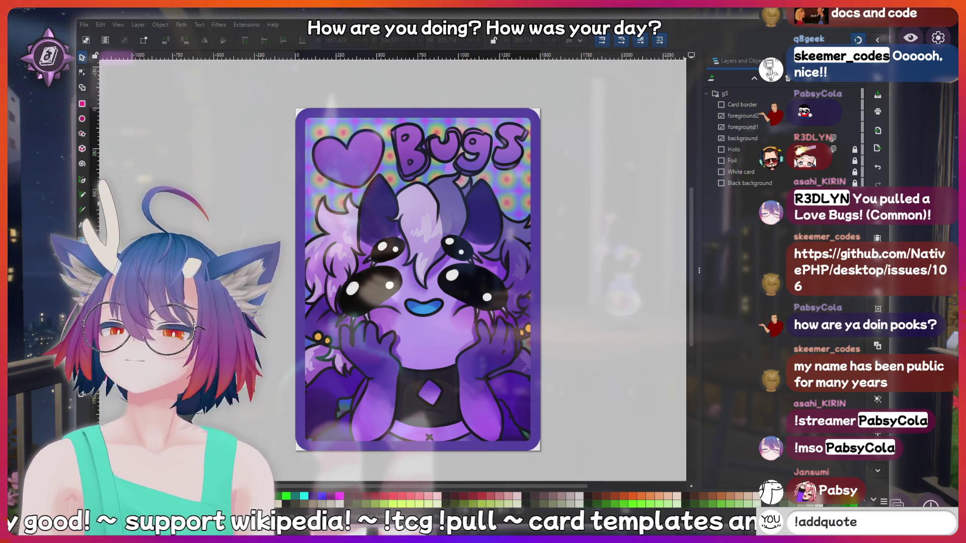
pyautogui.write('I just')
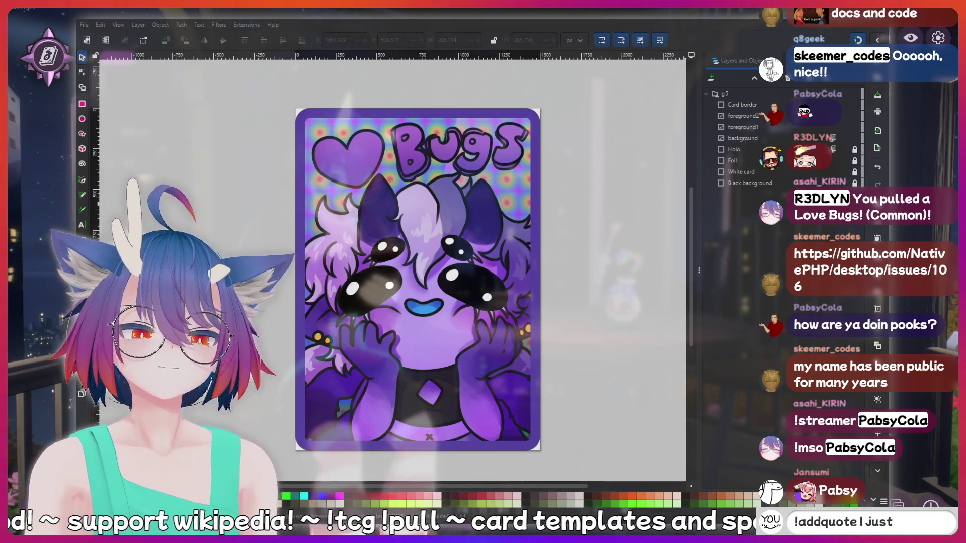
pyautogui.write(' said somethin')
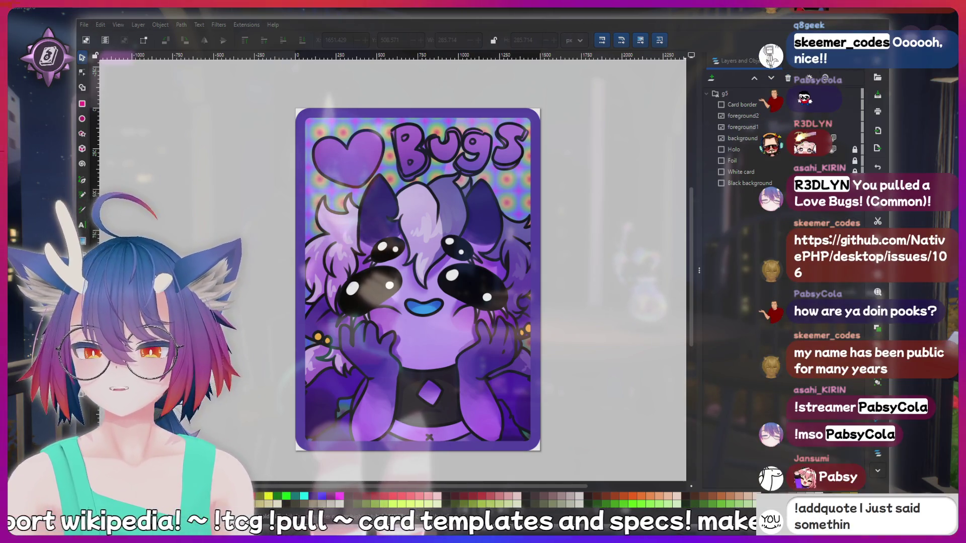
pyautogui.write('hat')
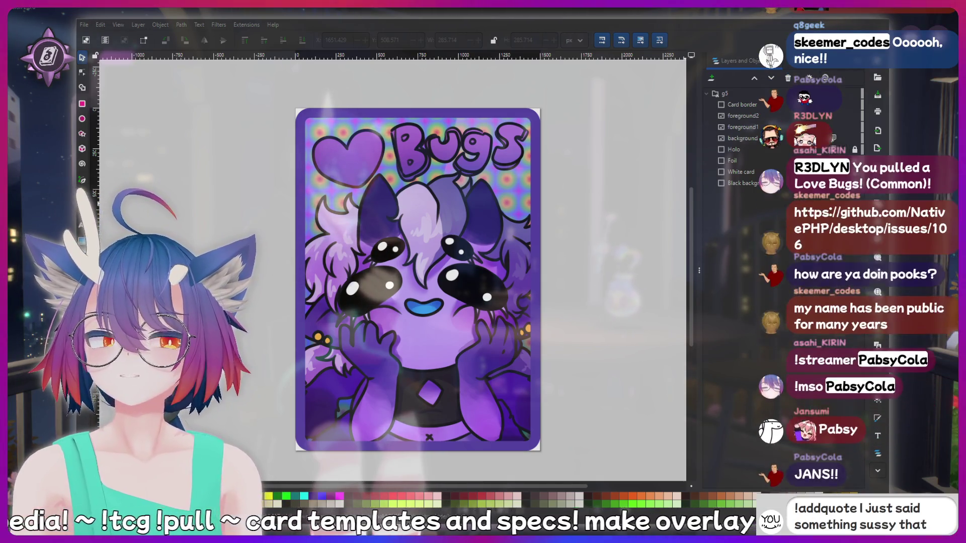
pyautogui.write(' should be rec')
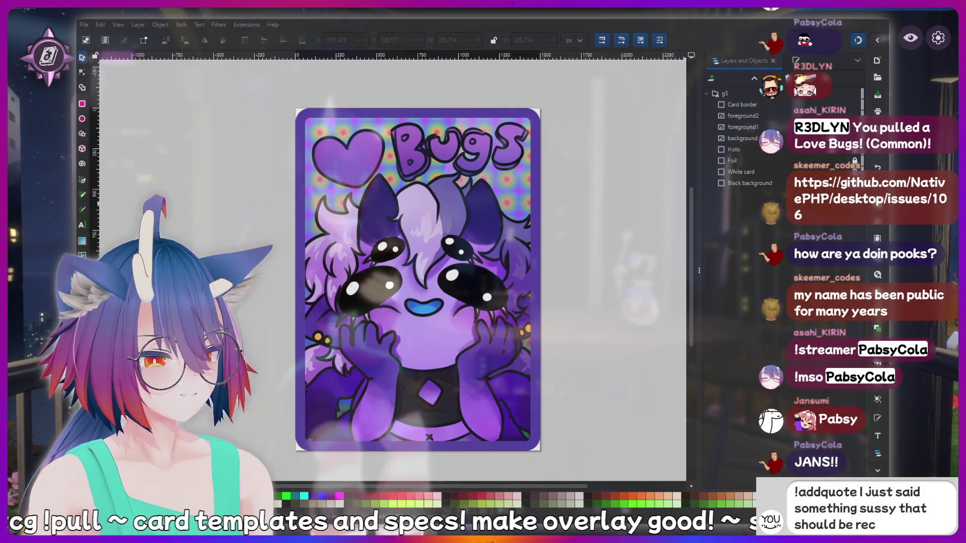
pyautogui.write(' forever!')
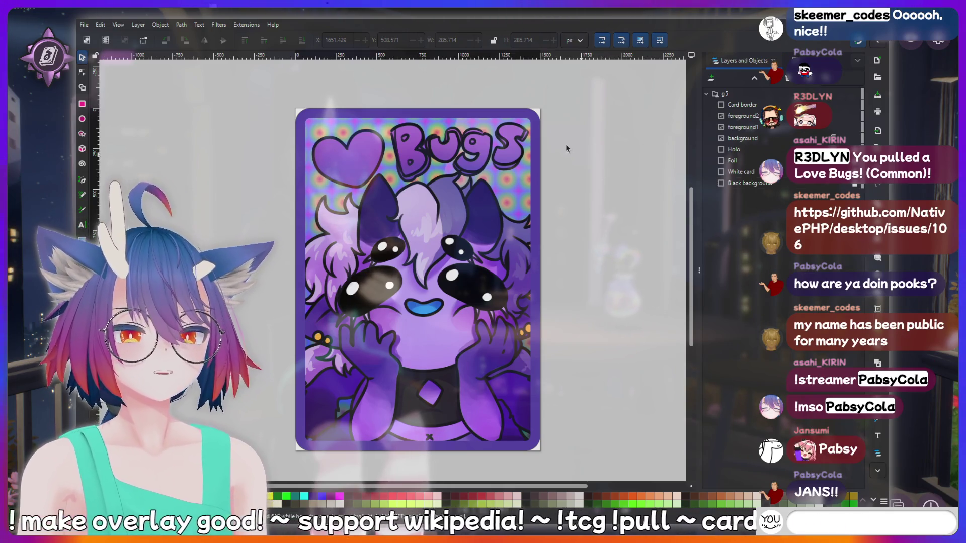
pyautogui.write('OG')
pyautogui.press('BackSpace')
pyautogui.press('BackSpace')
pyautogui.press('BackSpace')
pyautogui.write('meat')
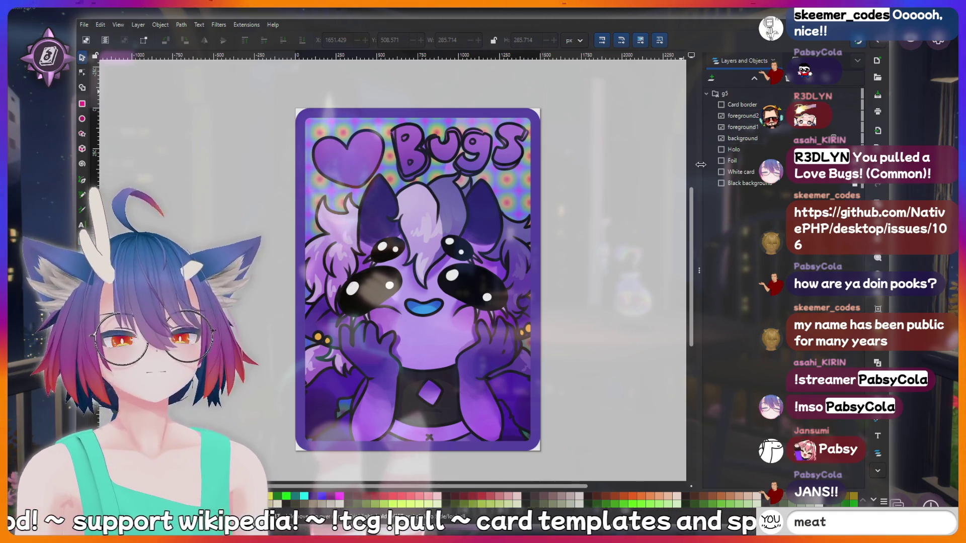
pyautogui.press('BackSpace')
pyautogui.press('BackSpace')
pyautogui.press('BackSpace')
pyautogui.write('LUL')
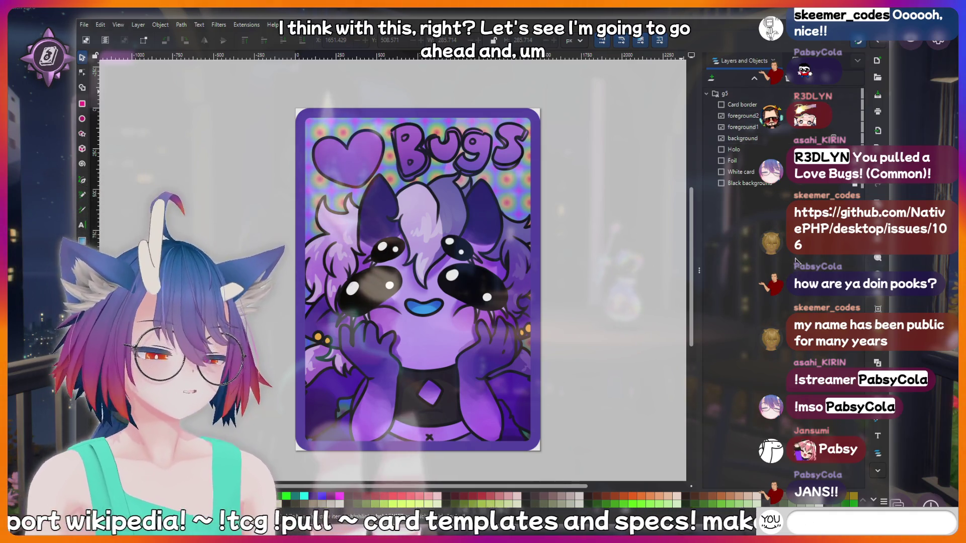
# Hide the foreground2, foreground1, background, Holo and Foil layers, then select foreground2
pyautogui.click(787, 104)
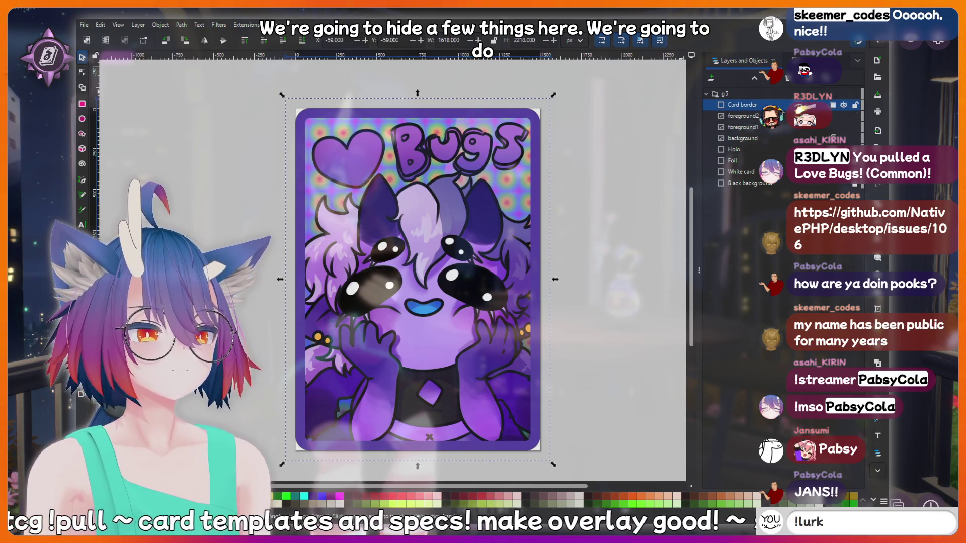
pyautogui.write('thinking har')
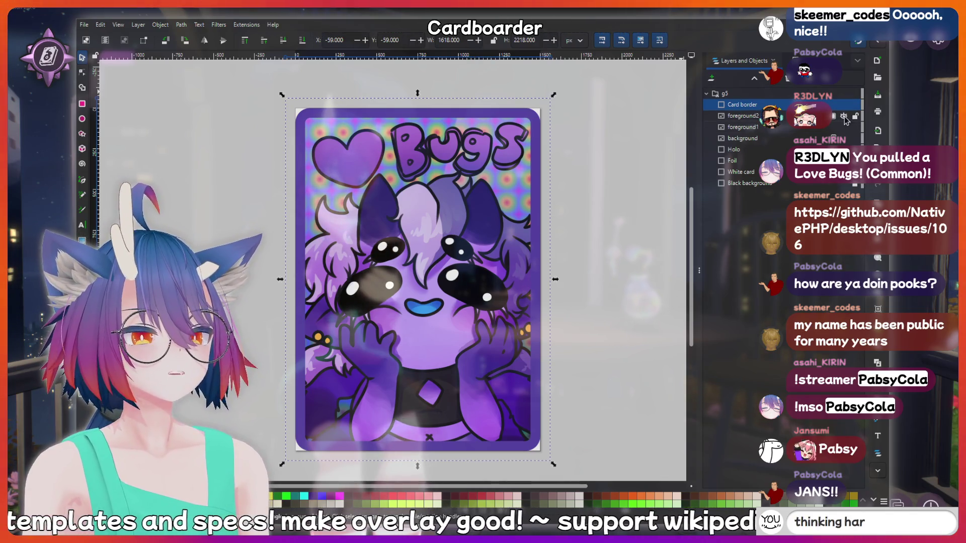
pyautogui.click(844, 116)
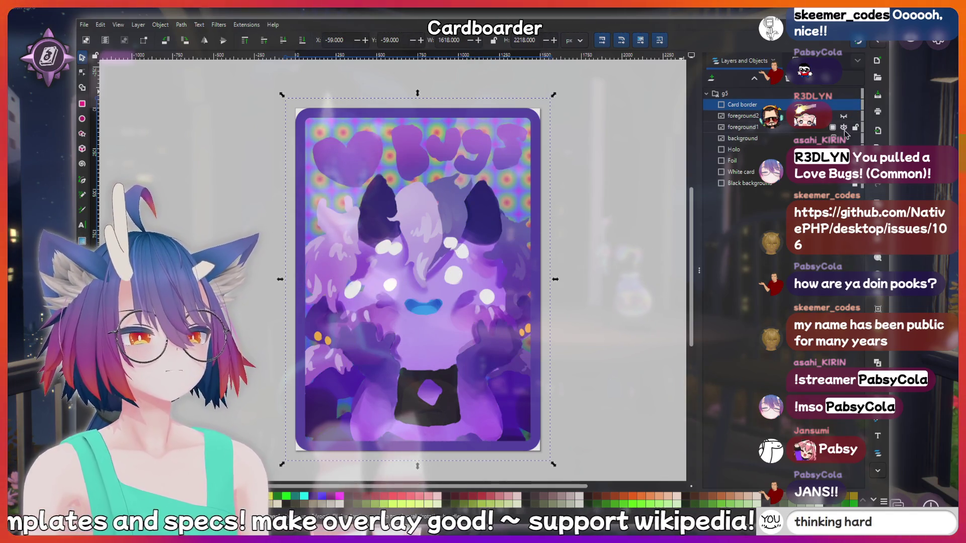
pyautogui.click(844, 127)
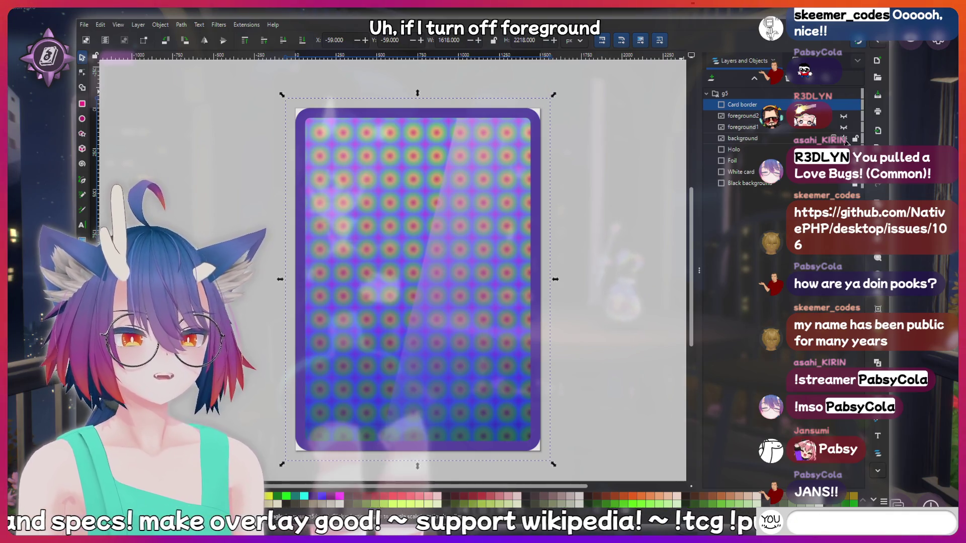
pyautogui.click(844, 139)
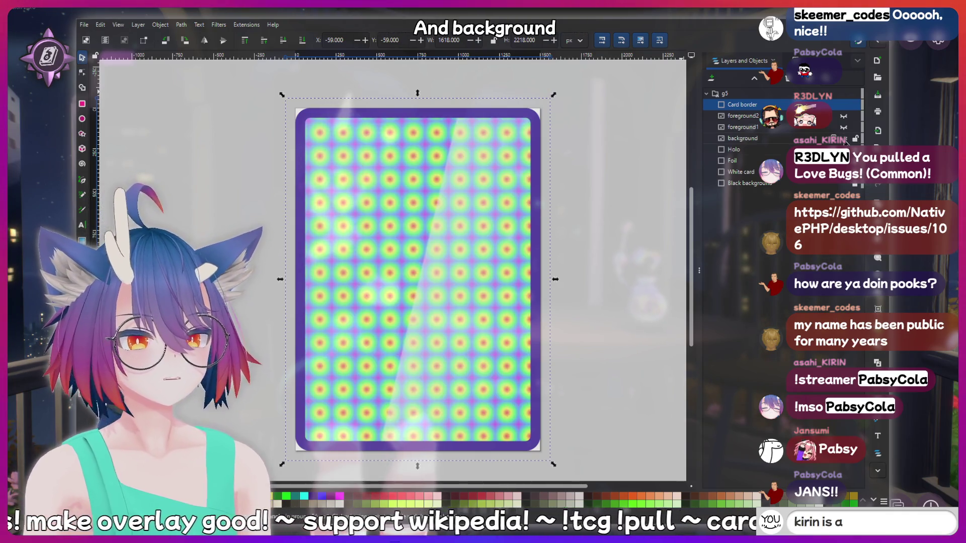
pyautogui.click(845, 138)
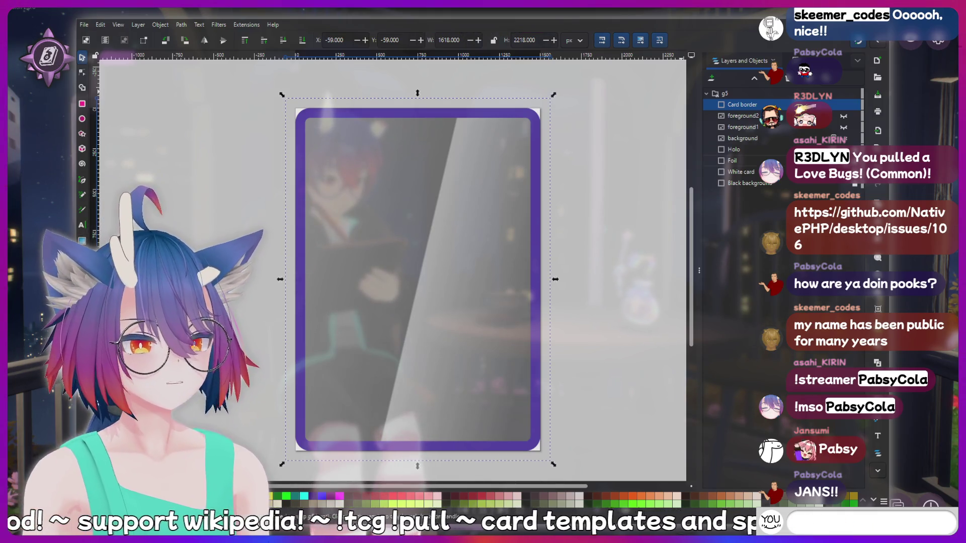
pyautogui.click(845, 149)
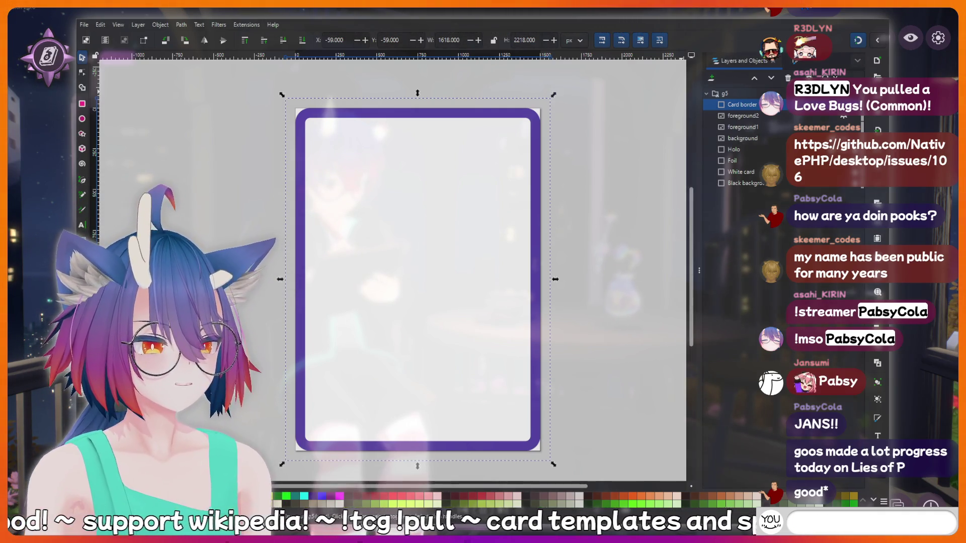
pyautogui.write('hotdog')
pyautogui.click(745, 116)
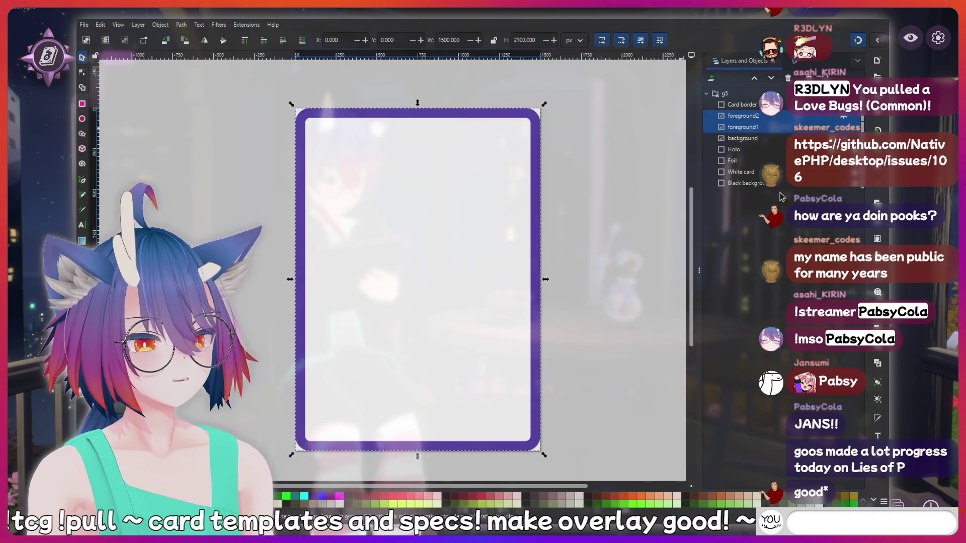
# Group the two foreground layers into g30 and select the new group
pyautogui.hotkey('ctrl', 'g')
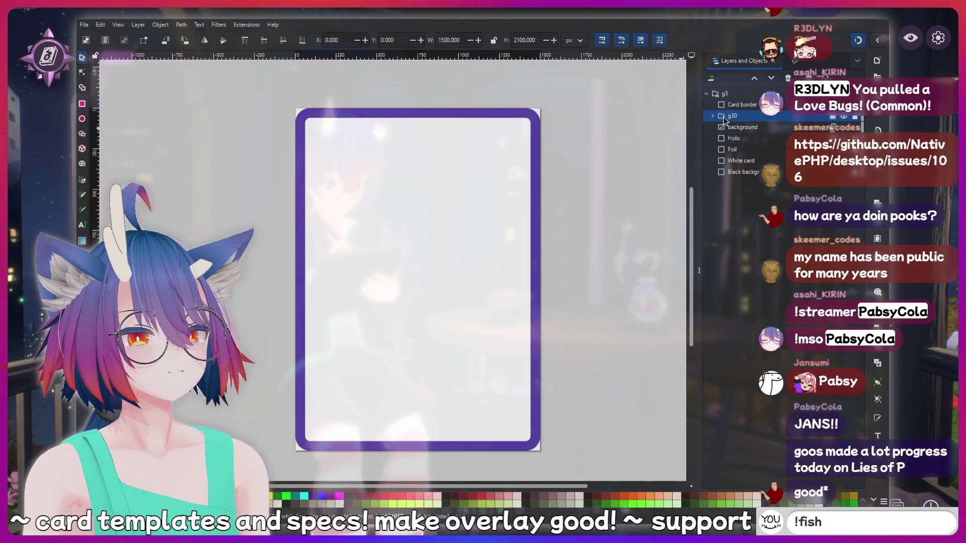
pyautogui.press('Escape')
pyautogui.click(735, 116)
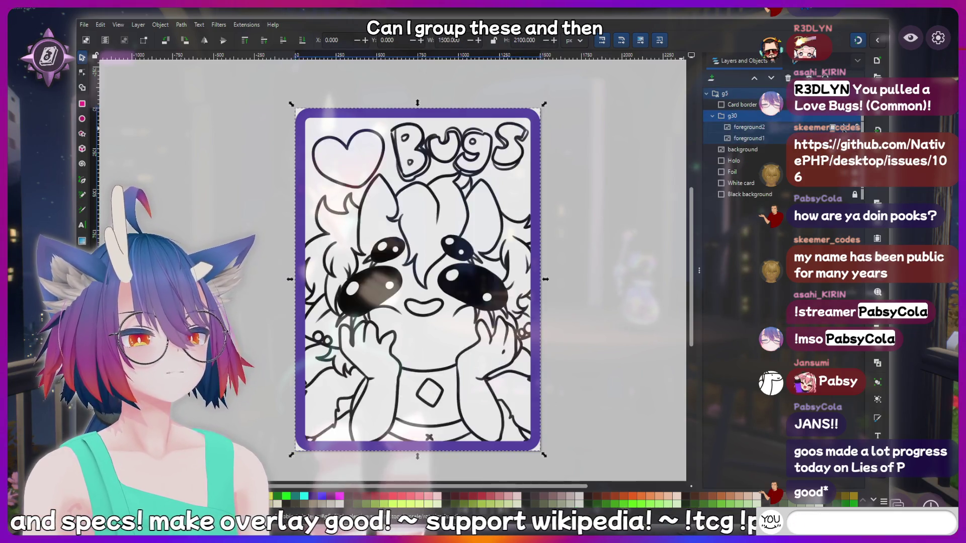
# Lower the g30 group's opacity to about 78% in Fill and Stroke
pyautogui.click(796, 64)
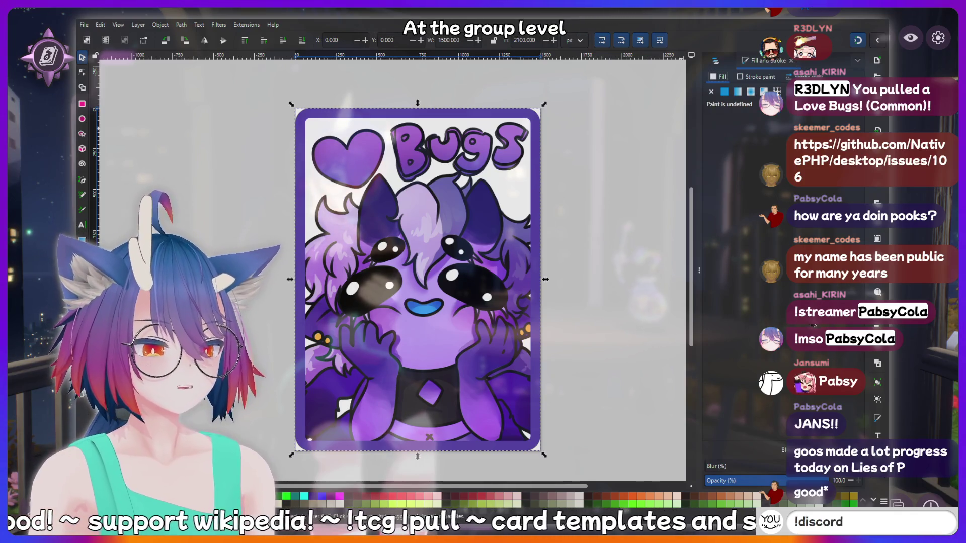
pyautogui.moveTo(830, 481); pyautogui.dragTo(803, 481)
pyautogui.write('erd')
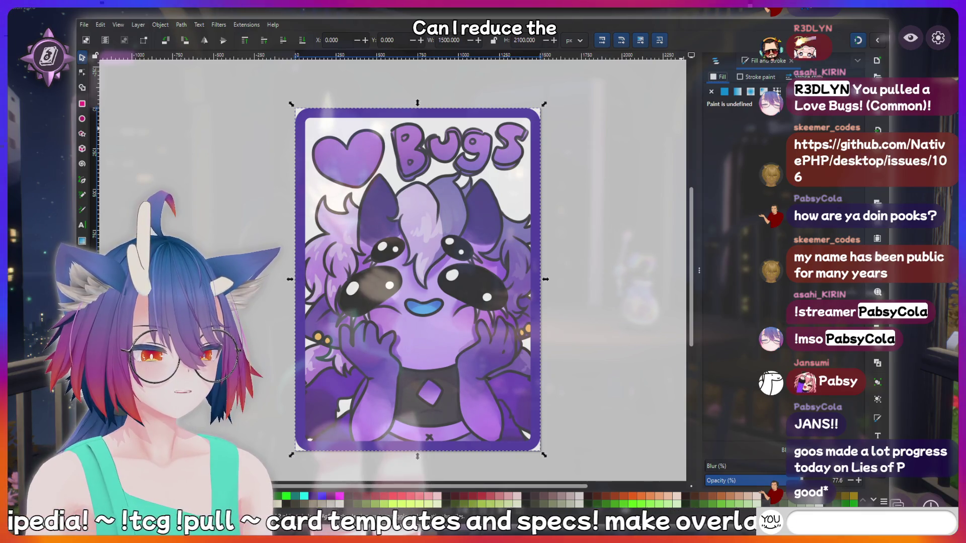
pyautogui.press('BackSpace')
pyautogui.press('BackSpace')
pyautogui.press('BackSpace')
pyautogui.write('peepee po')
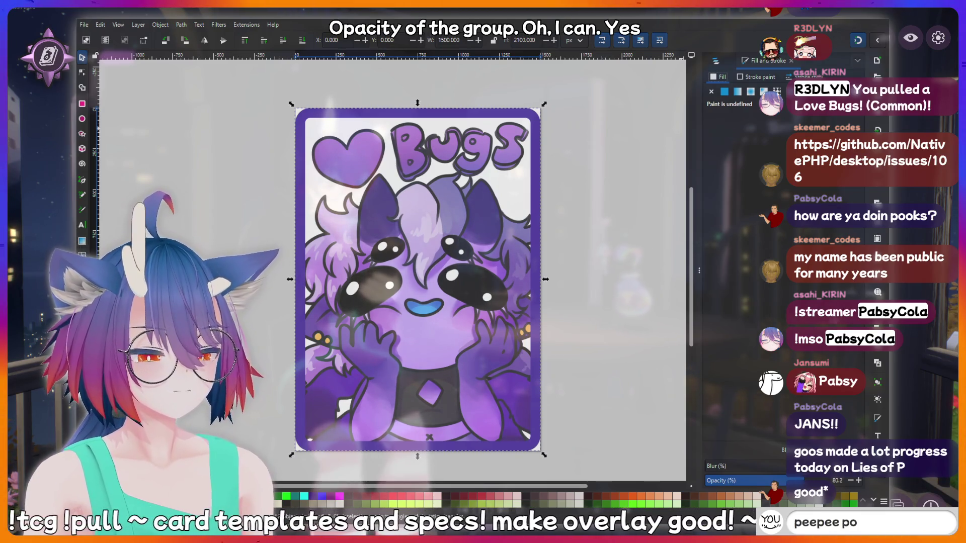
pyautogui.write('opo')
# Return the dock to the Layers and Objects list
pyautogui.hotkey('ctrl', 'shift', 'l')
pyautogui.write('o')
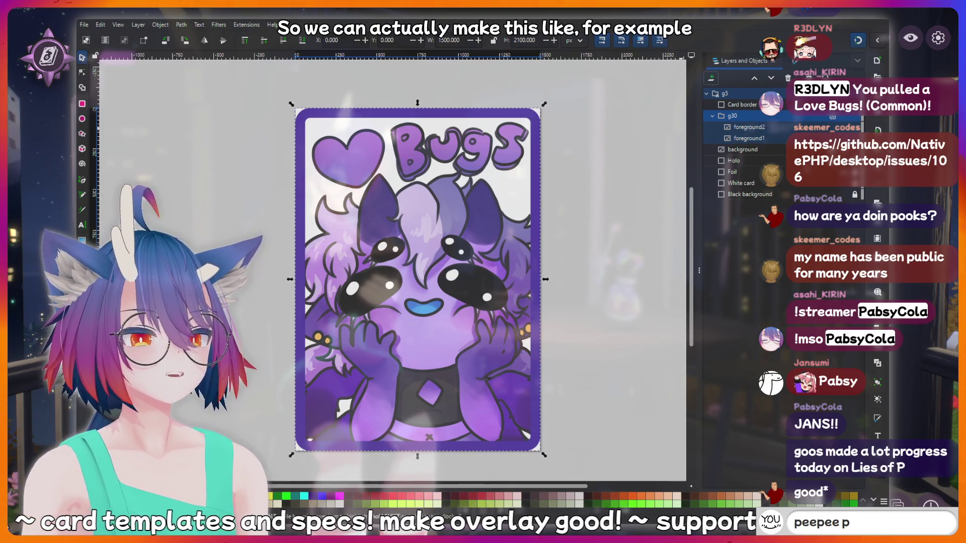
pyautogui.press('Return')
pyautogui.write('cri')
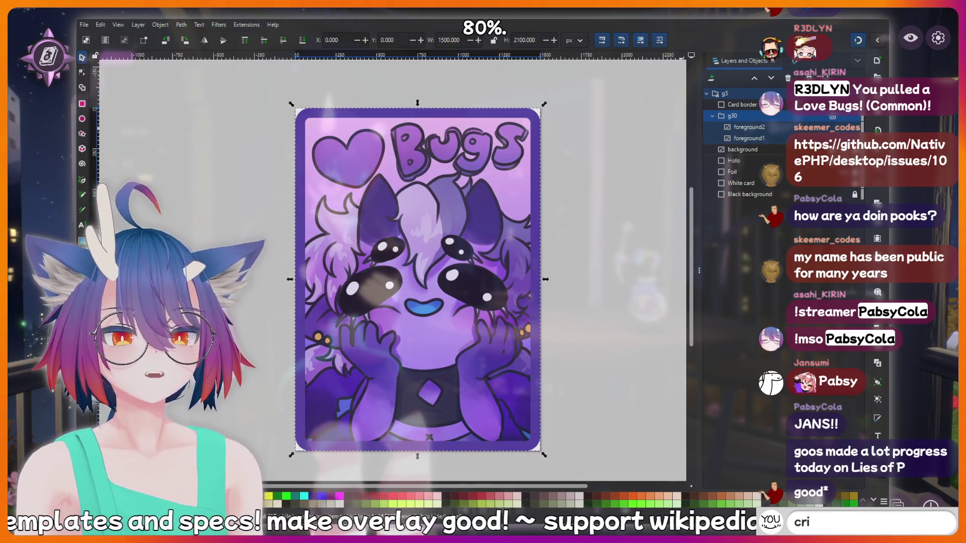
pyautogui.write('nge')
pyautogui.press('BackSpace')
pyautogui.press('Return')
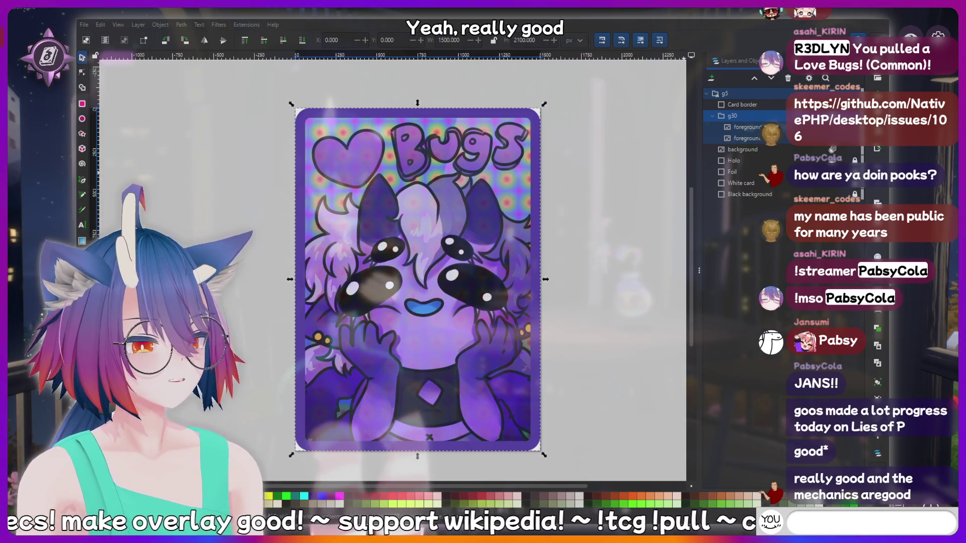
pyautogui.write('!addquote')
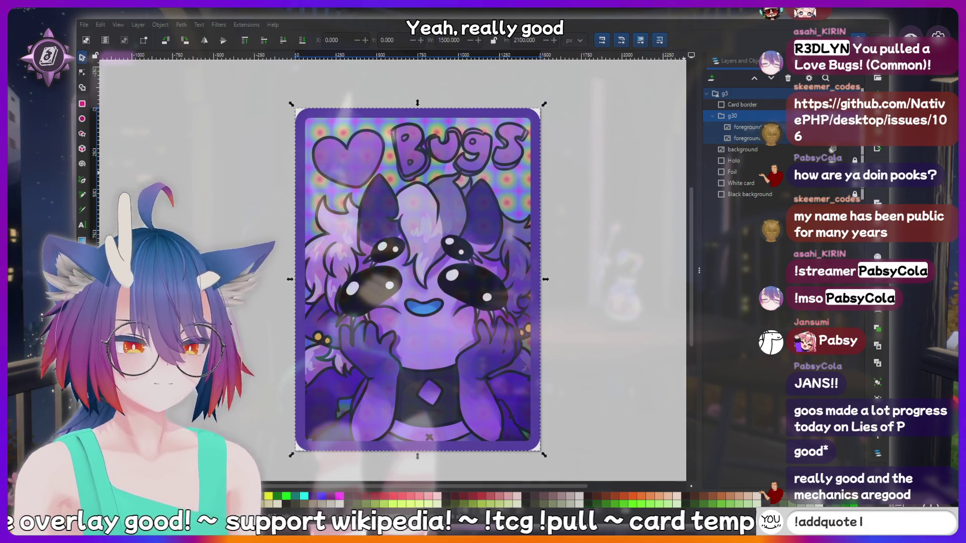
pyautogui.write(' I just said som')
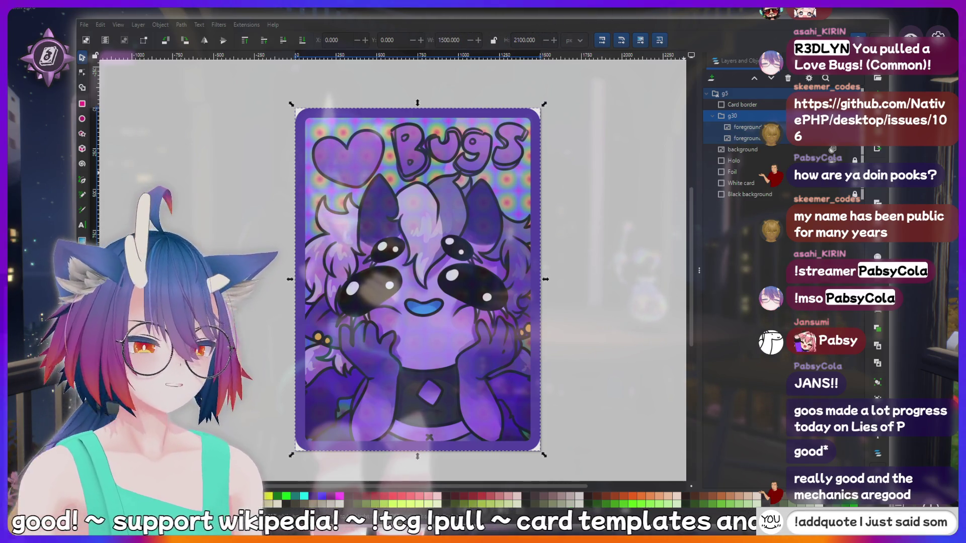
pyautogui.write('ething sussy')
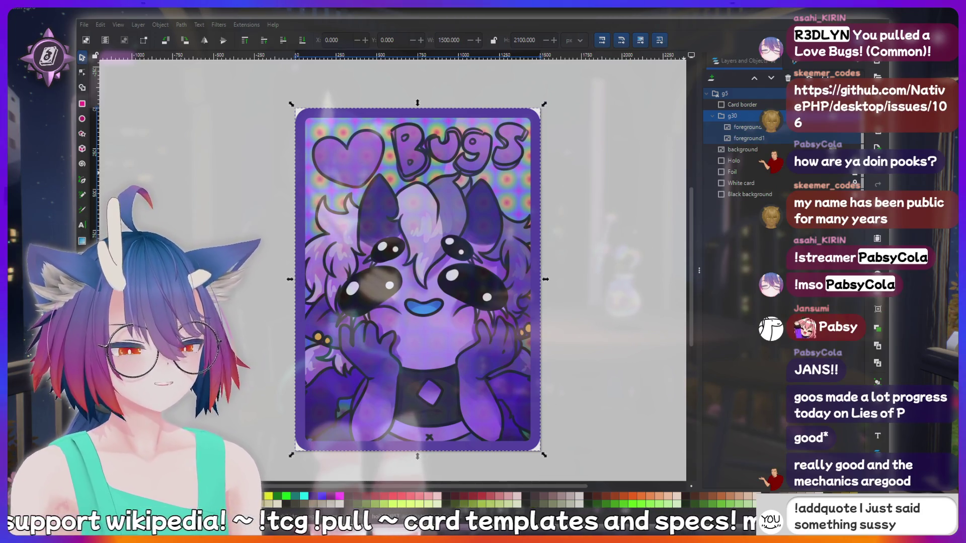
pyautogui.write(' that should be recorded f')
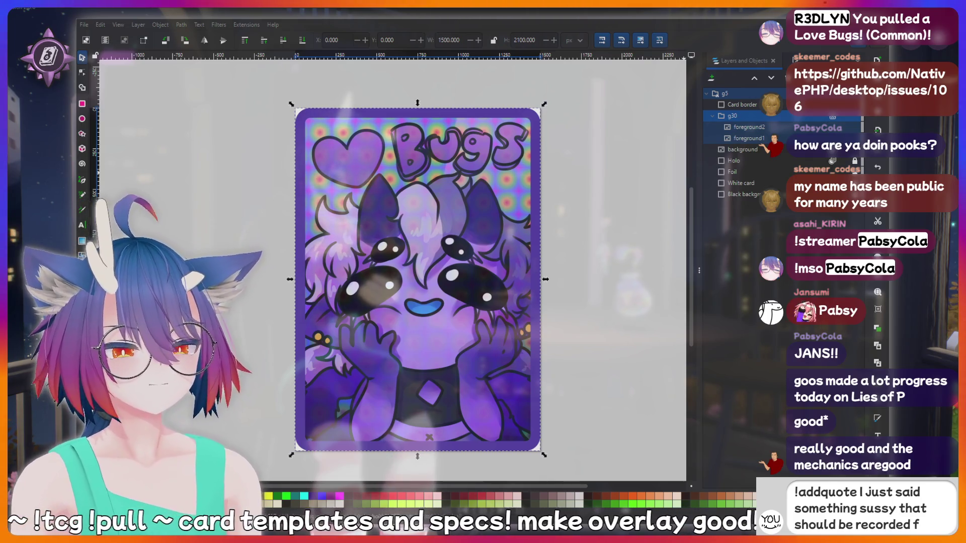
pyautogui.write('orever!')
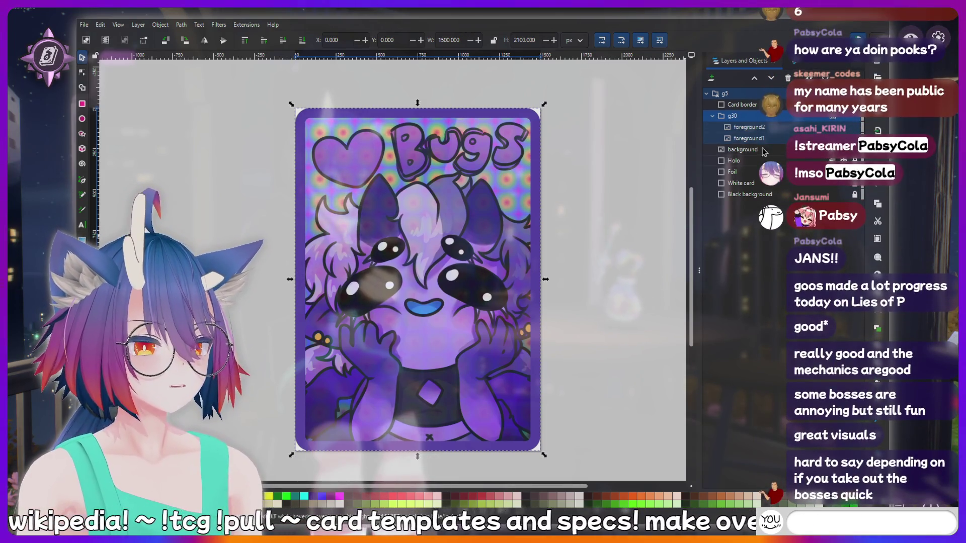
# Hide the g30 artwork group, holo pattern, Foil layer and purple Card border, then deselect
pyautogui.click(795, 63)
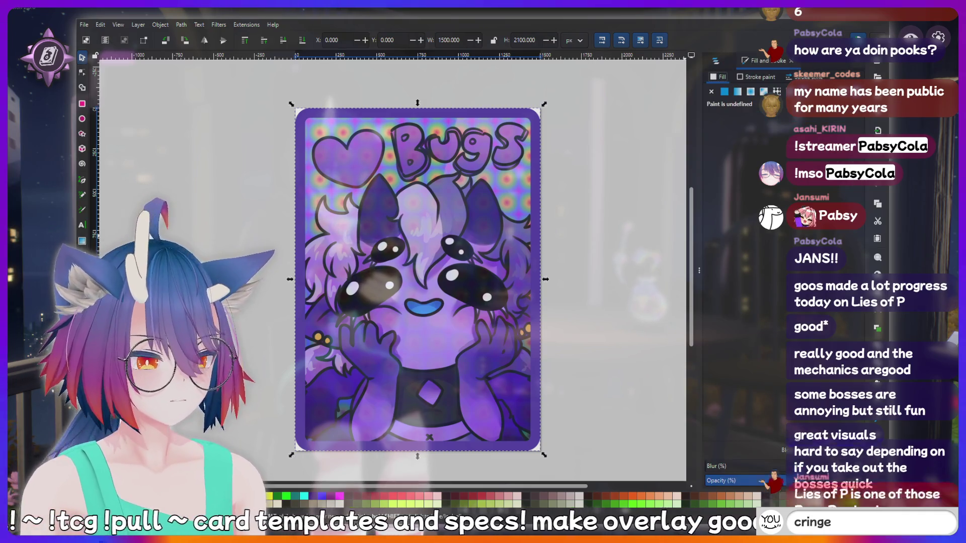
pyautogui.click(716, 61)
pyautogui.write('!discor')
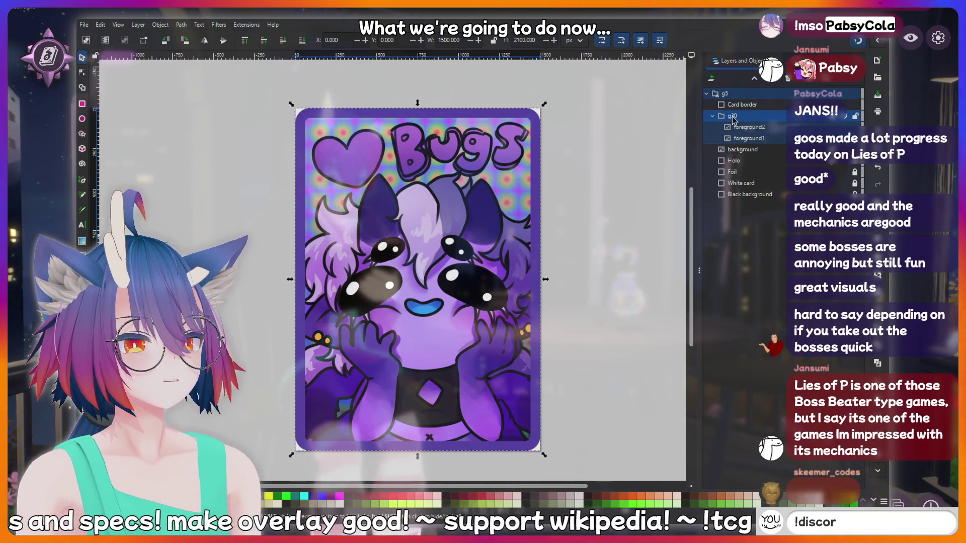
pyautogui.click(750, 139)
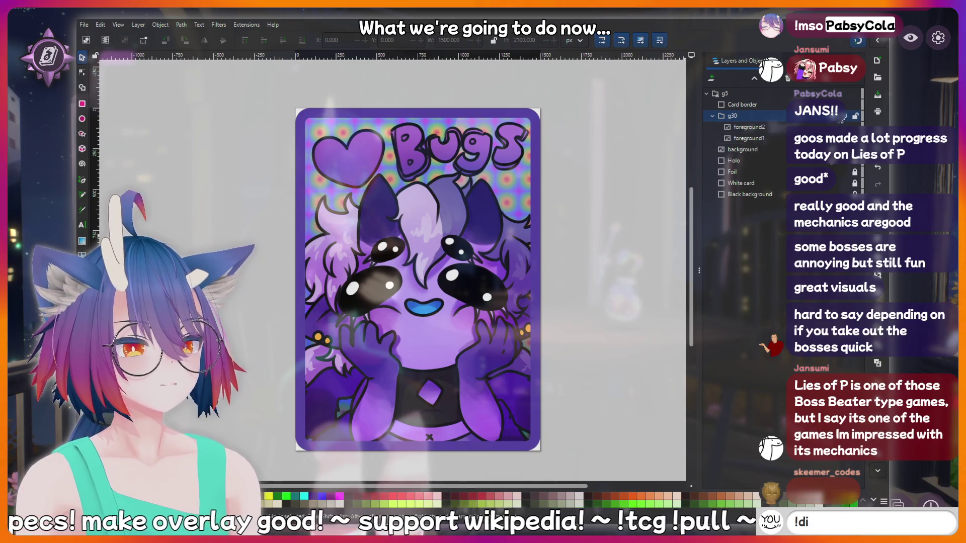
pyautogui.click(846, 116)
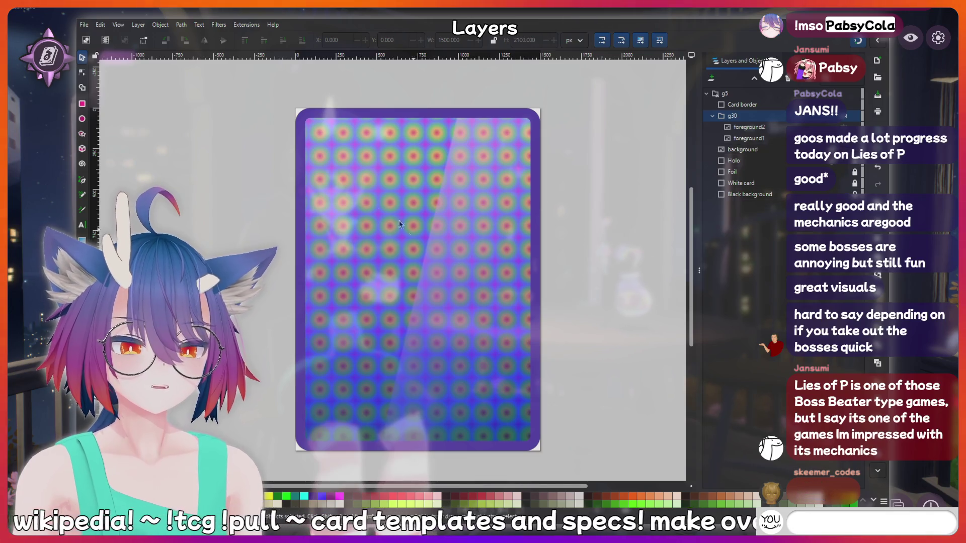
pyautogui.click(736, 151)
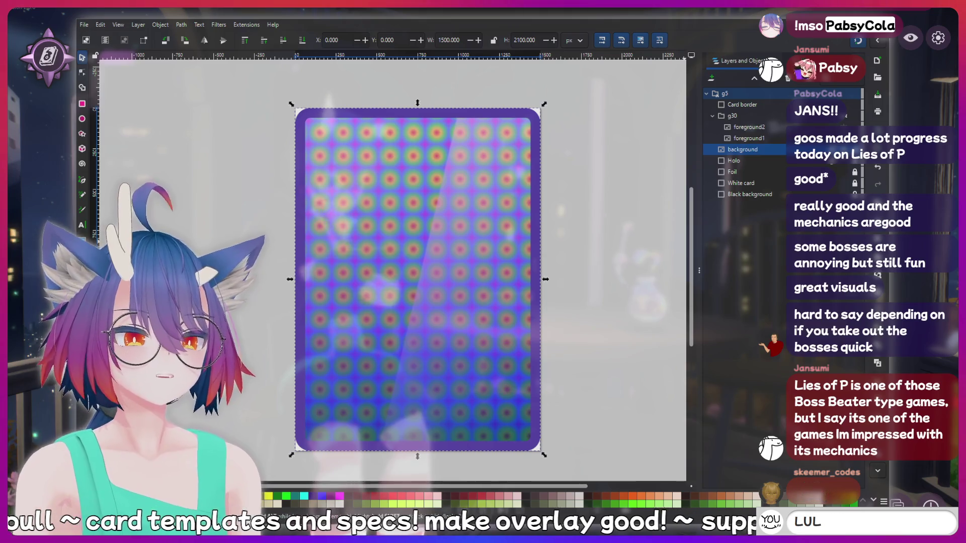
pyautogui.write('!chari')
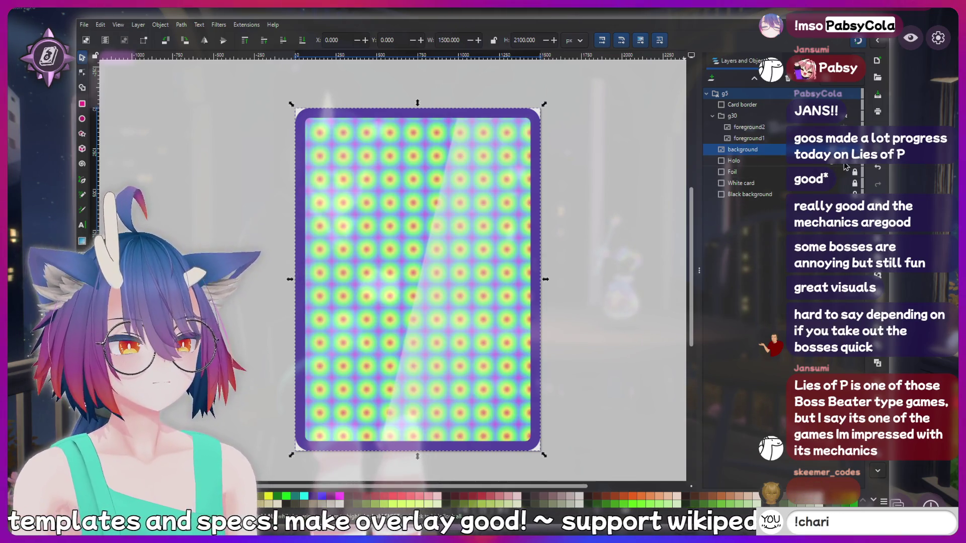
pyautogui.click(844, 172)
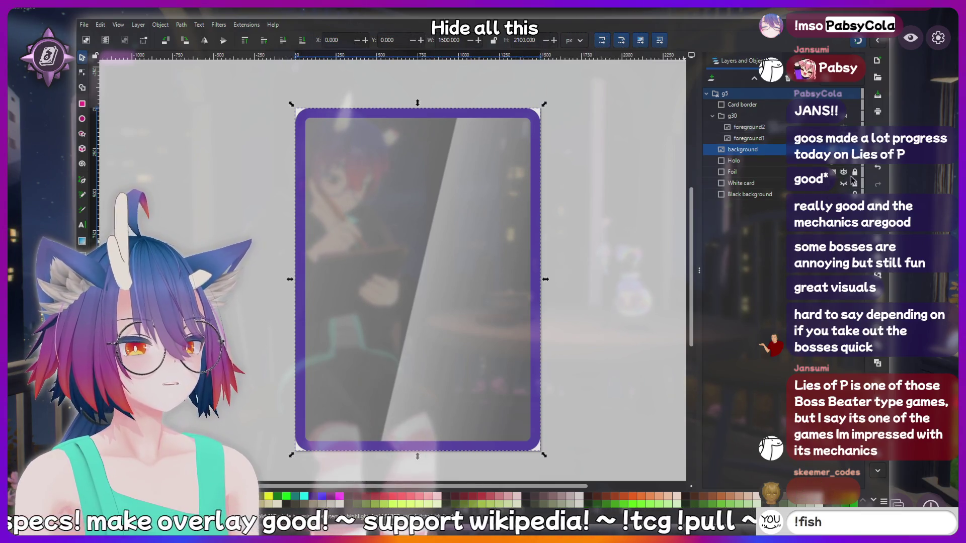
pyautogui.click(846, 105)
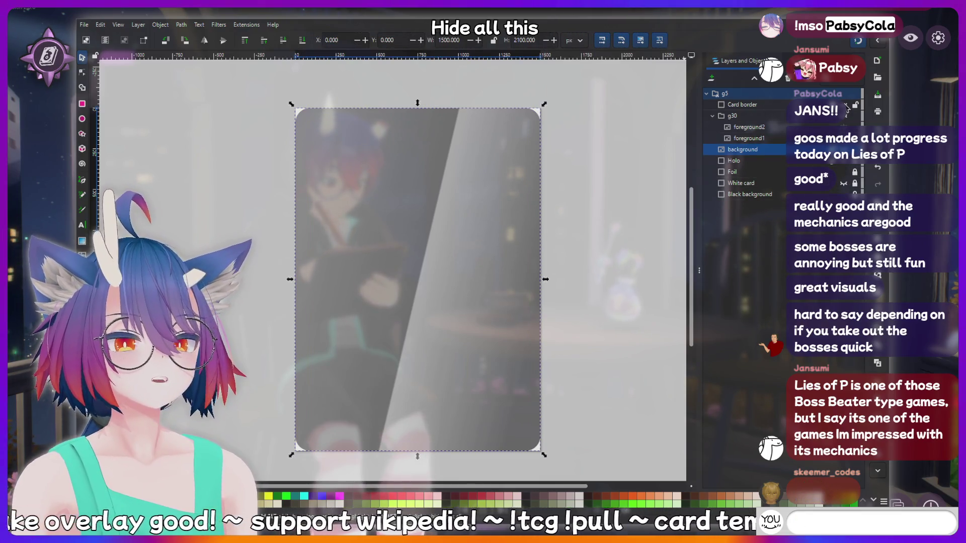
pyautogui.click(846, 105)
pyautogui.click(844, 172)
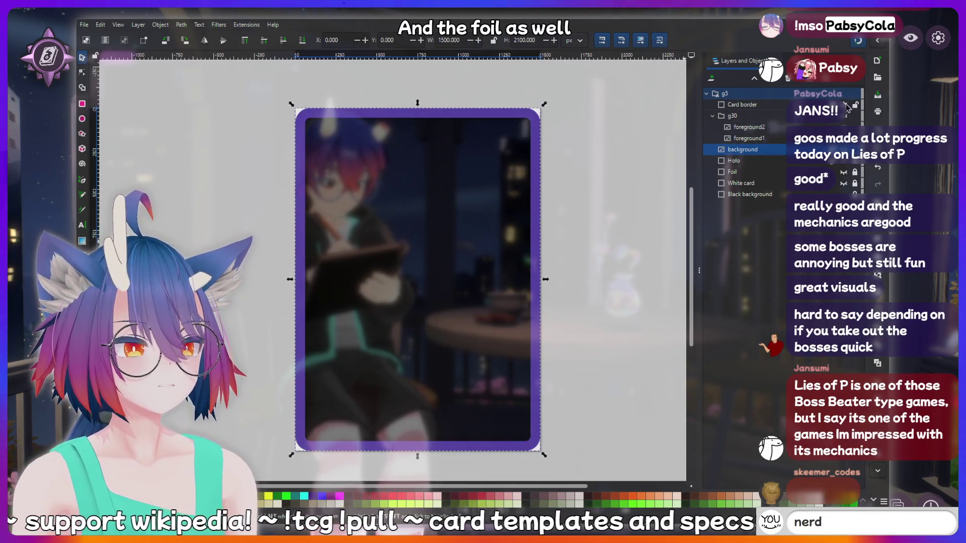
pyautogui.click(845, 105)
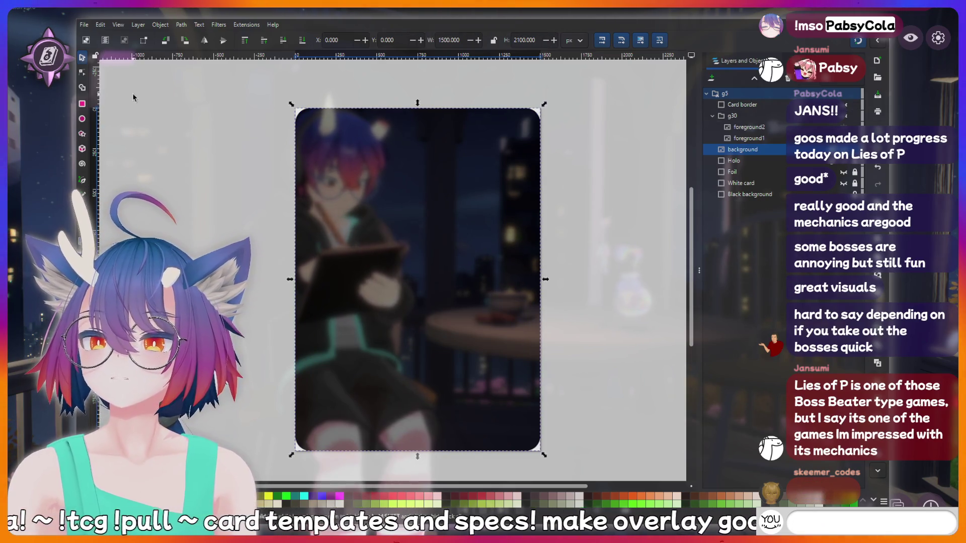
pyautogui.click(159, 119)
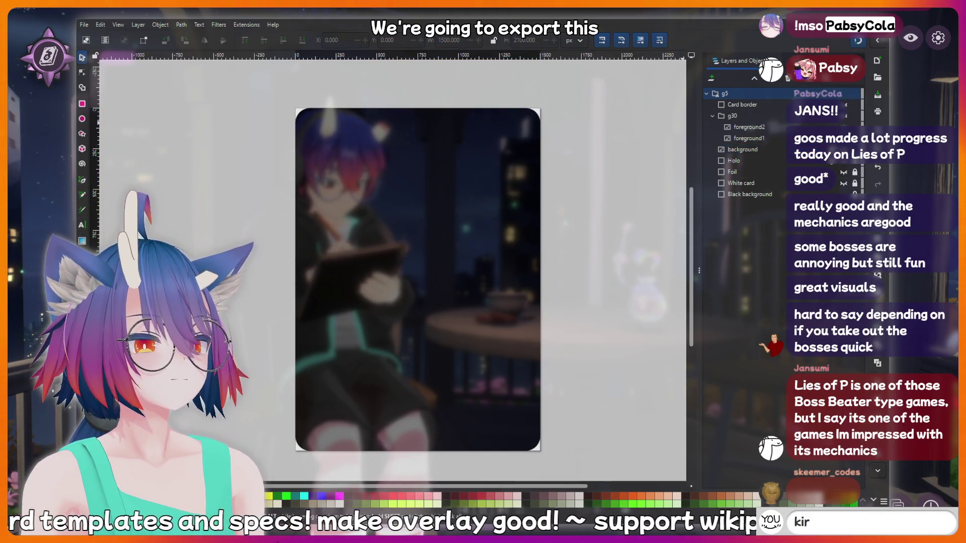
# Set up a page PNG export at 1500 px width named card-mask
pyautogui.click(788, 76)
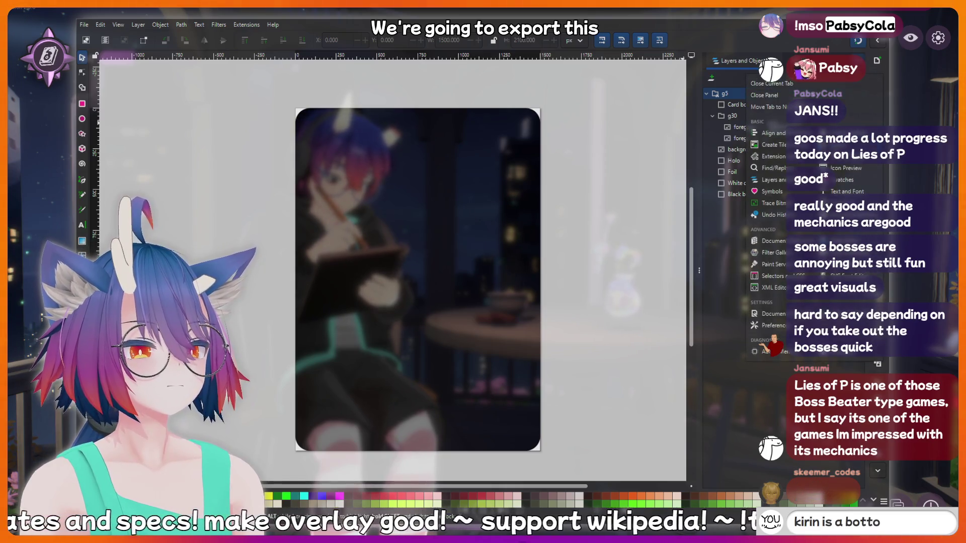
pyautogui.hotkey('ctrl', 'shift', 'e')
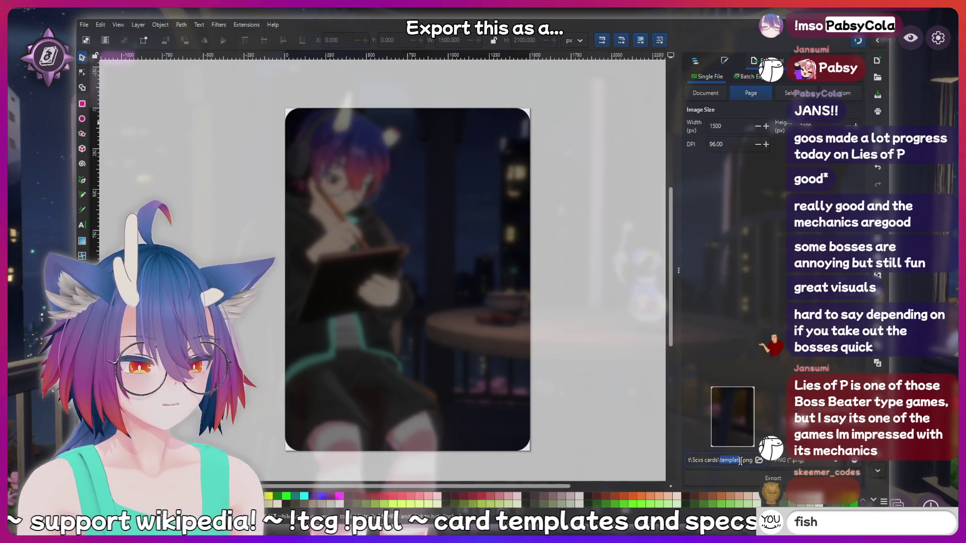
pyautogui.write('card-')
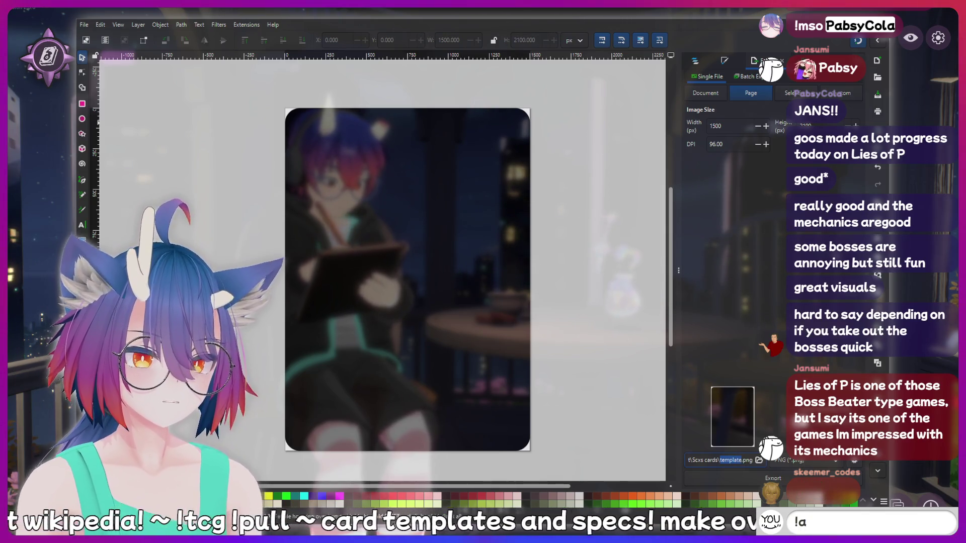
pyautogui.write('mask')
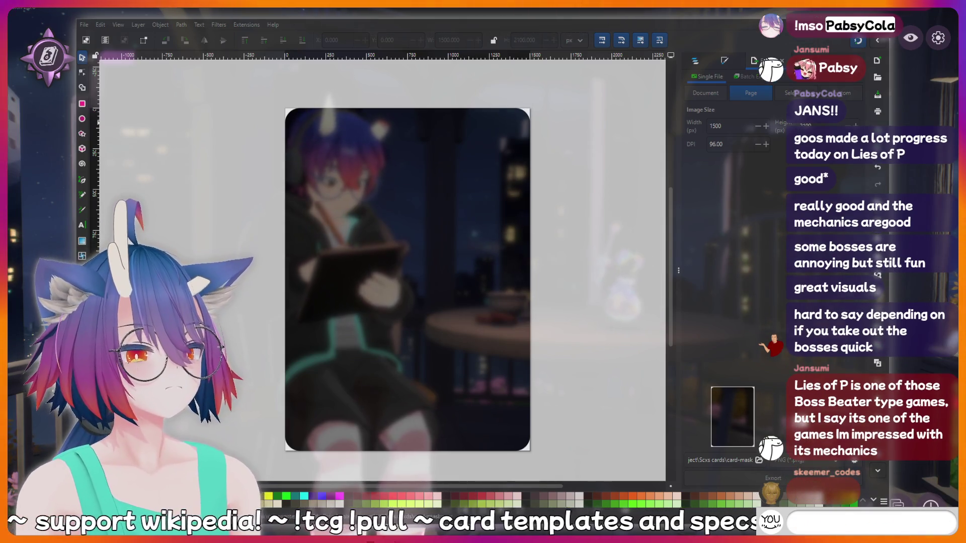
pyautogui.write('cringe')
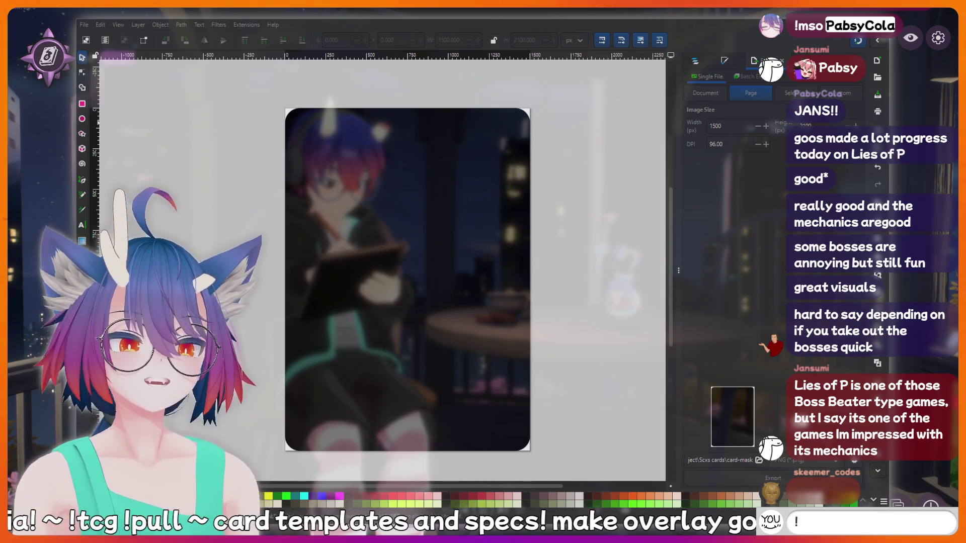
pyautogui.write('addquote I ju')
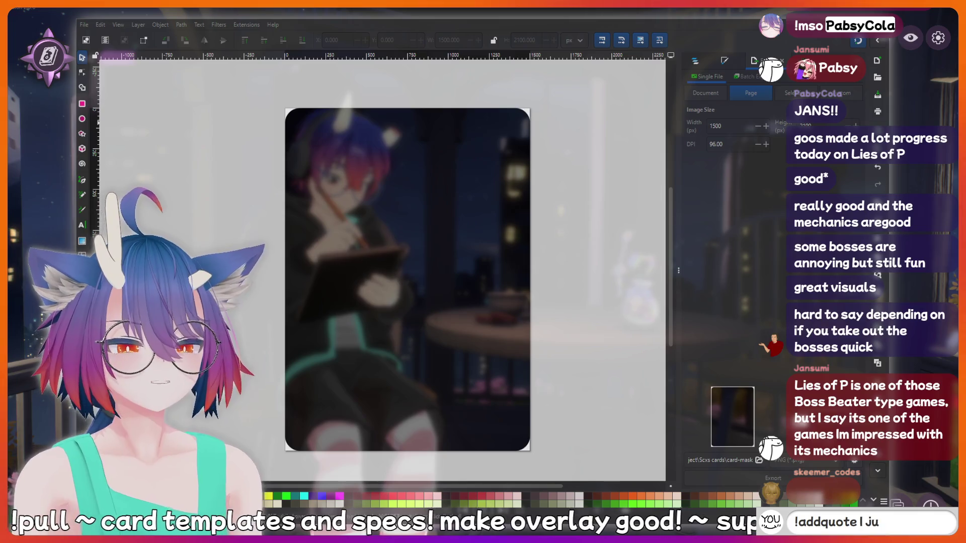
pyautogui.write(' sai')
pyautogui.write('omet')
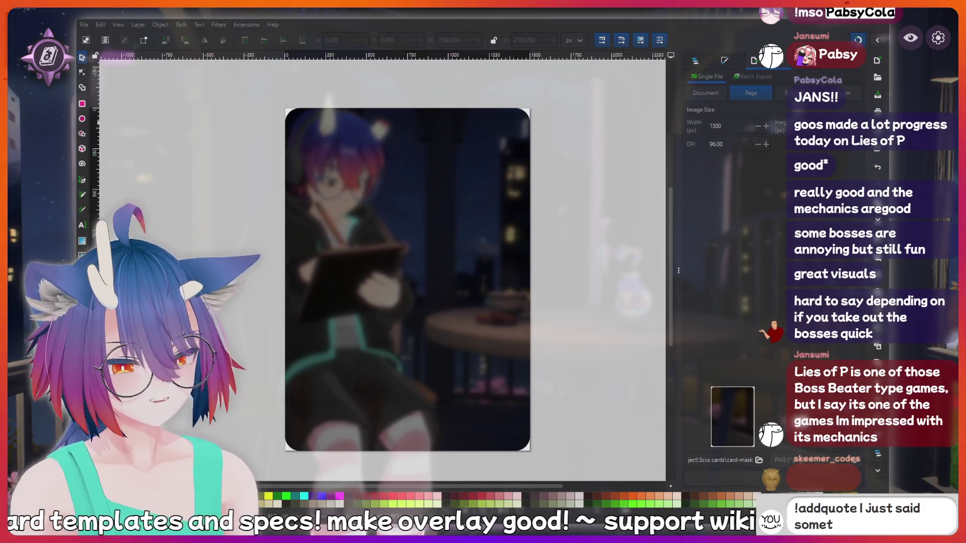
pyautogui.write('hing suss')
pyautogui.write('y that should be')
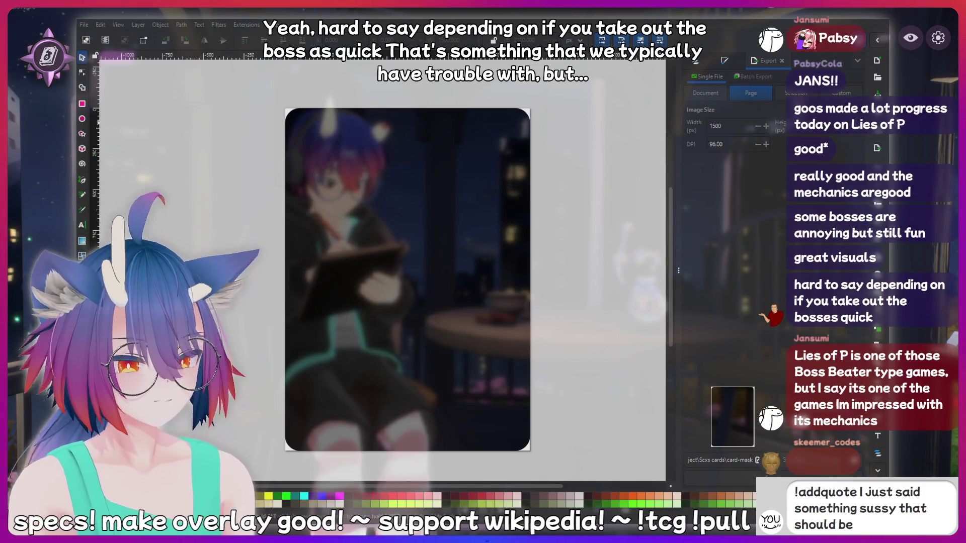
pyautogui.write(' recorded for')
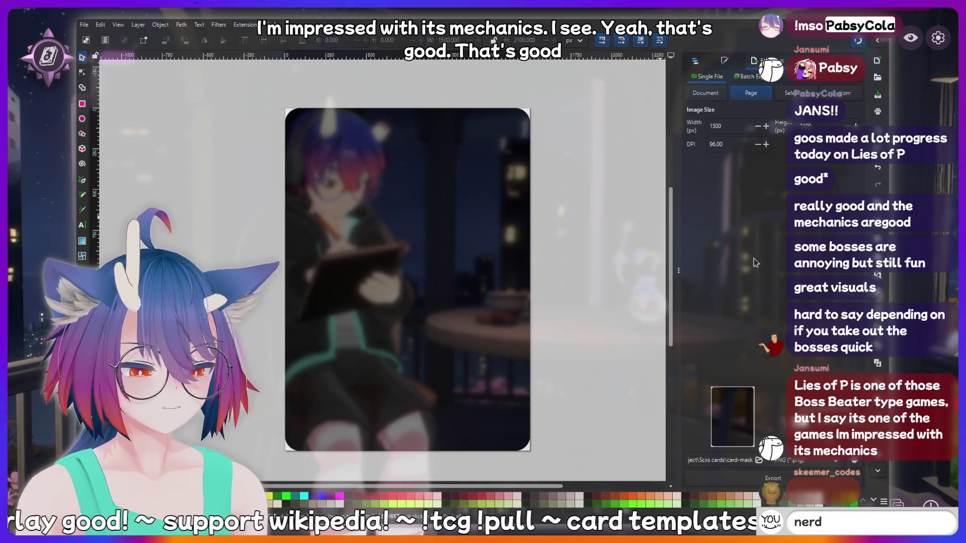
# Switch the right dock from Export back to the Layers and Objects list
pyautogui.click(697, 63)
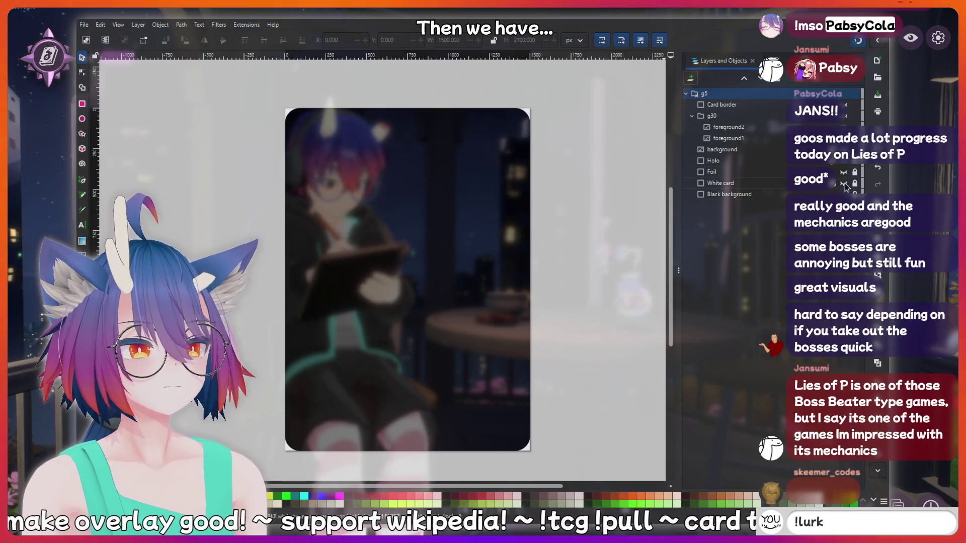
# Move the Black background layer out of the main g5 card group
pyautogui.click(845, 184)
pyautogui.click(844, 183)
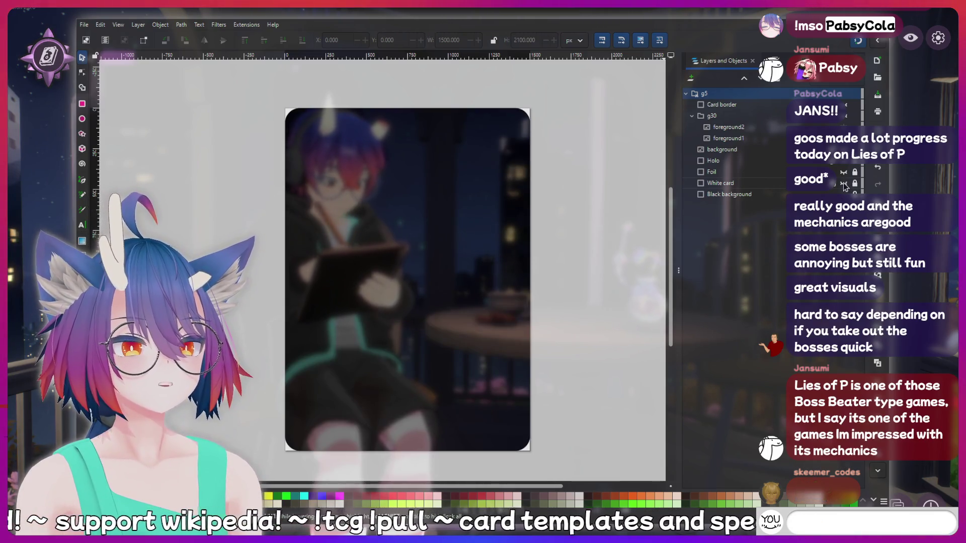
pyautogui.click(844, 183)
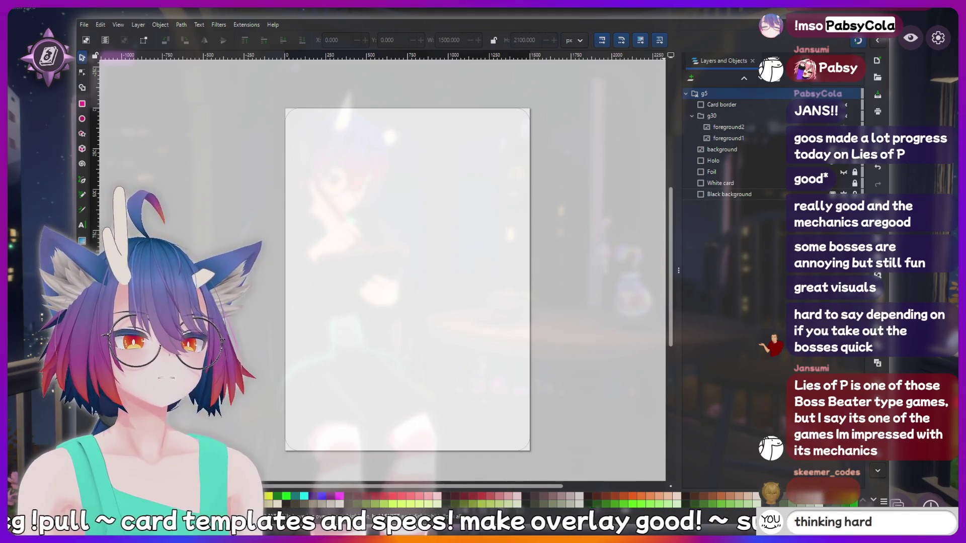
pyautogui.click(844, 185)
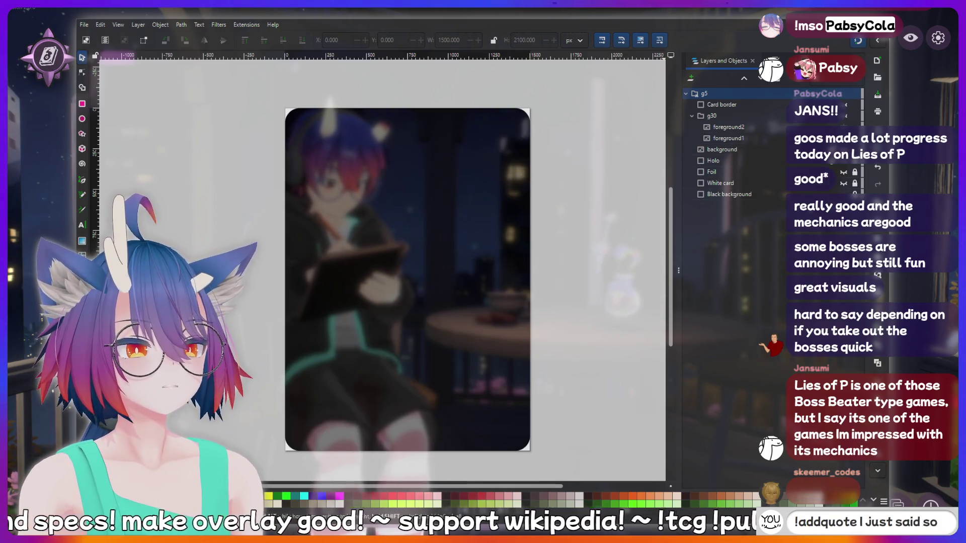
pyautogui.click(714, 195)
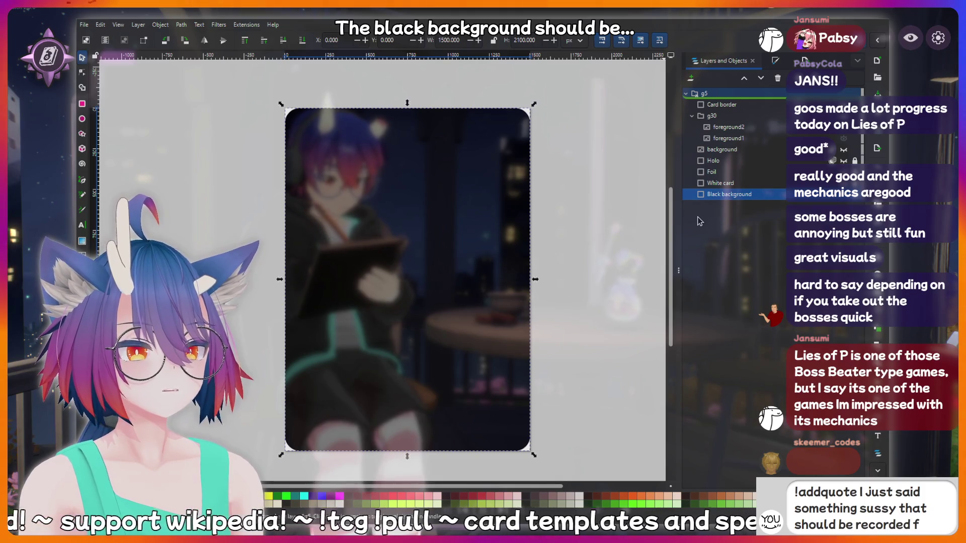
pyautogui.moveTo(699, 222); pyautogui.dragTo(699, 246)
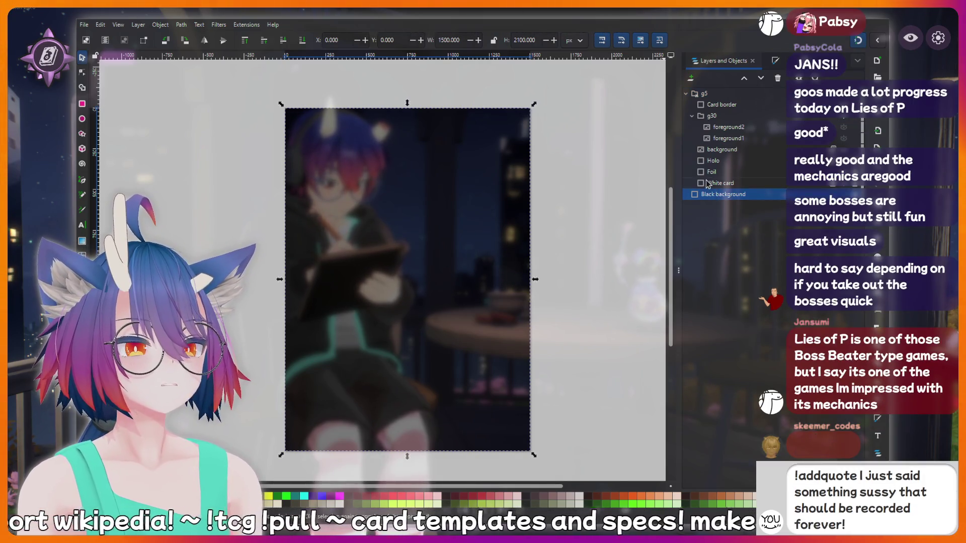
pyautogui.click(705, 184)
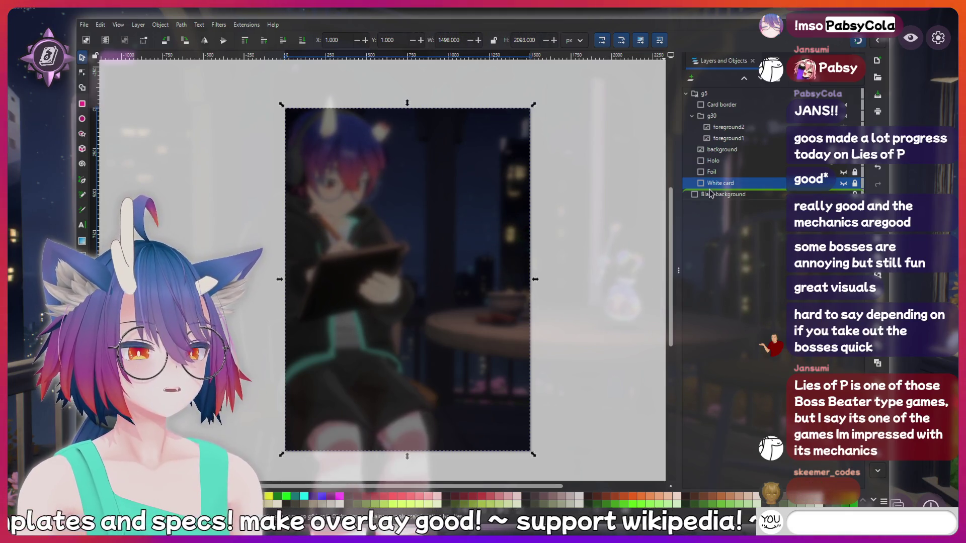
pyautogui.click(717, 194)
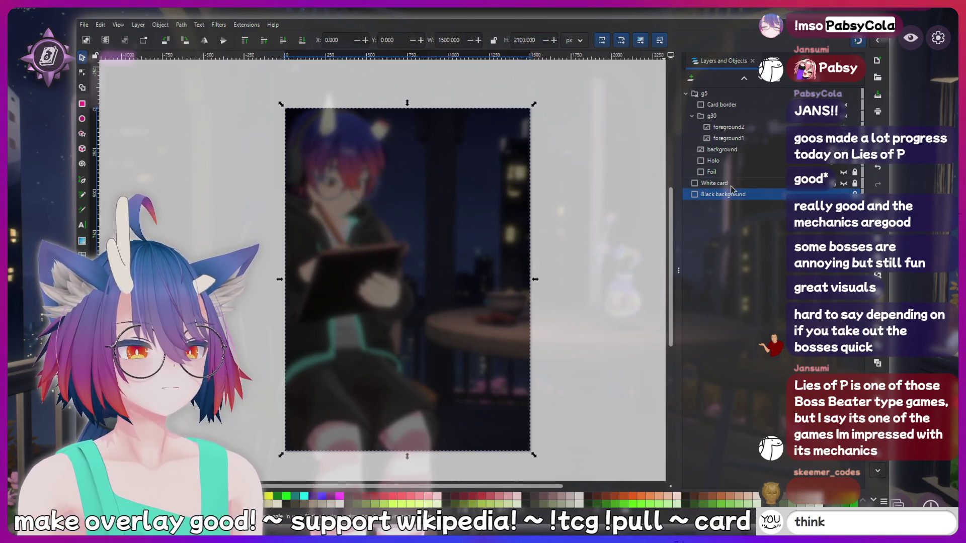
# Show White card and the holo pattern, and hide the Card border and g30 artwork
pyautogui.click(843, 184)
pyautogui.write('!addquote I ju')
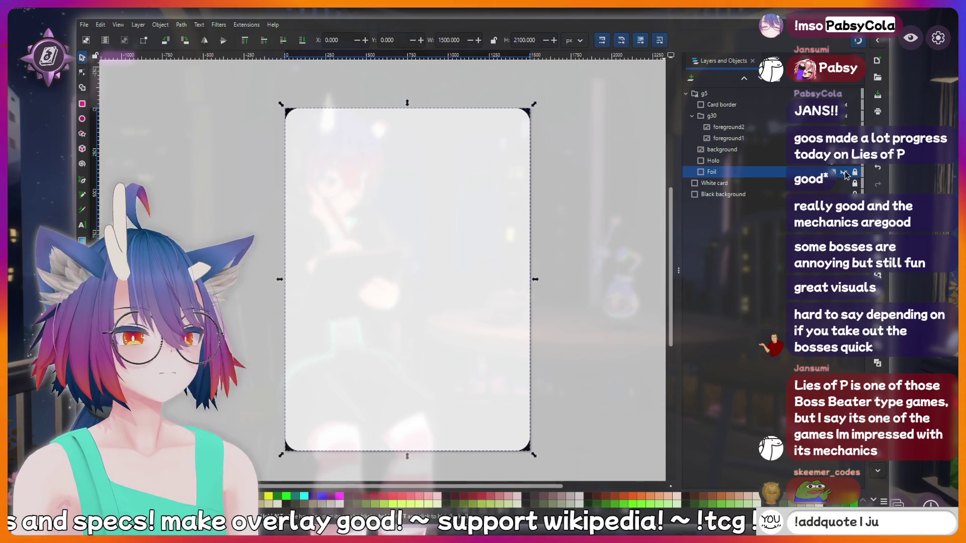
pyautogui.click(843, 173)
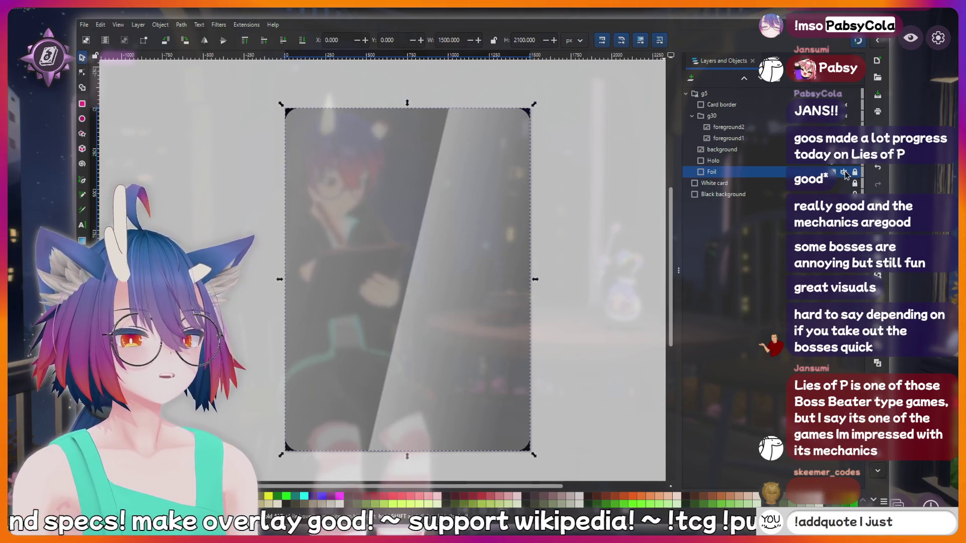
pyautogui.doubleClick(844, 172)
pyautogui.click(844, 173)
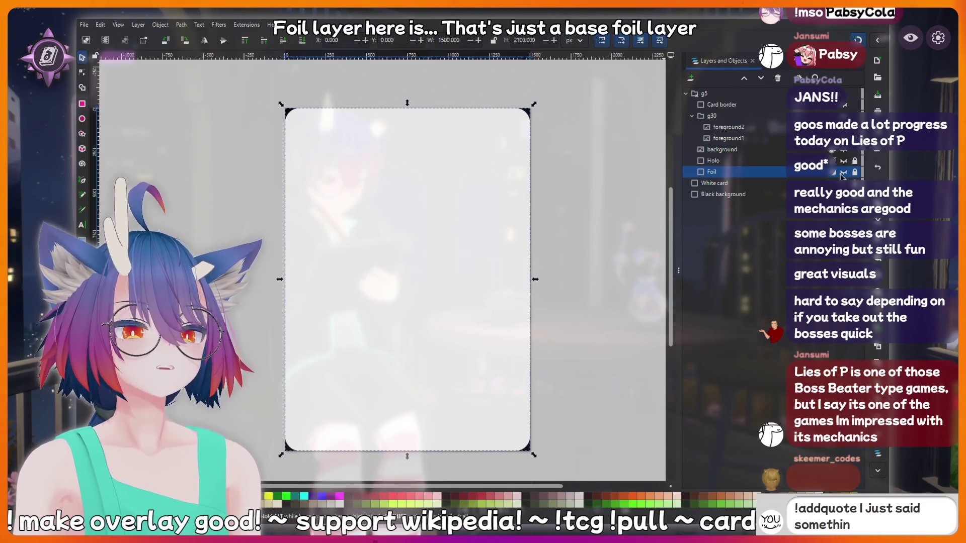
pyautogui.click(714, 183)
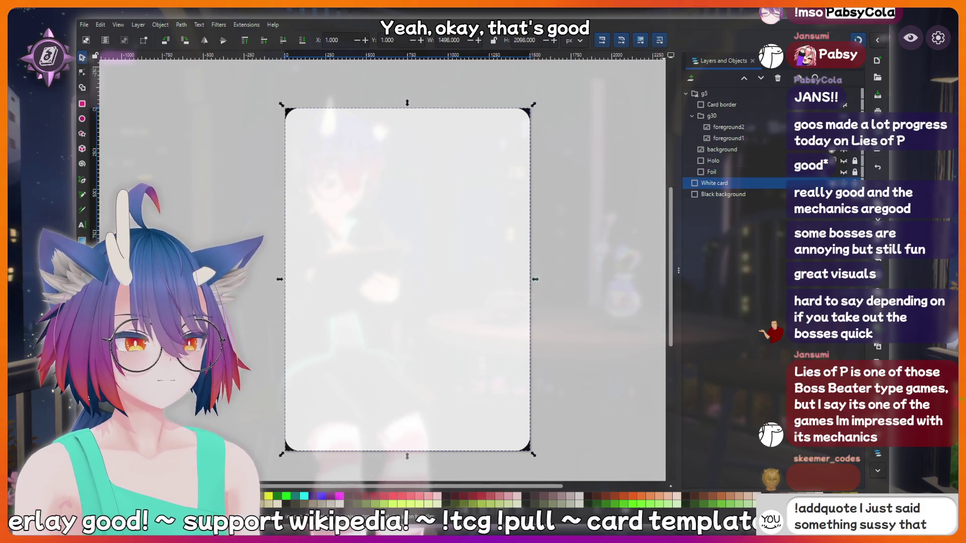
pyautogui.click(844, 161)
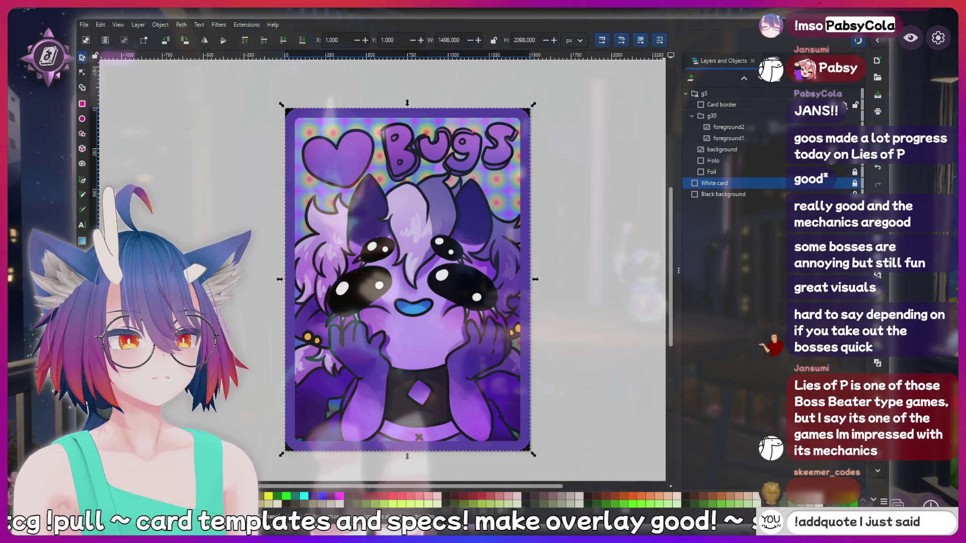
pyautogui.click(845, 106)
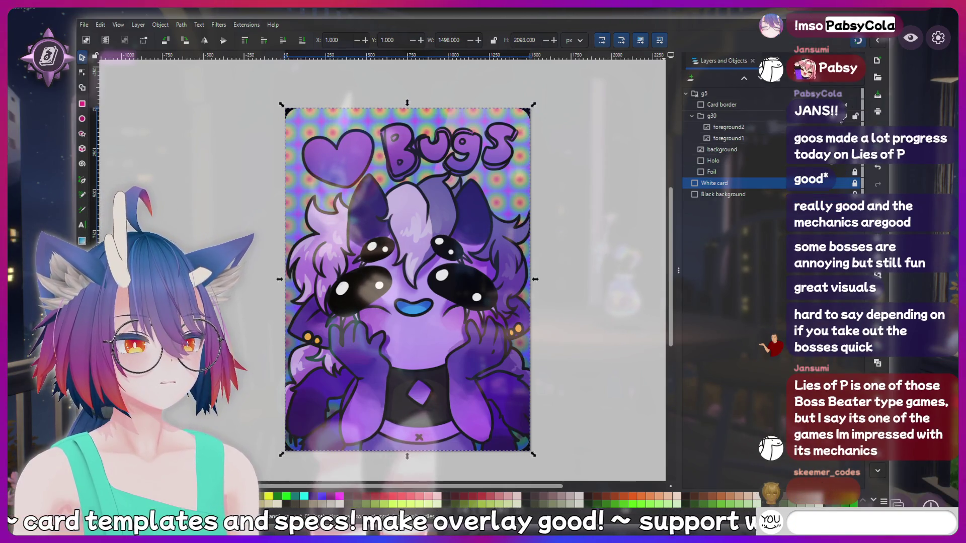
pyautogui.click(845, 119)
pyautogui.click(719, 117)
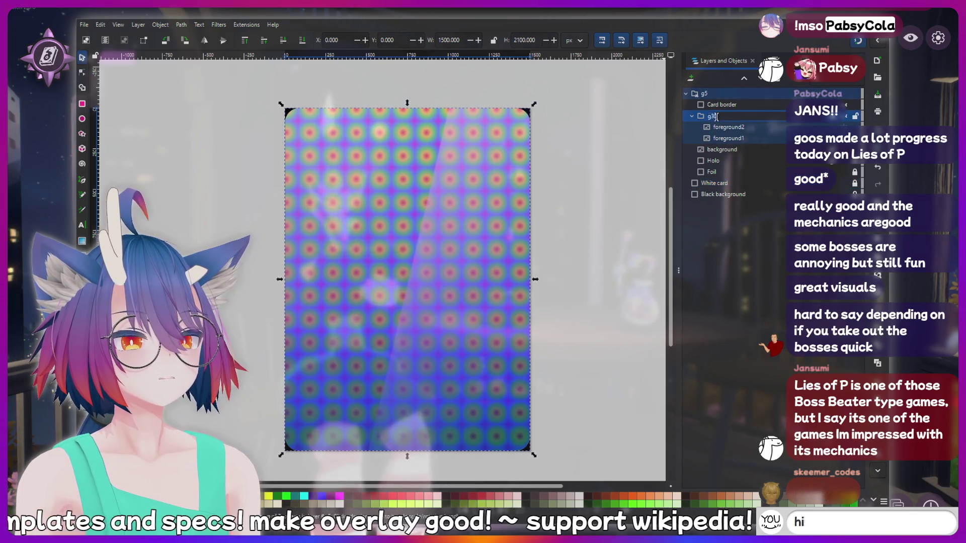
# Rename the artwork group g30 to 'foreground'
pyautogui.write('foreground')
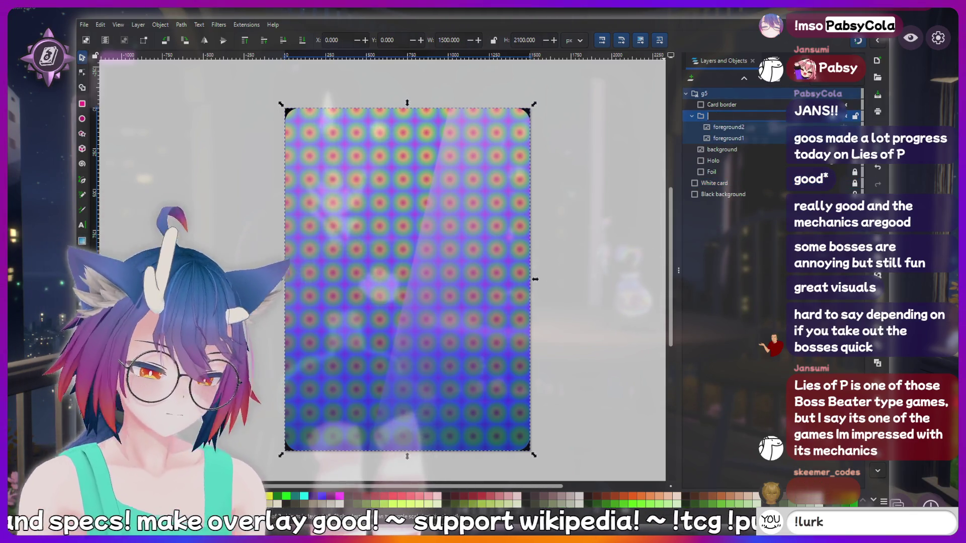
pyautogui.press('Return')
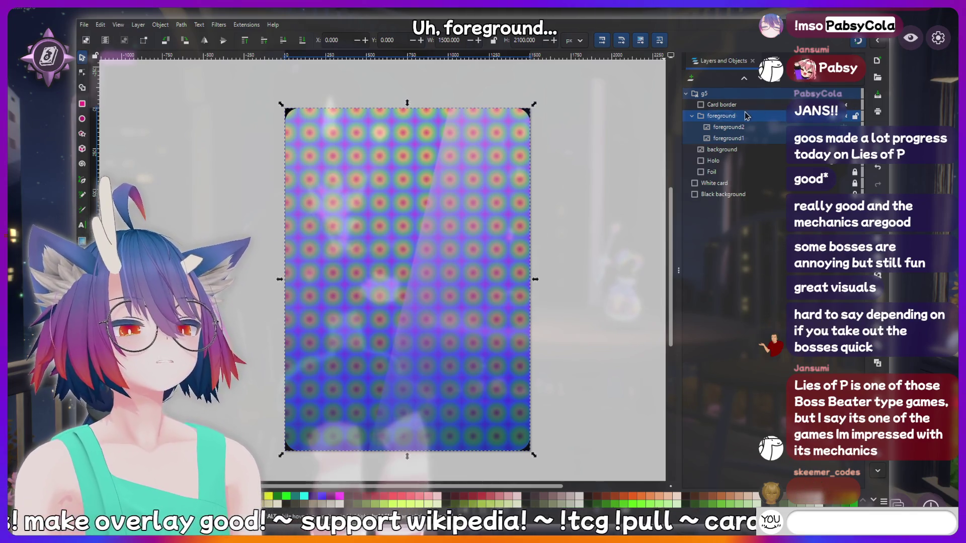
pyautogui.click(717, 106)
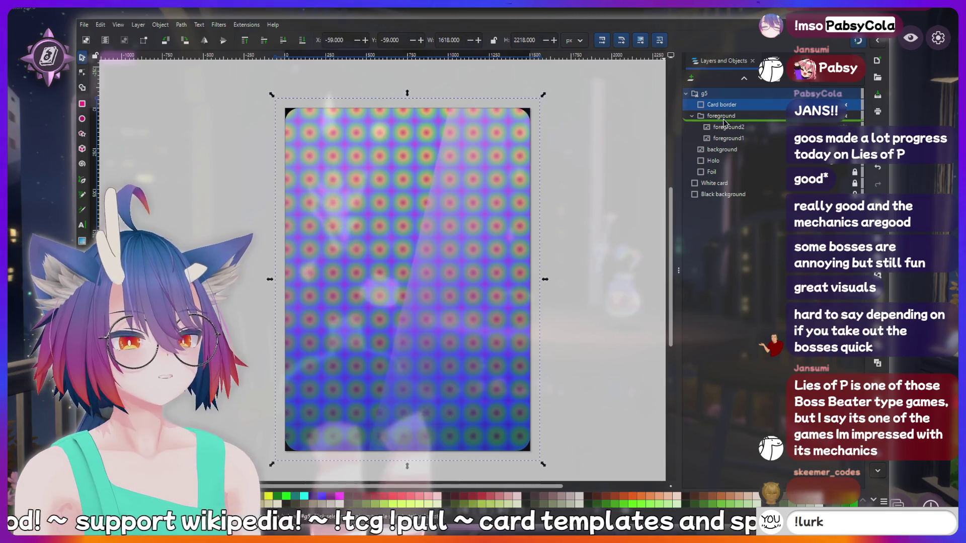
pyautogui.write('kirin is a botto')
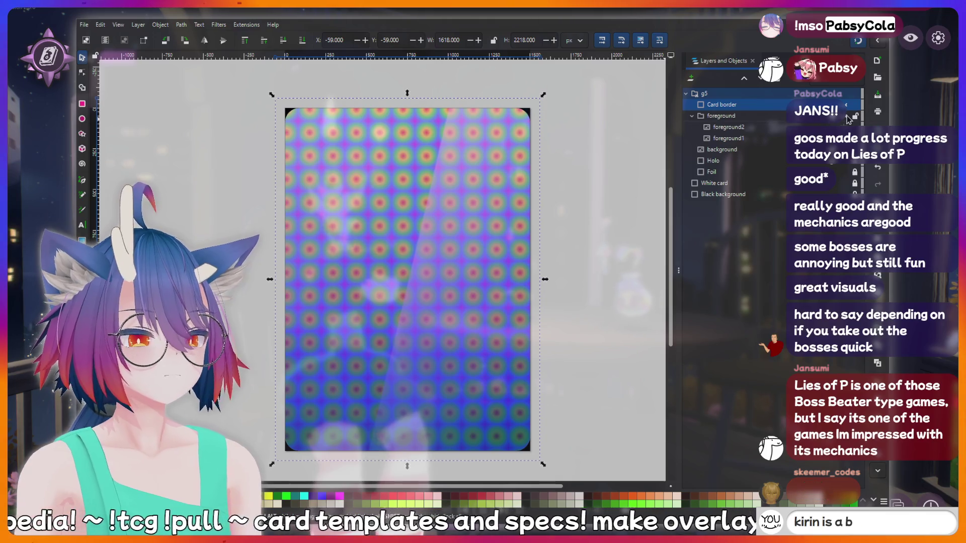
# Toggle the foreground artwork and purple card border visibility, collapsing the foreground group
pyautogui.click(844, 118)
pyautogui.click(844, 118)
pyautogui.click(844, 118)
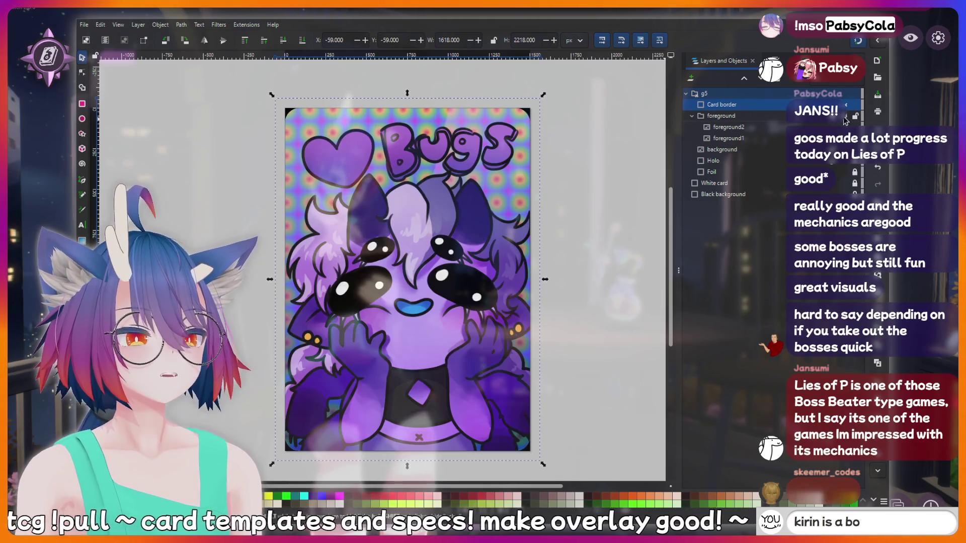
pyautogui.click(844, 118)
pyautogui.click(844, 117)
pyautogui.click(845, 104)
pyautogui.click(845, 104)
pyautogui.click(845, 104)
pyautogui.click(846, 105)
pyautogui.click(693, 116)
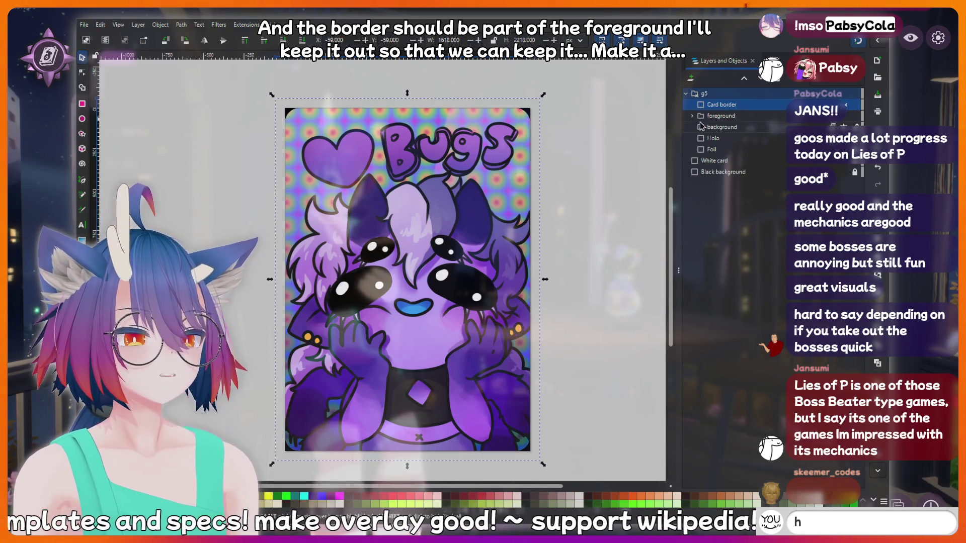
# Hide the whole card artwork group so only the white card shows, and open Export
pyautogui.click(846, 105)
pyautogui.click(845, 116)
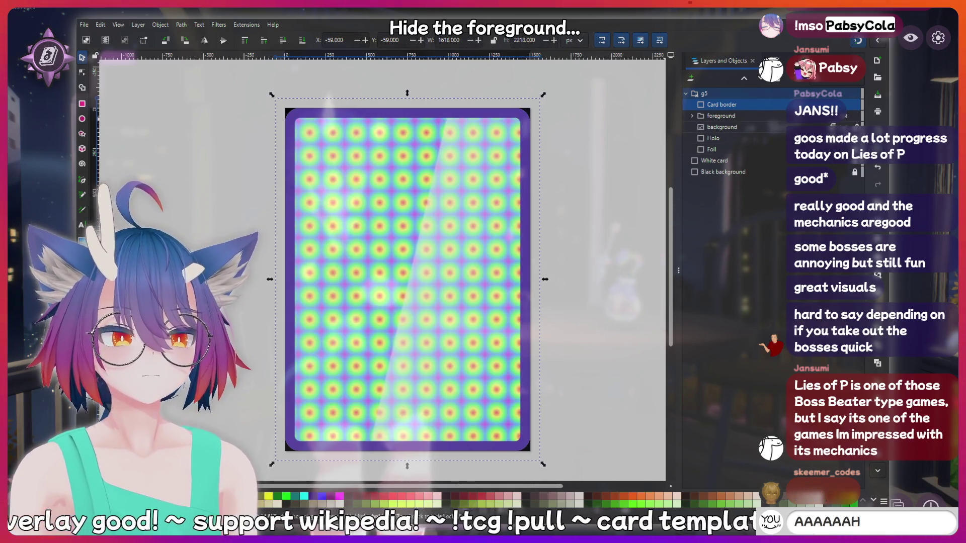
pyautogui.click(846, 127)
pyautogui.click(847, 127)
pyautogui.click(846, 117)
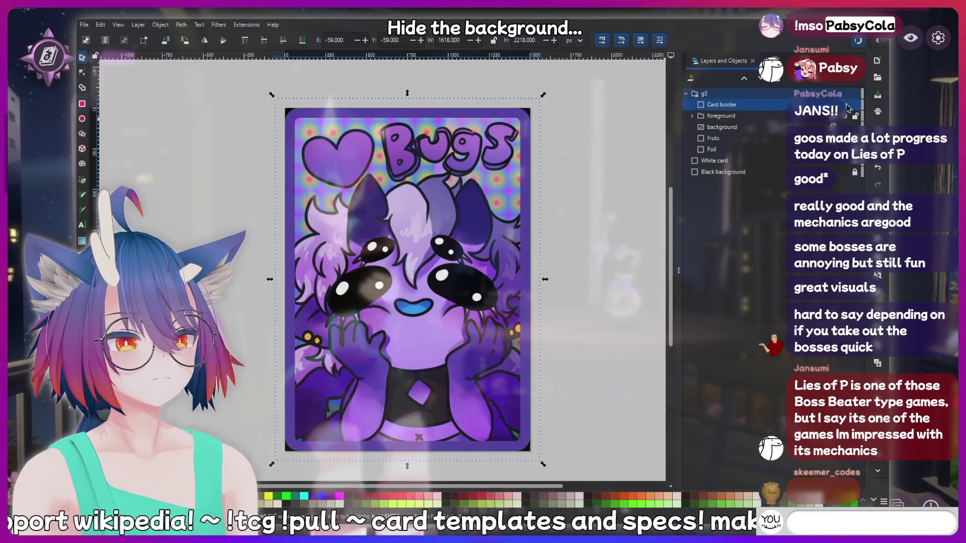
pyautogui.click(847, 94)
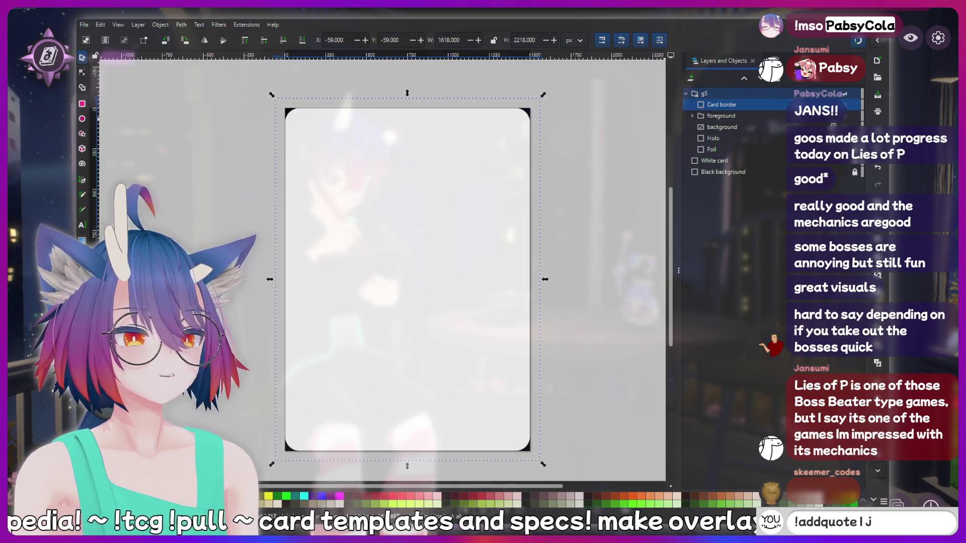
pyautogui.hotkey('ctrl', 'shift', 'e')
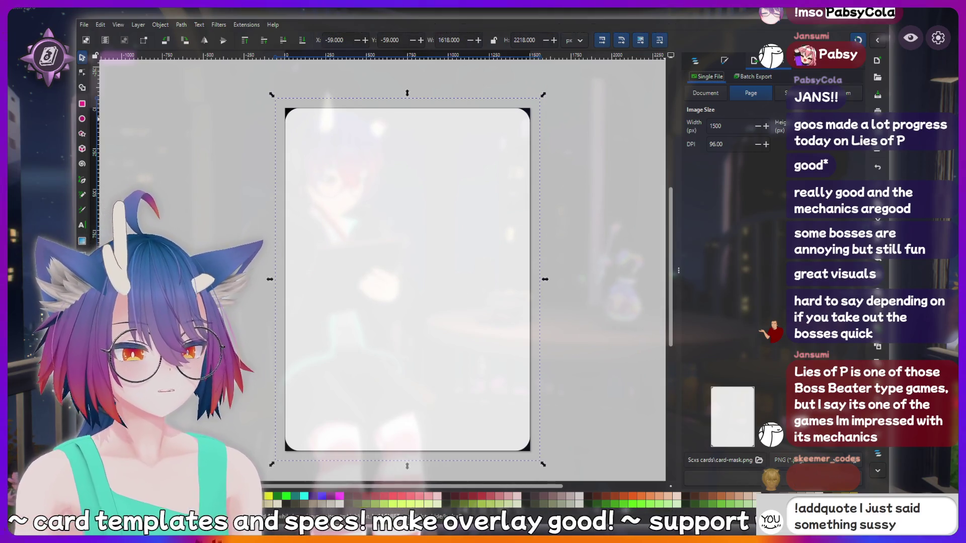
# Export the plain white card as card-mask.png and return to the layer tree
pyautogui.click(723, 477)
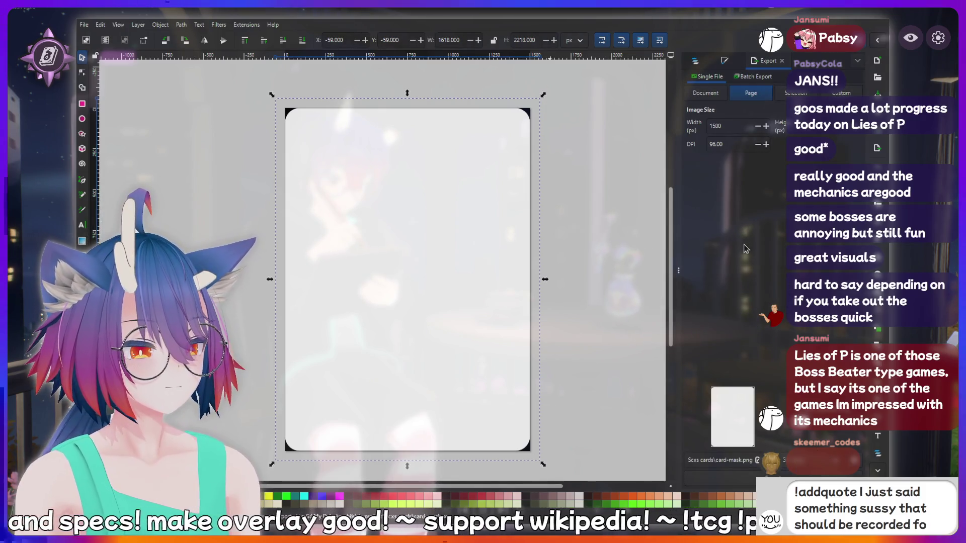
pyautogui.click(697, 63)
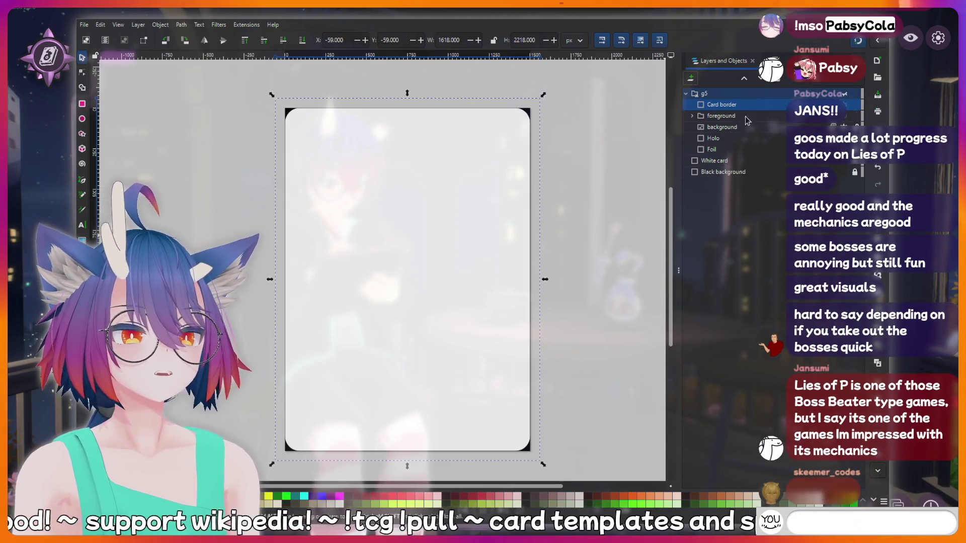
pyautogui.click(713, 96)
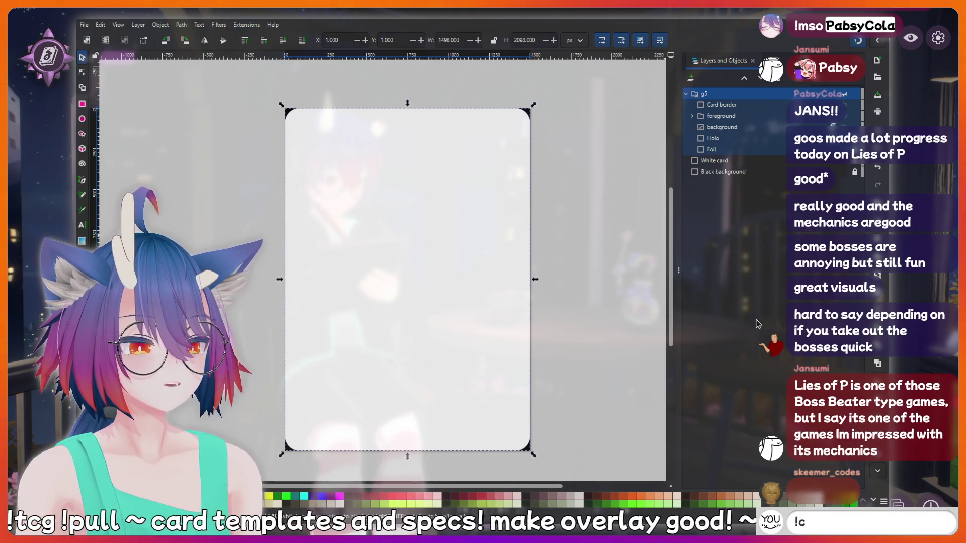
# Undo to restore the Card mask, then hide White card, Black background and Card mask
pyautogui.hotkey('ctrl', 'z')
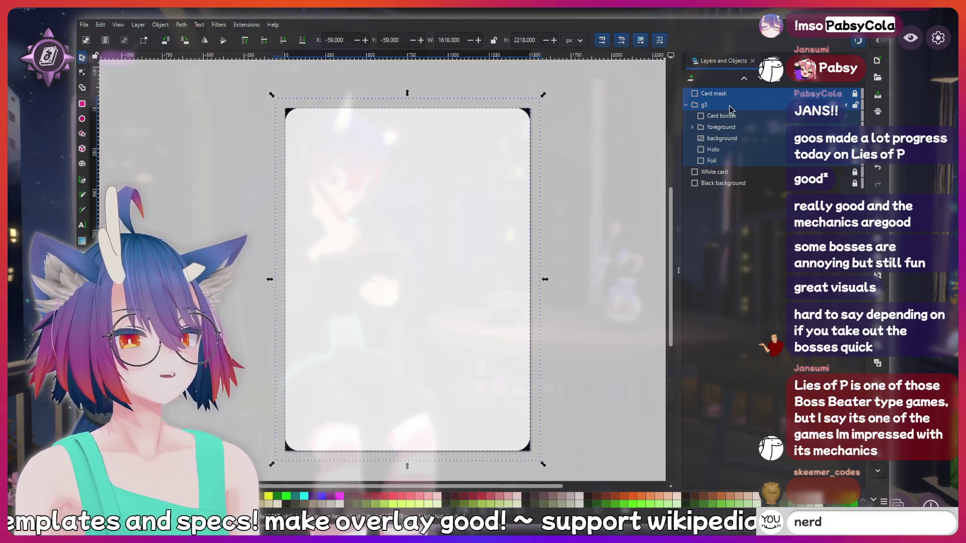
pyautogui.click(738, 93)
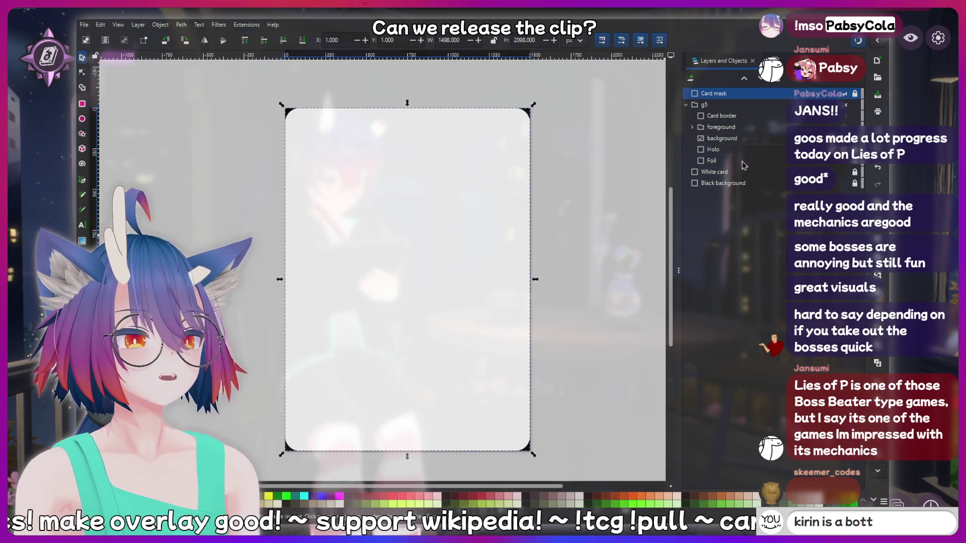
pyautogui.click(844, 172)
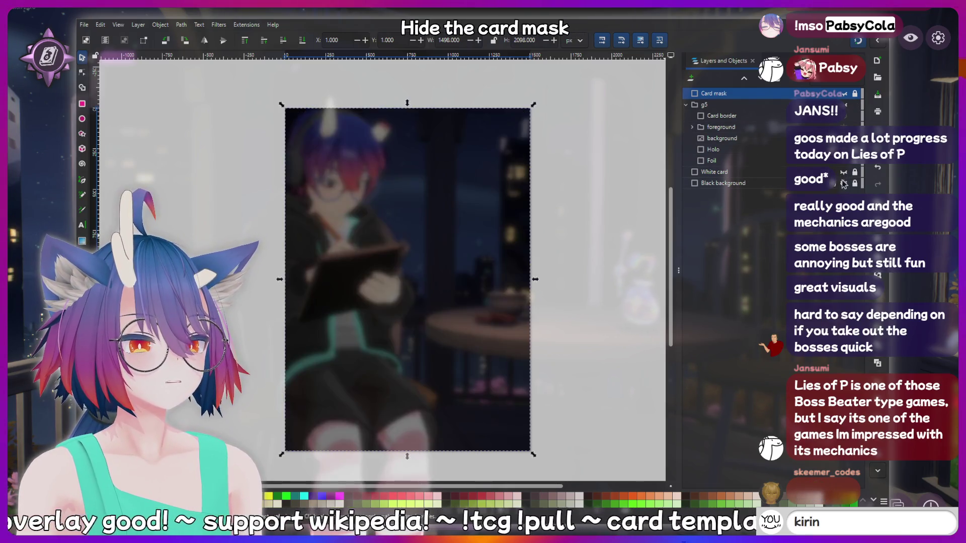
pyautogui.click(844, 183)
pyautogui.click(844, 95)
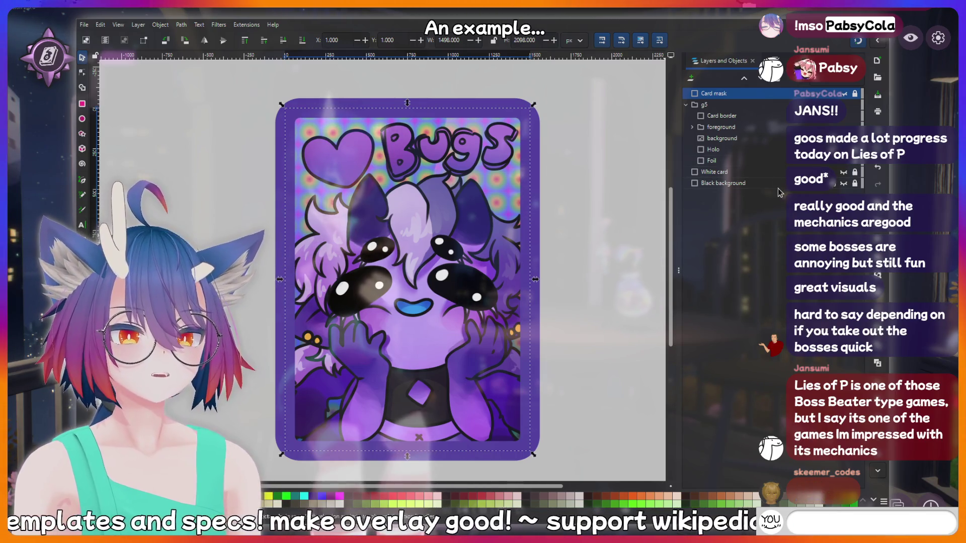
# Duplicate the background layer and move the copy into the foreground group beneath foreground1
pyautogui.click(724, 138)
pyautogui.click(692, 127)
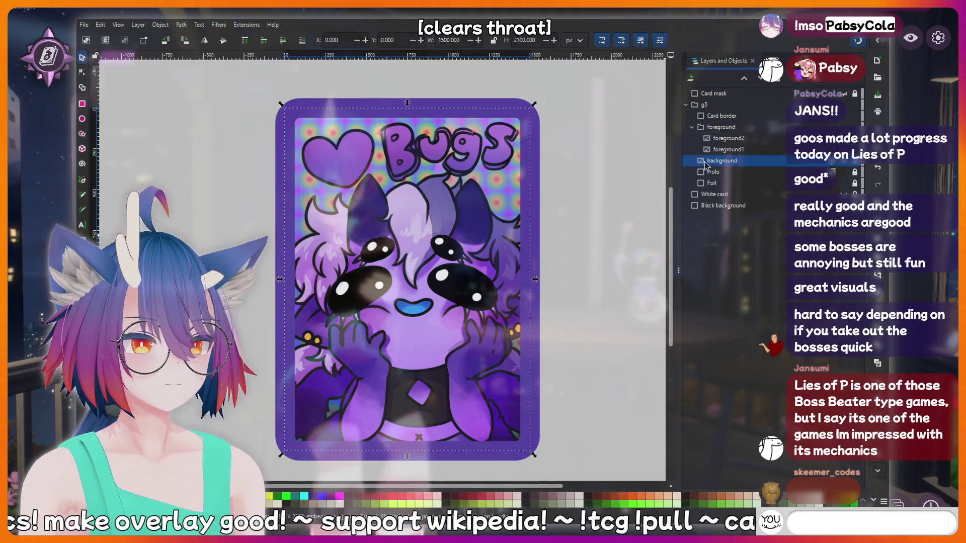
pyautogui.hotkey('ctrl', 'd')
pyautogui.press('Home')
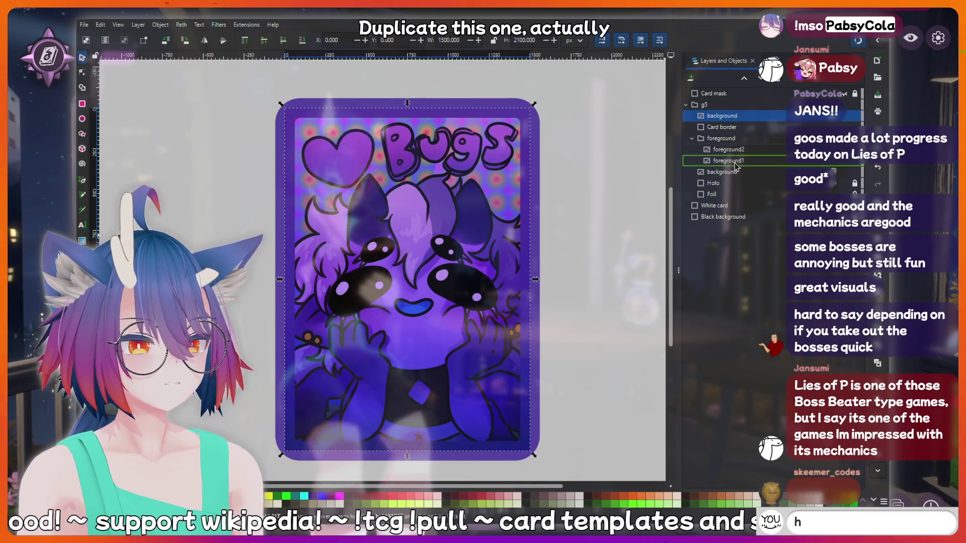
pyautogui.moveTo(735, 164); pyautogui.dragTo(735, 164)
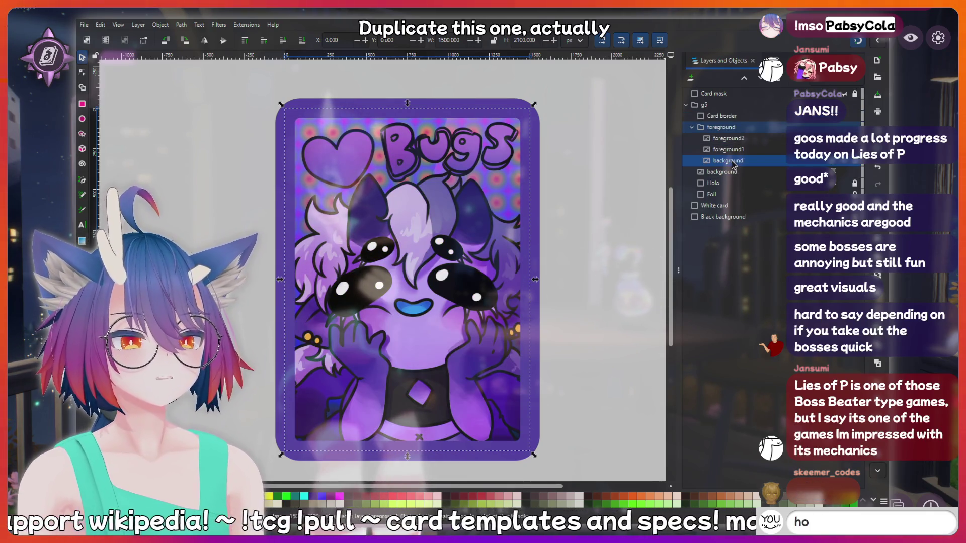
# Glance at Fill and Stroke, return to the layer tree, and type then erase stray text
pyautogui.hotkey('ctrl', 'shift', 'f')
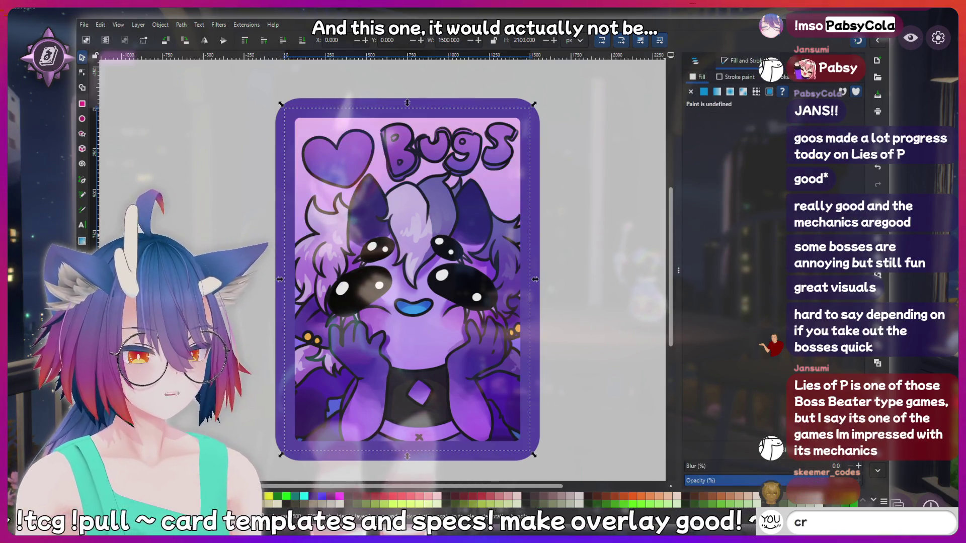
pyautogui.click(695, 61)
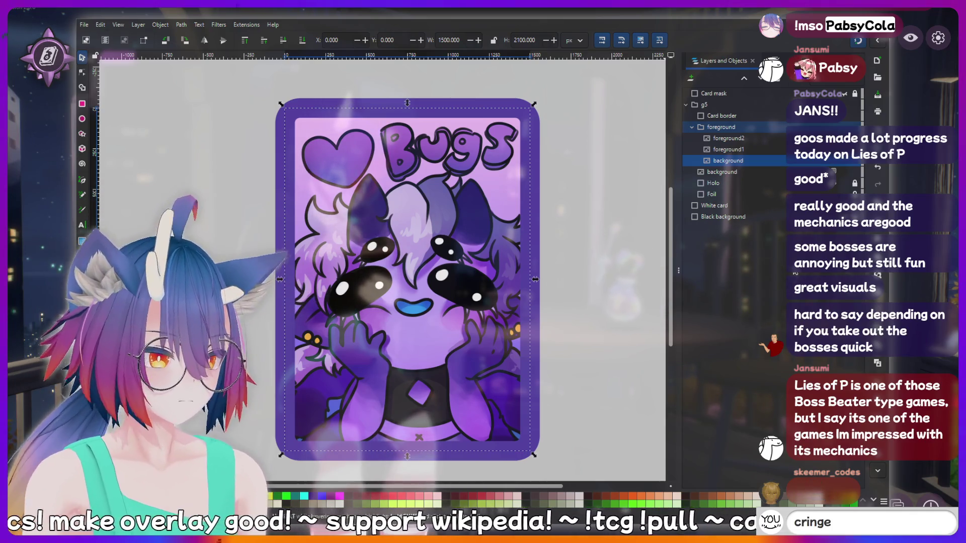
pyautogui.write('think')
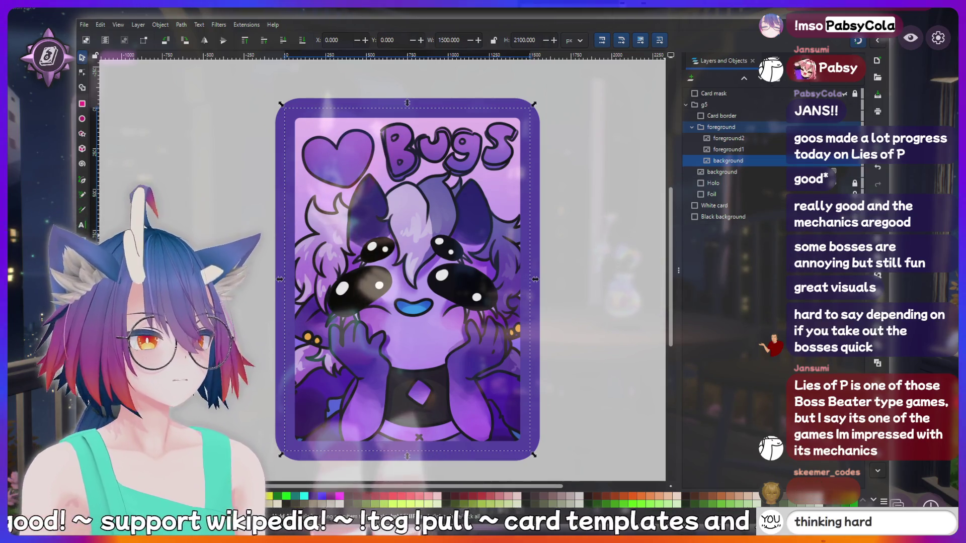
pyautogui.press('BackSpace')
pyautogui.press('BackSpace')
pyautogui.press('BackSpace')
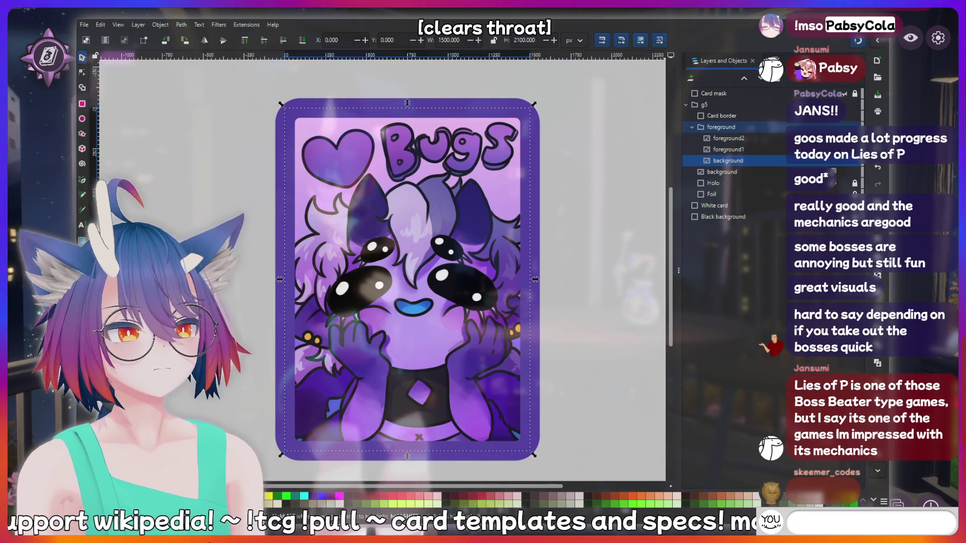
pyautogui.write('kirin i')
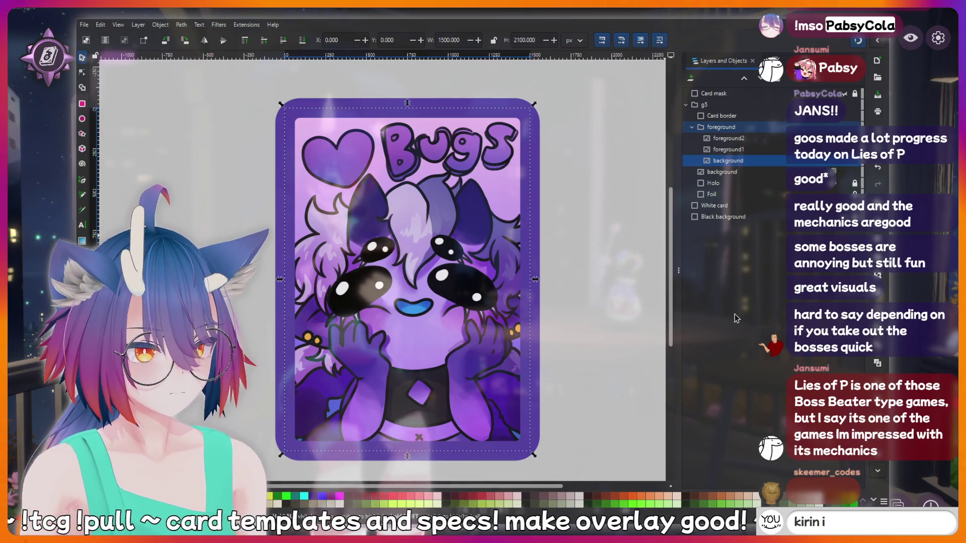
pyautogui.write('s a bottom')
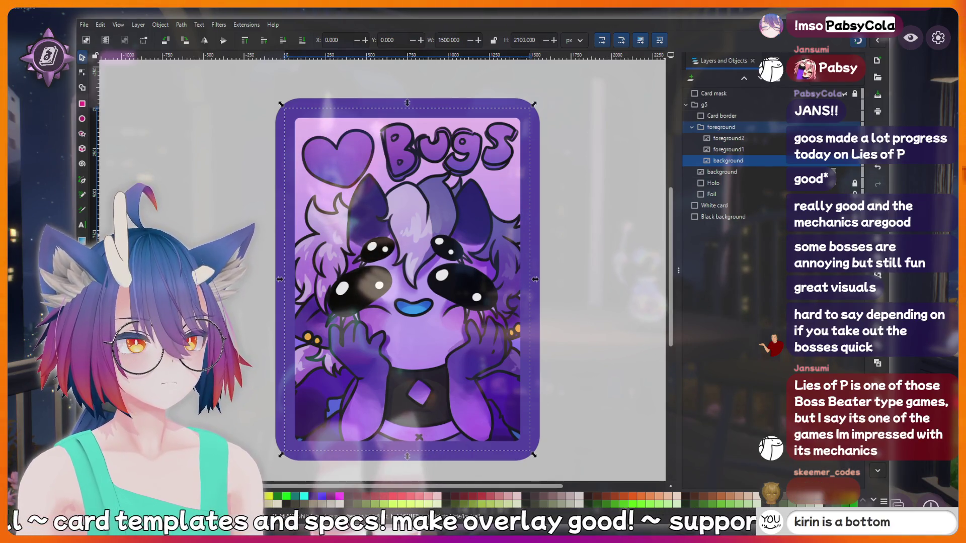
pyautogui.press('BackSpace')
pyautogui.press('BackSpace')
pyautogui.press('BackSpace')
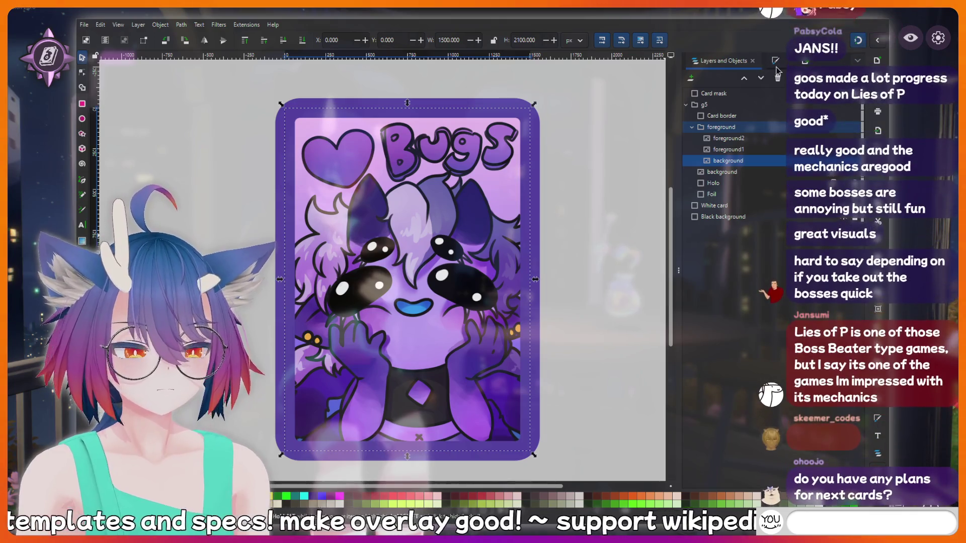
pyautogui.write('!bottom')
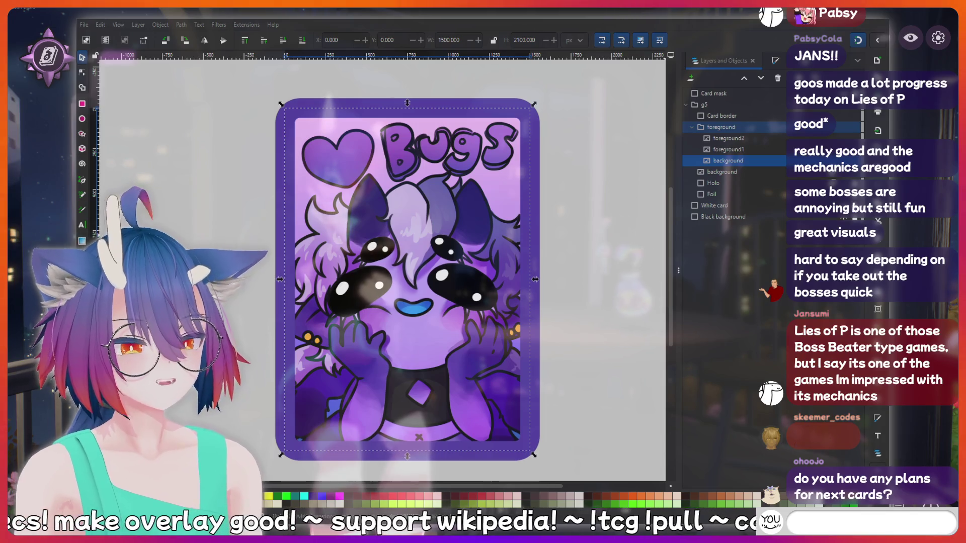
pyautogui.write('p')
pyautogui.press('BackSpace')
pyautogui.press('BackSpace')
pyautogui.press('BackSpace')
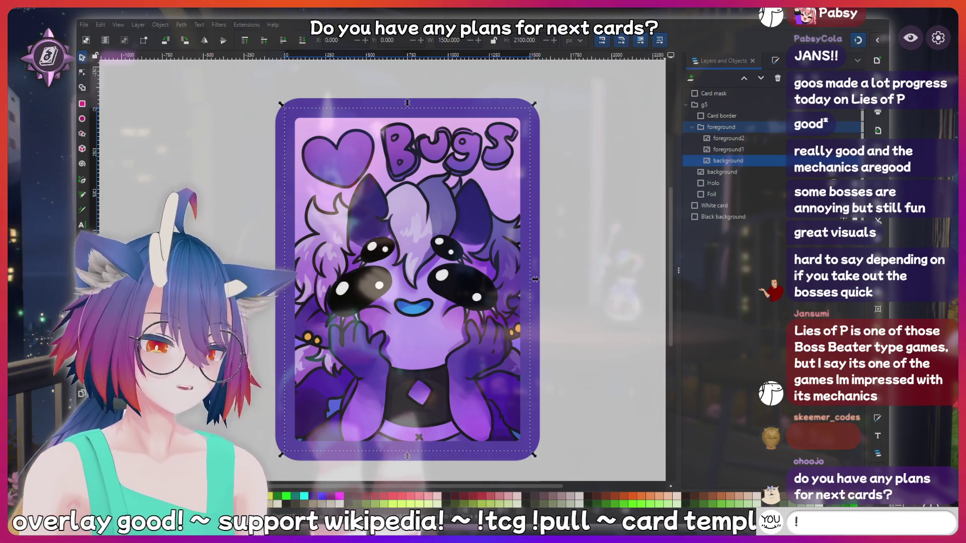
pyautogui.write('AAA')
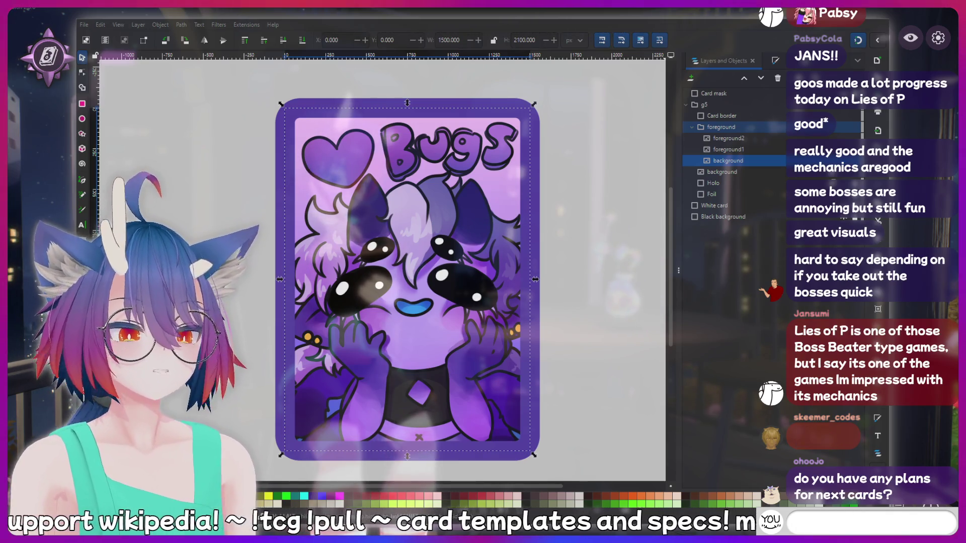
pyautogui.write('kirin is a')
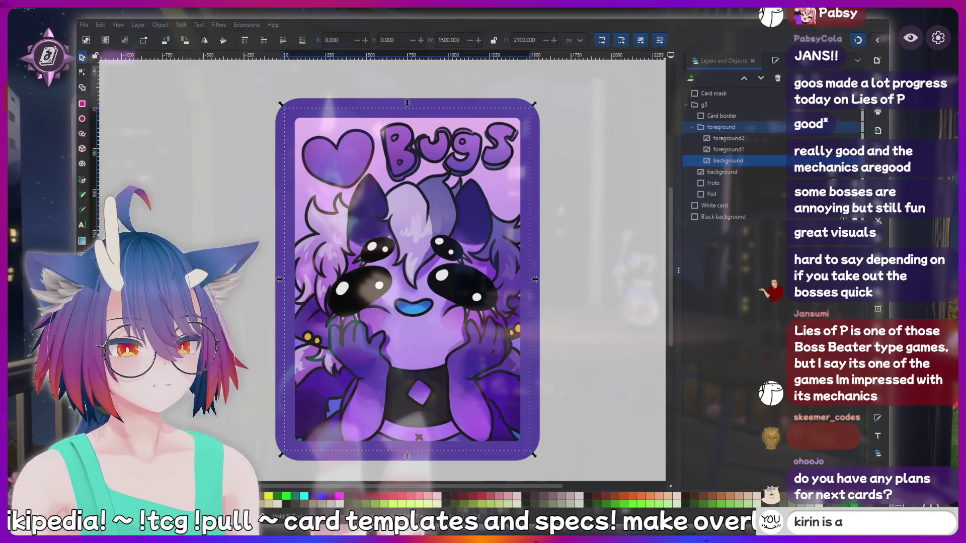
pyautogui.write('ttom')
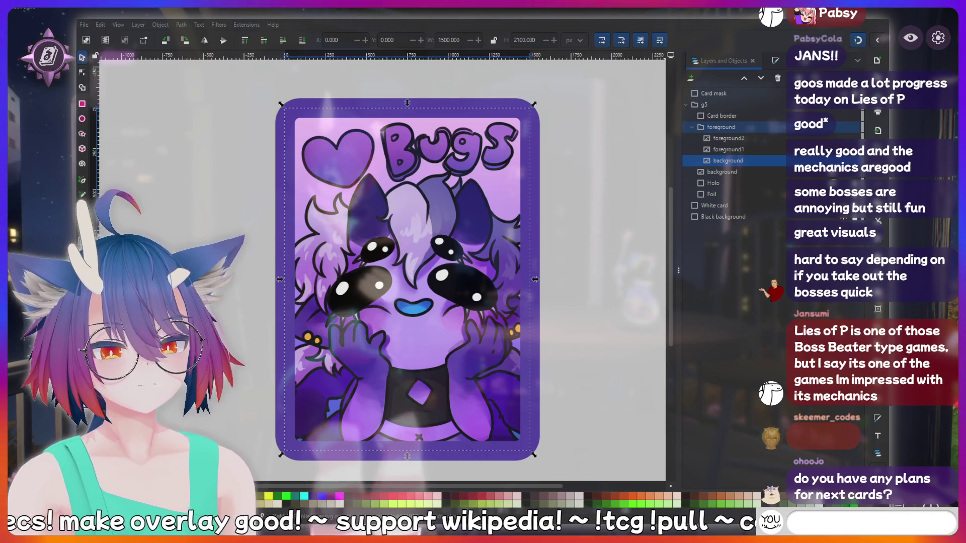
pyautogui.write('!charity')
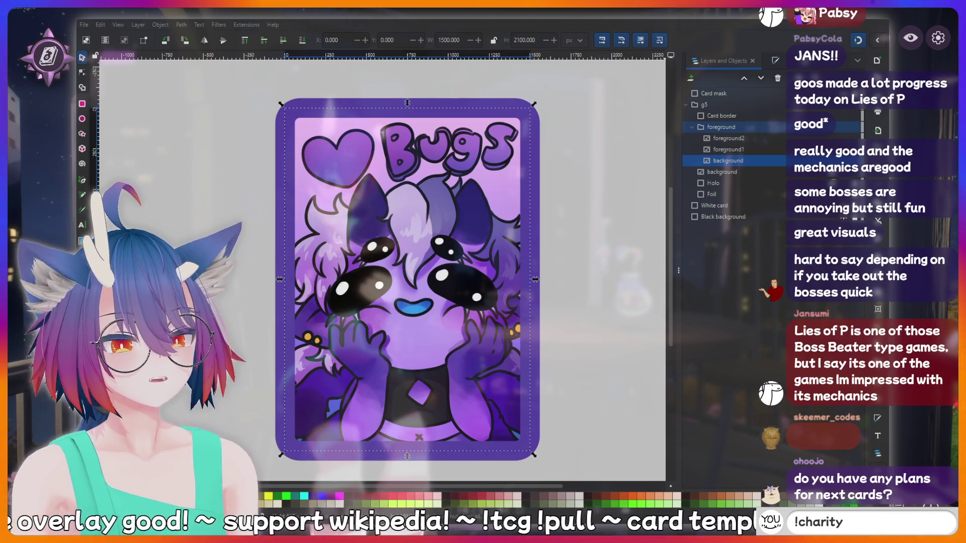
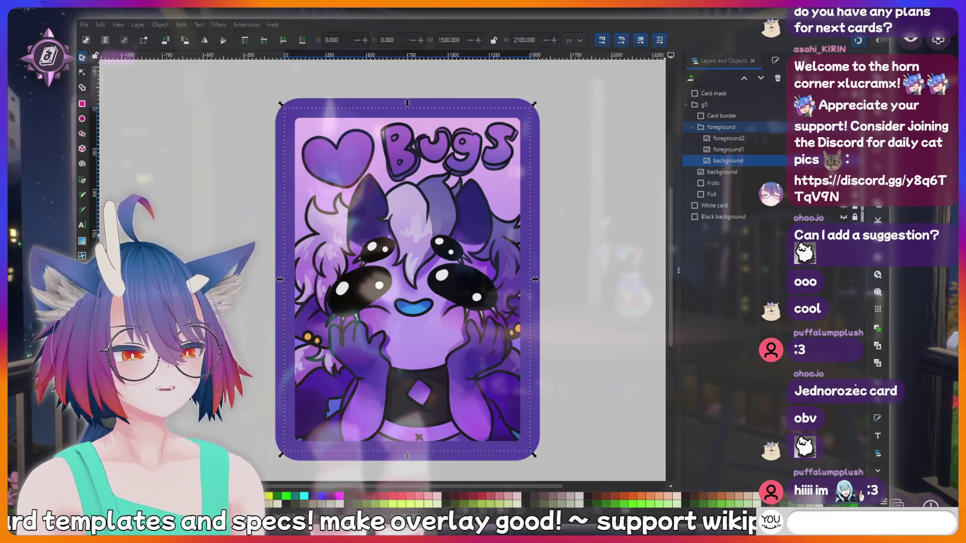
# Type and erase several short text entries unrelated to the card design
pyautogui.write('!clip')
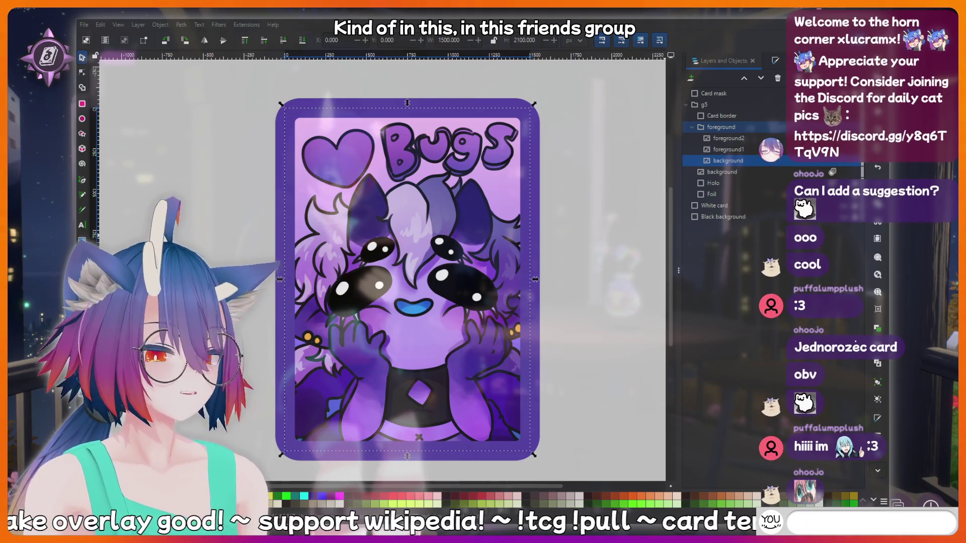
pyautogui.write('fish')
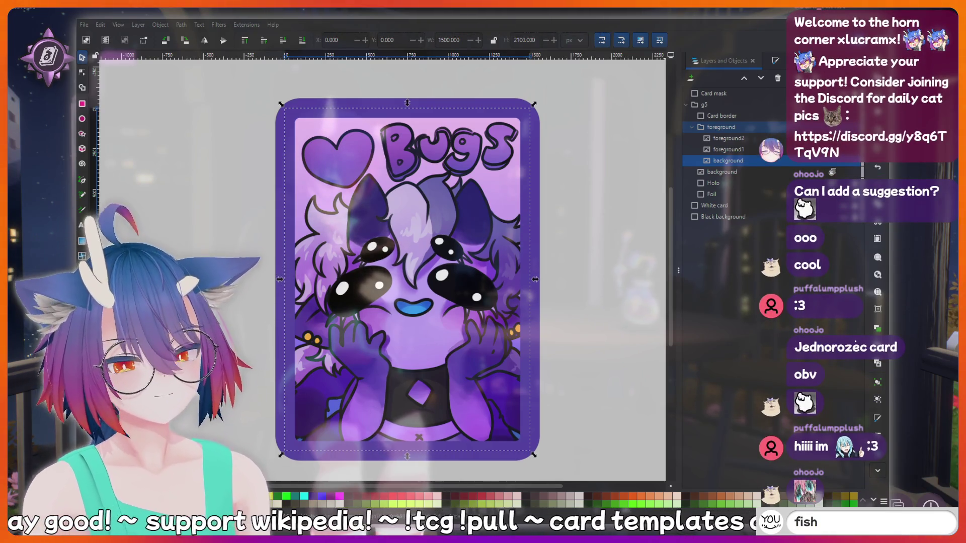
pyautogui.press('BackSpace')
pyautogui.press('BackSpace')
pyautogui.press('BackSpace')
pyautogui.write('kirin is a bott')
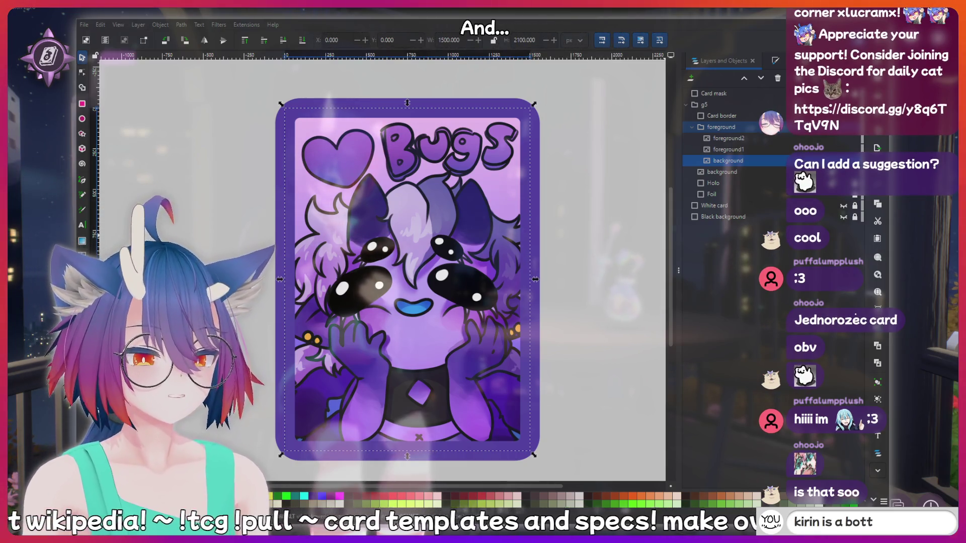
pyautogui.press('BackSpace')
pyautogui.press('BackSpace')
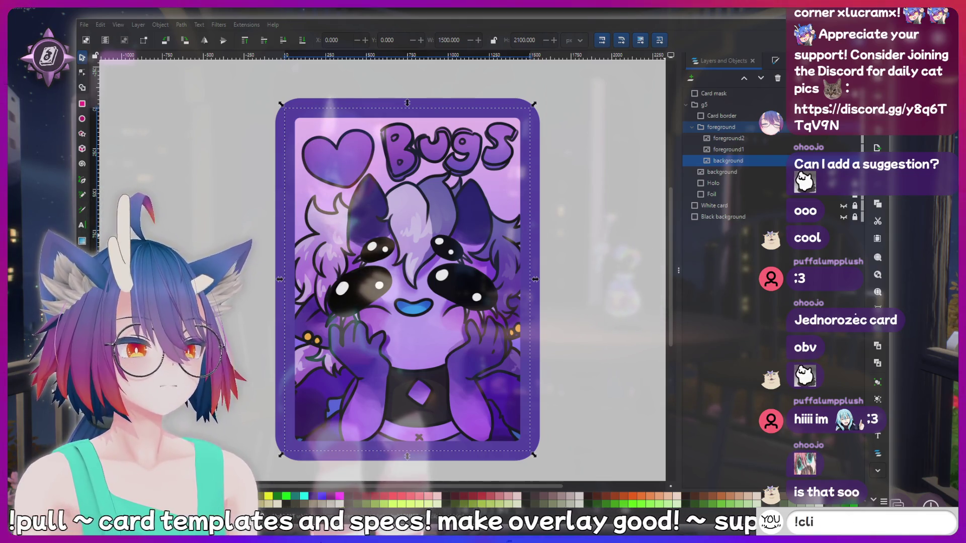
pyautogui.write('p')
pyautogui.press('Return')
pyautogui.write('thinking h')
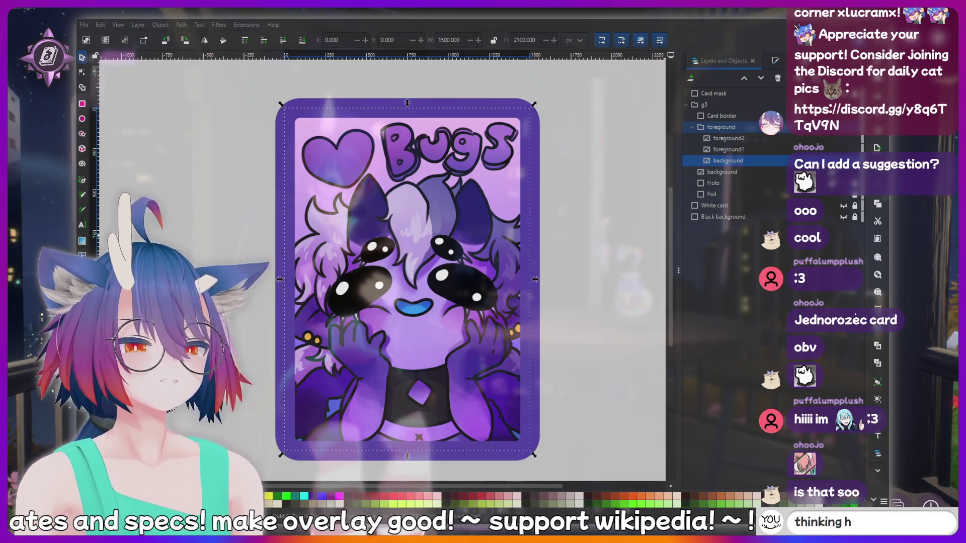
pyautogui.write('ard')
pyautogui.press('BackSpace')
pyautogui.press('BackSpace')
pyautogui.press('BackSpace')
pyautogui.press('BackSpace')
pyautogui.press('BackSpace')
pyautogui.press('BackSpace')
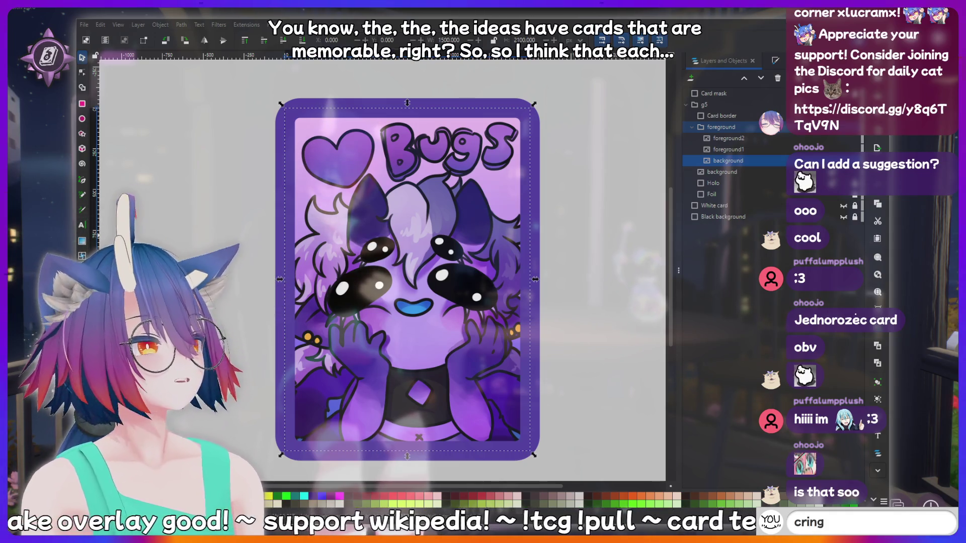
pyautogui.write('e')
pyautogui.press('BackSpace')
pyautogui.press('BackSpace')
pyautogui.press('BackSpace')
pyautogui.press('BackSpace')
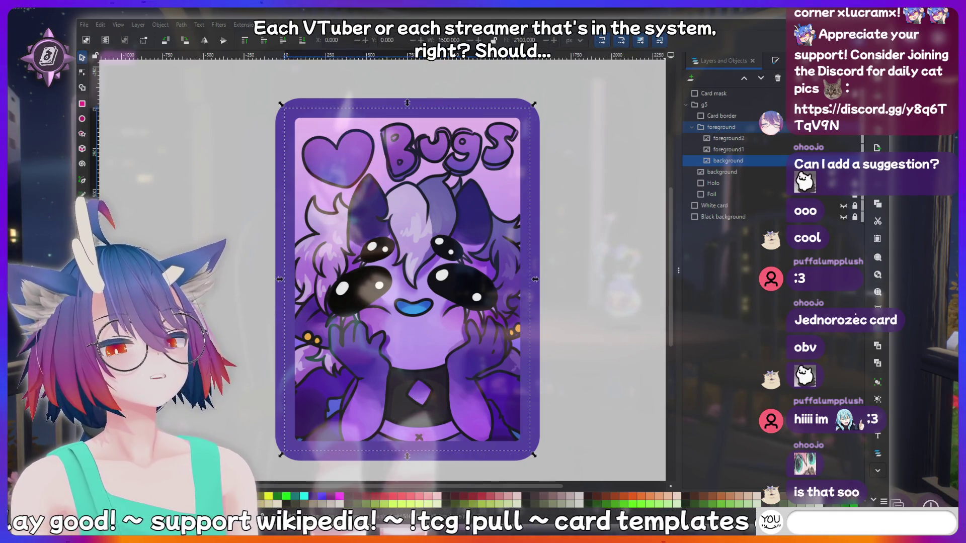
pyautogui.write('kirin is a bottom')
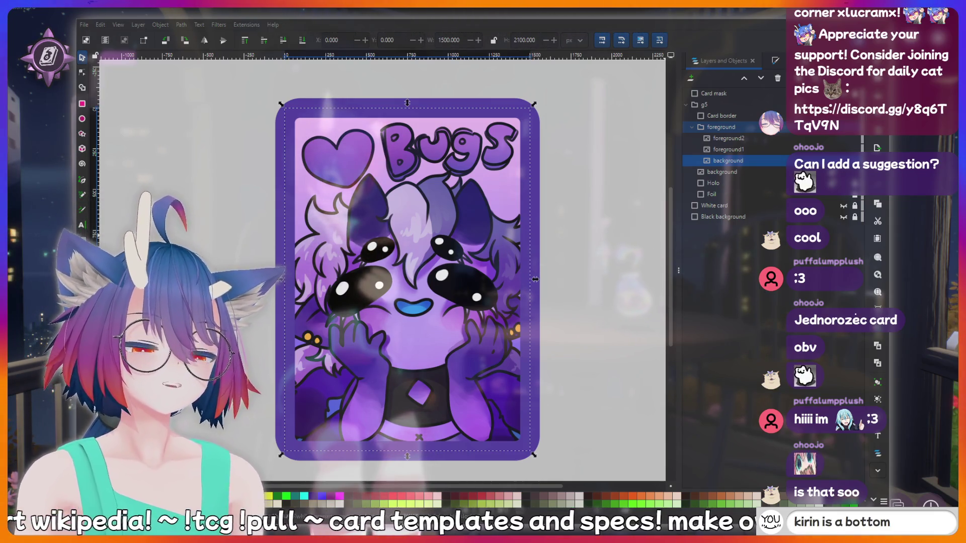
pyautogui.press('BackSpace')
pyautogui.press('BackSpace')
pyautogui.press('BackSpace')
pyautogui.press('BackSpace')
pyautogui.press('BackSpace')
pyautogui.press('BackSpace')
pyautogui.write('t')
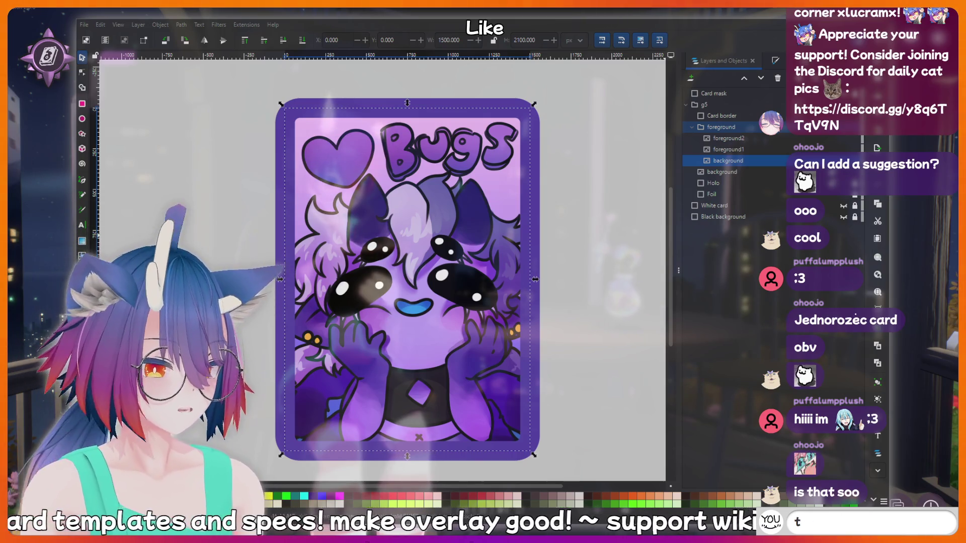
pyautogui.write('hinking hash')
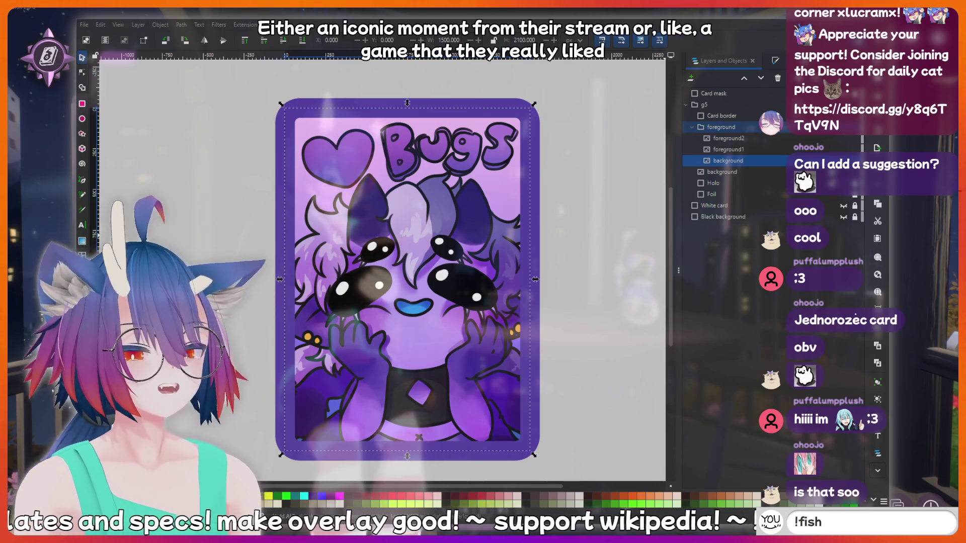
pyautogui.press('Return')
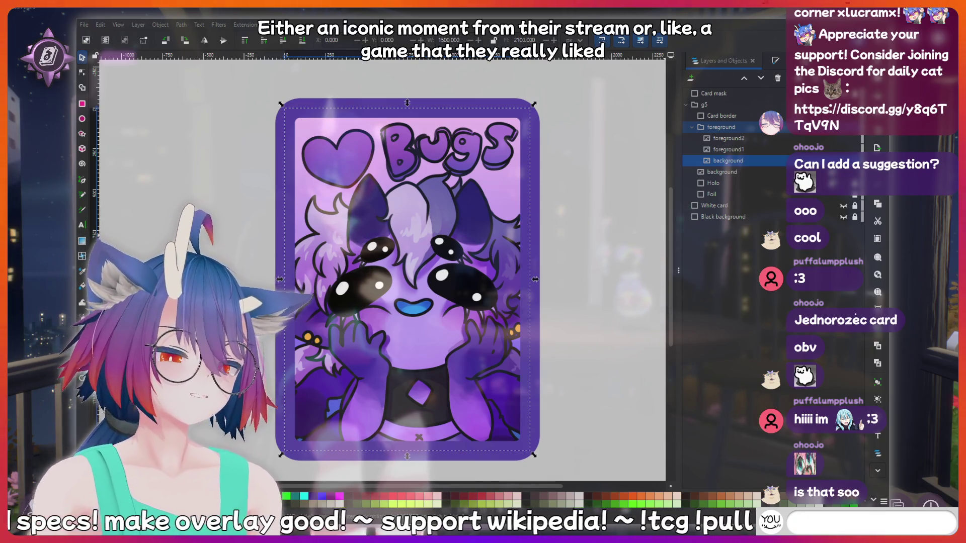
pyautogui.write('thinking')
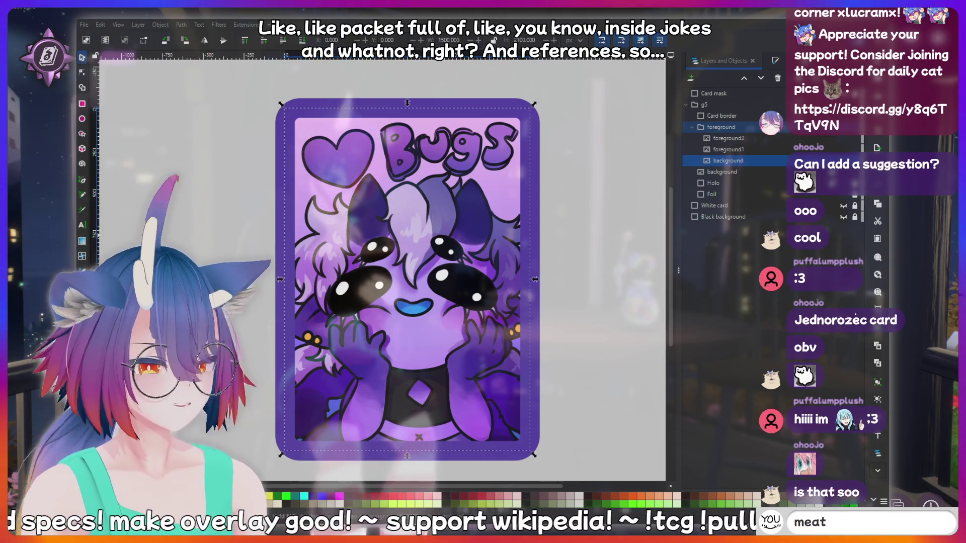
pyautogui.write('m')
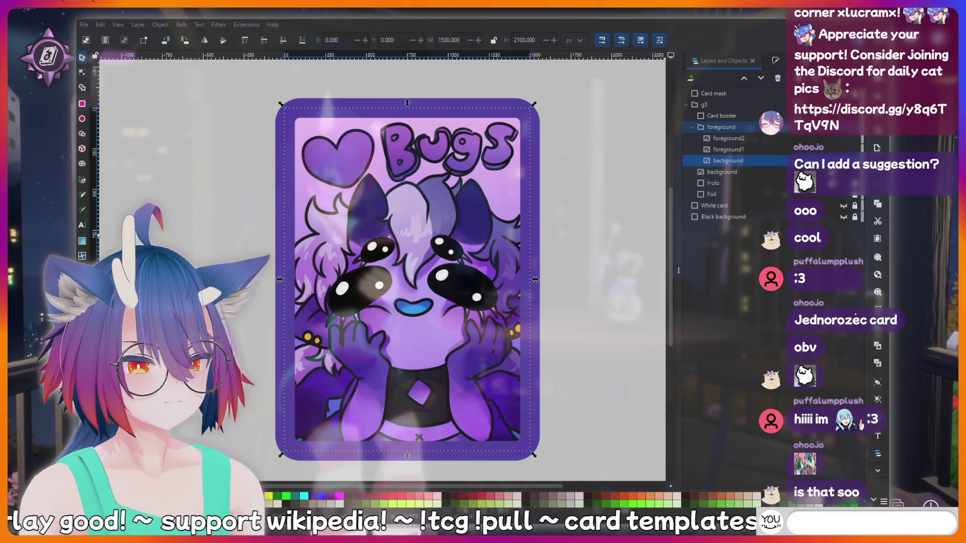
pyautogui.write('ord')
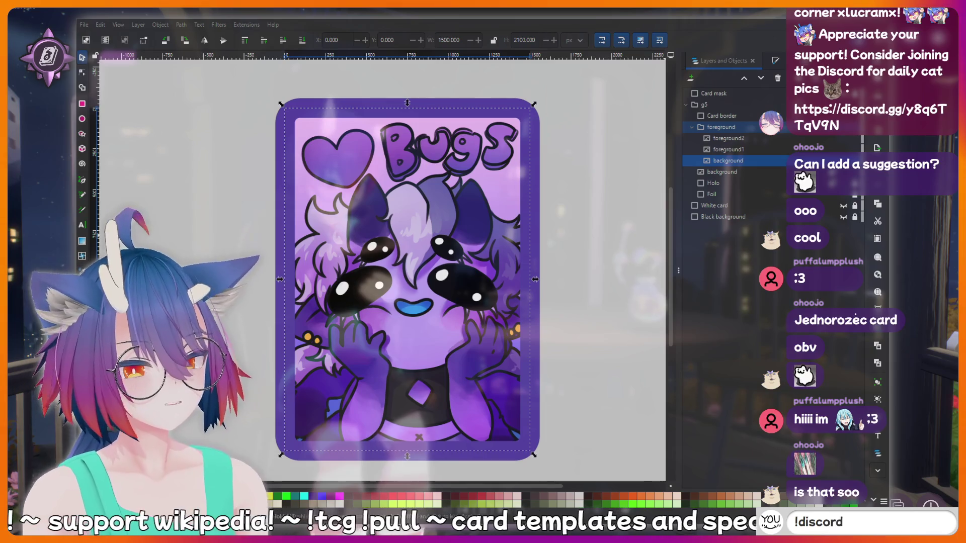
pyautogui.press('Return')
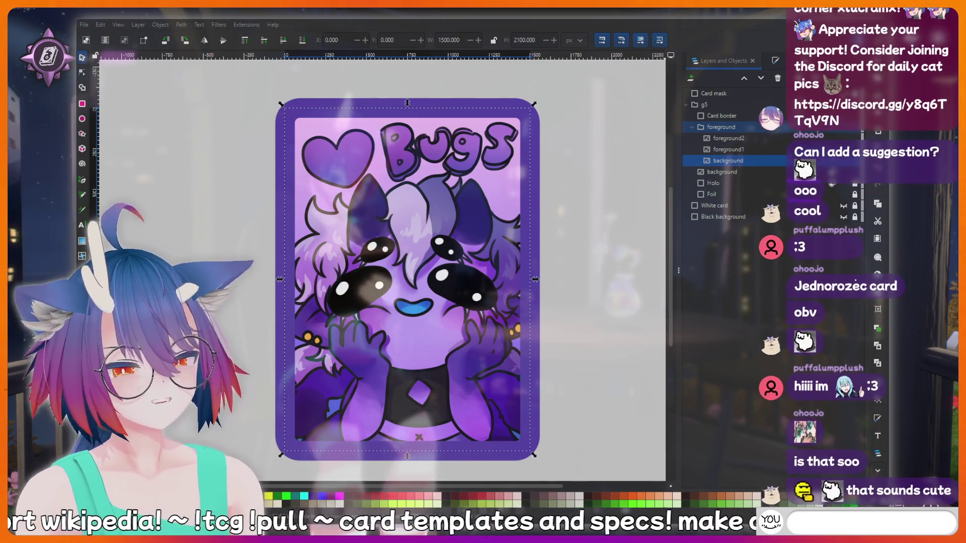
pyautogui.write('fish')
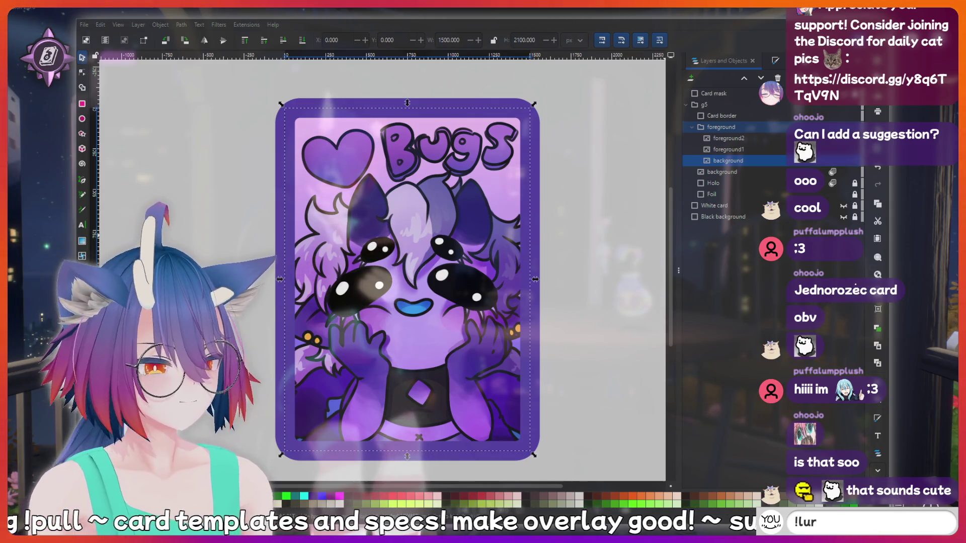
pyautogui.write('k')
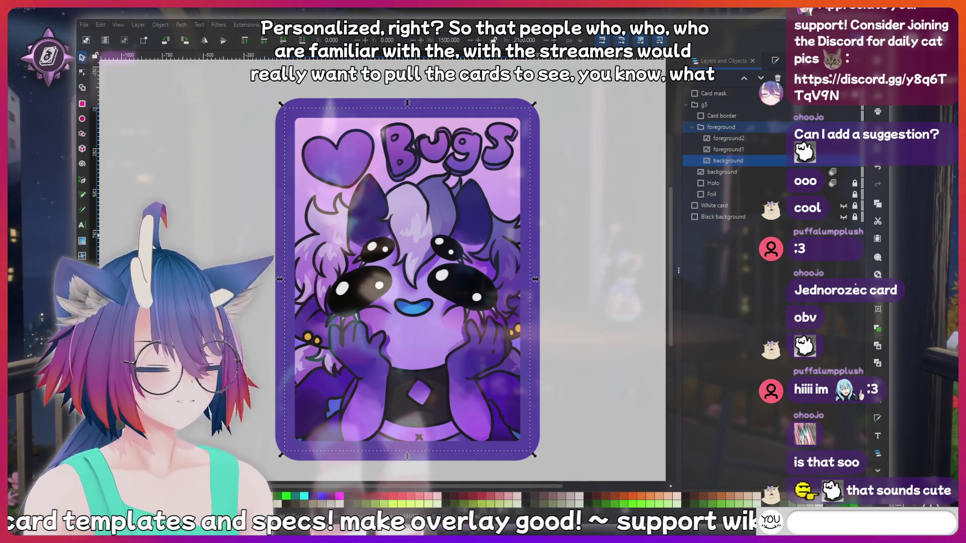
pyautogui.write('LU')
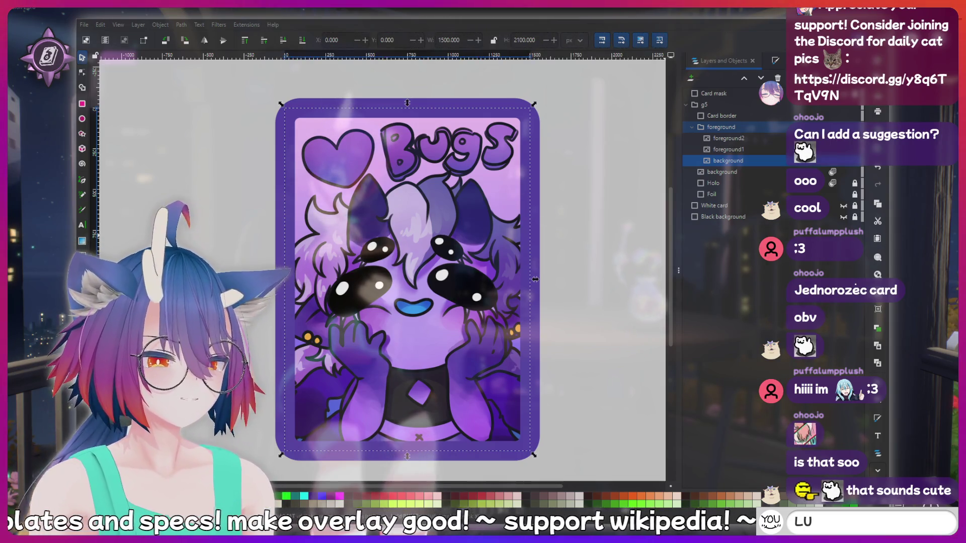
pyautogui.write('thinking hard')
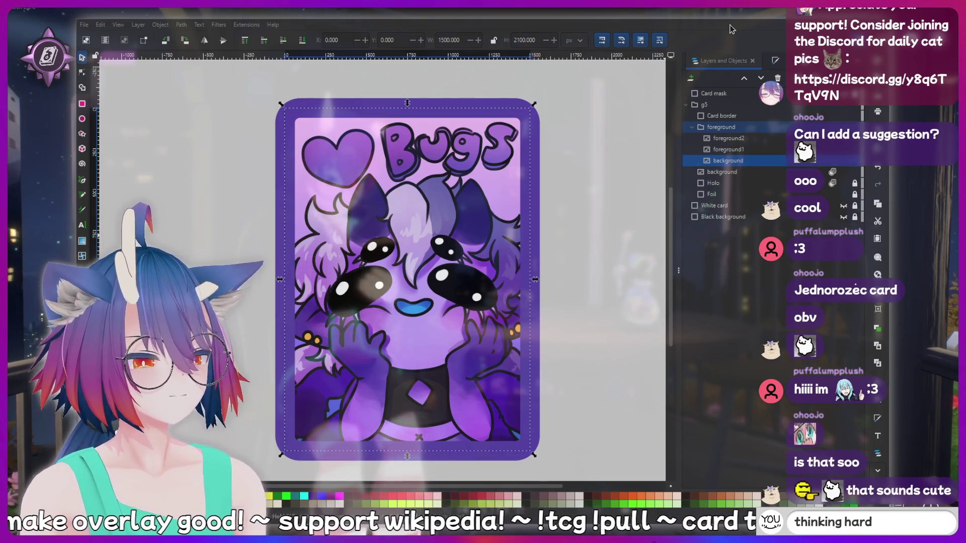
pyautogui.press('BackSpace')
pyautogui.press('BackSpace')
pyautogui.press('BackSpace')
pyautogui.write('L')
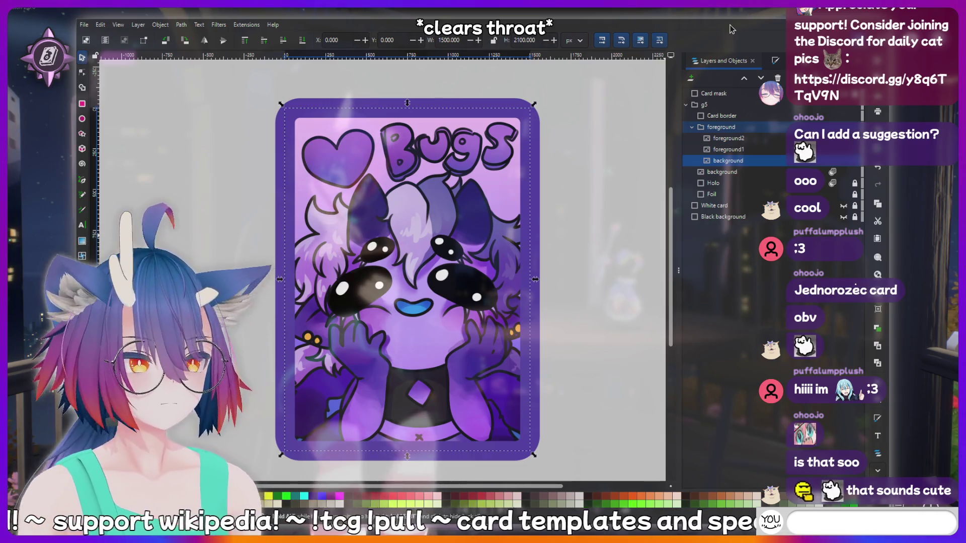
pyautogui.write('POG')
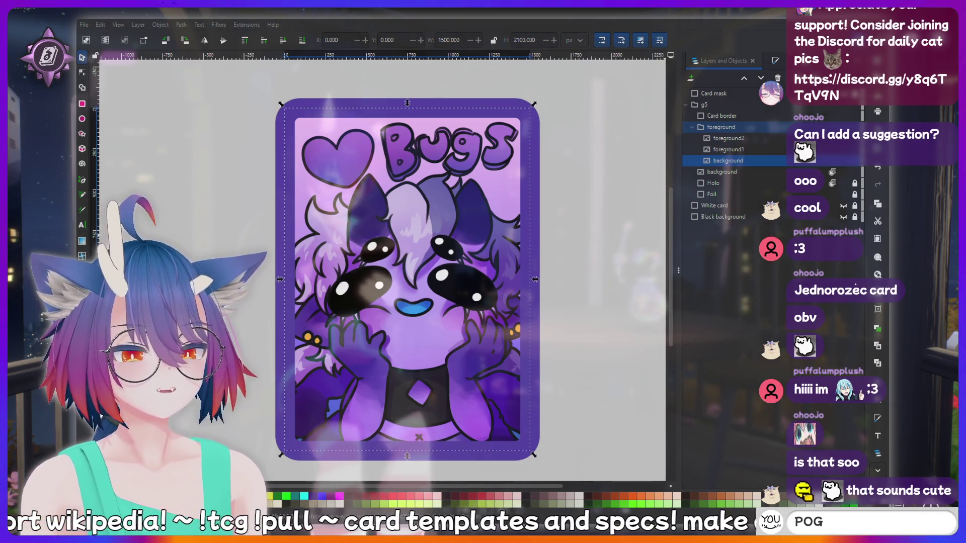
pyautogui.write('!c')
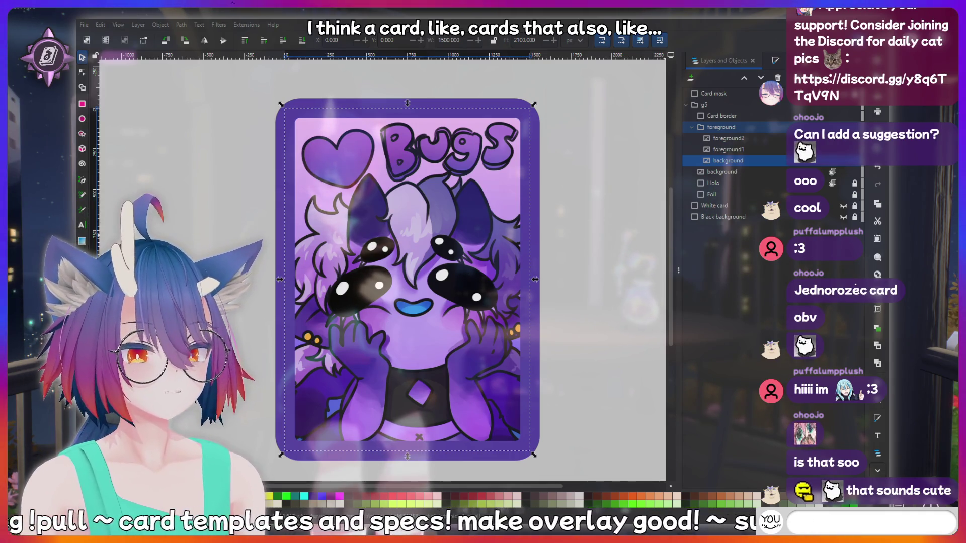
pyautogui.write('LUL')
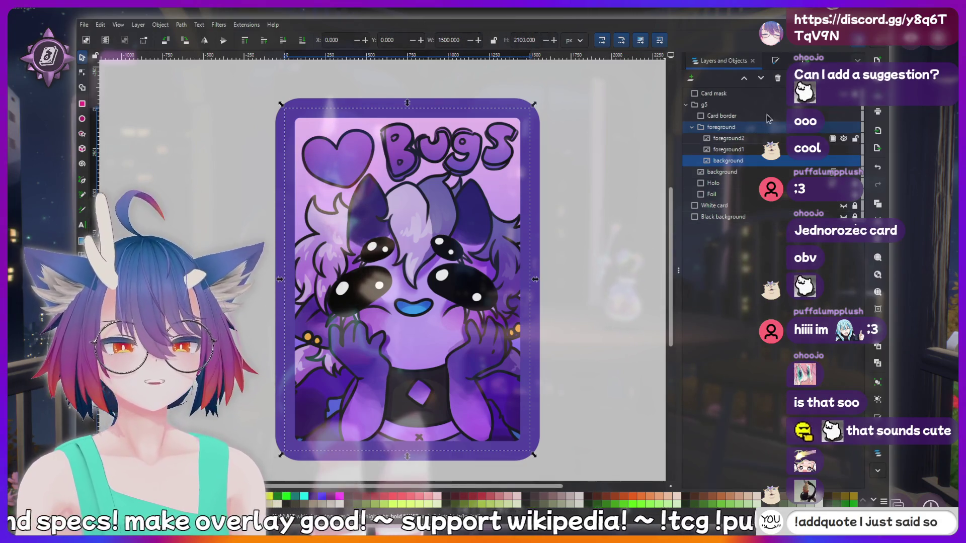
# Export the Bugs card page as a PNG named common-fg at 1500 px, 96 DPI
pyautogui.click(774, 62)
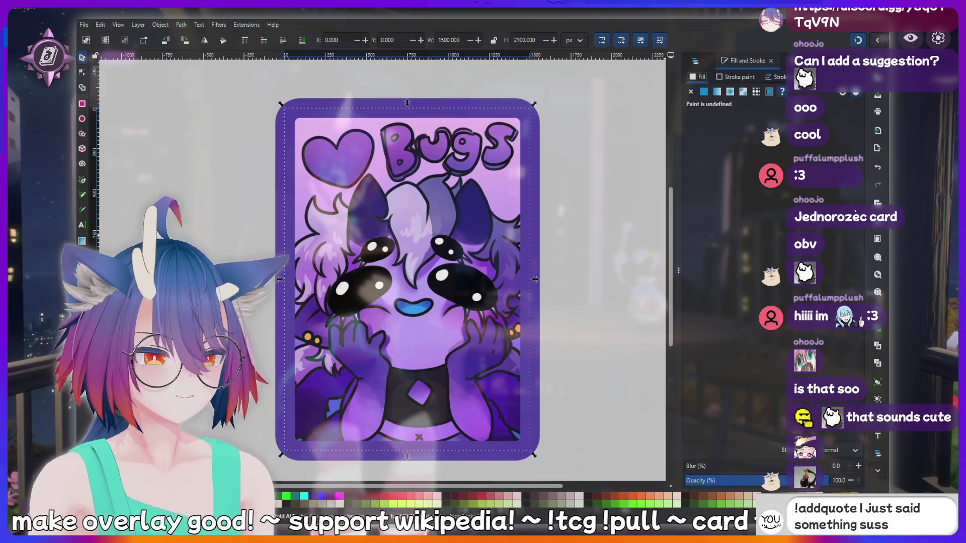
pyautogui.hotkey('ctrl', 'shift', 'e')
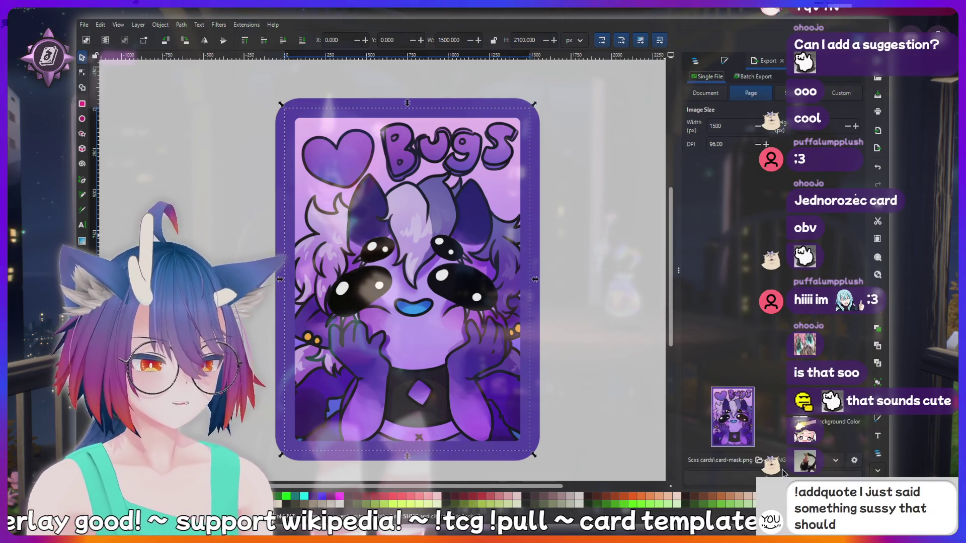
pyautogui.moveTo(717, 462); pyautogui.dragTo(753, 461)
pyautogui.write('common')
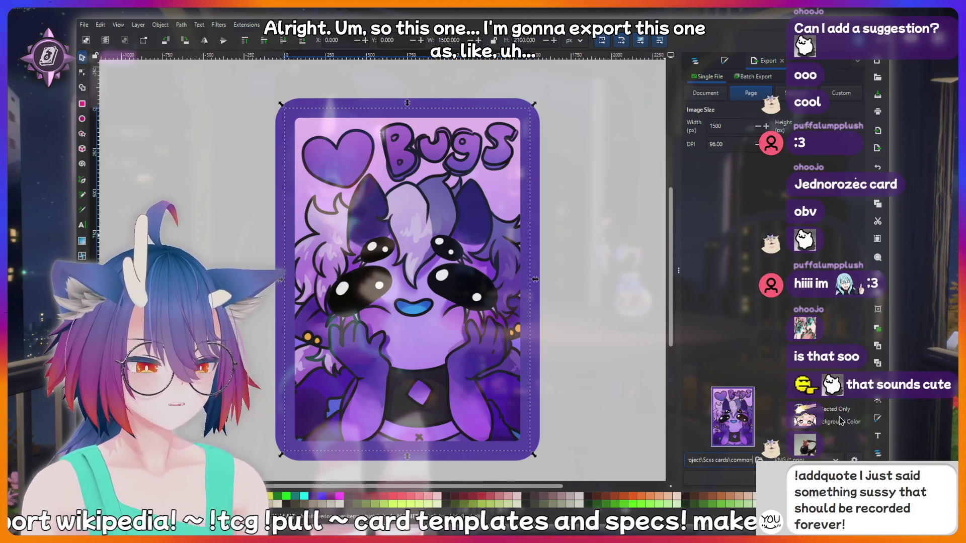
pyautogui.write('-fg')
pyautogui.press('Return')
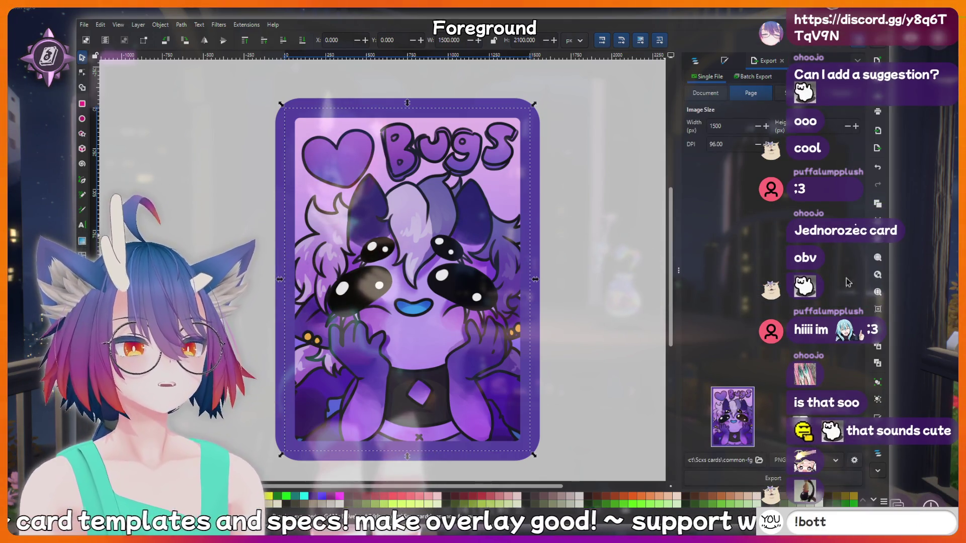
pyautogui.click(697, 59)
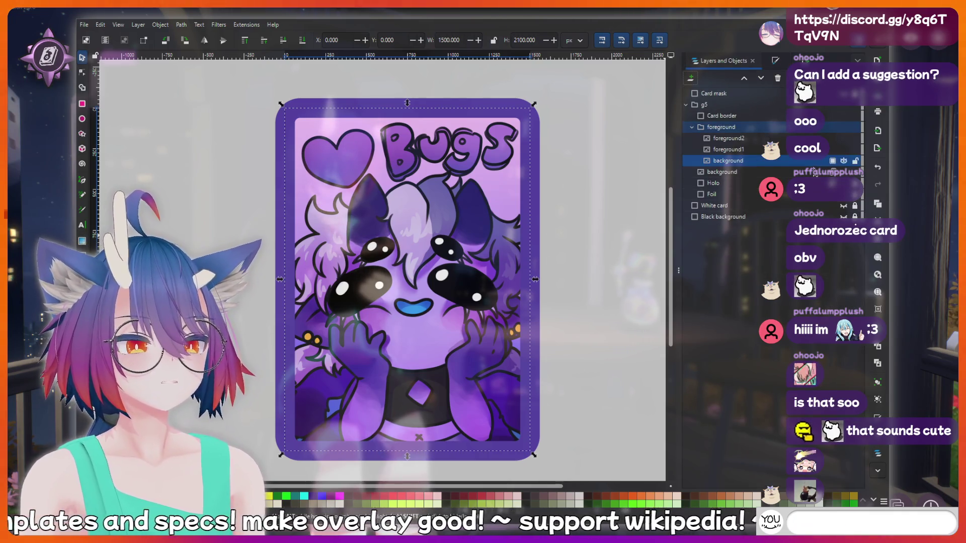
# Hide the purple background layer so the Bugs artwork sits on plain white
pyautogui.click(844, 161)
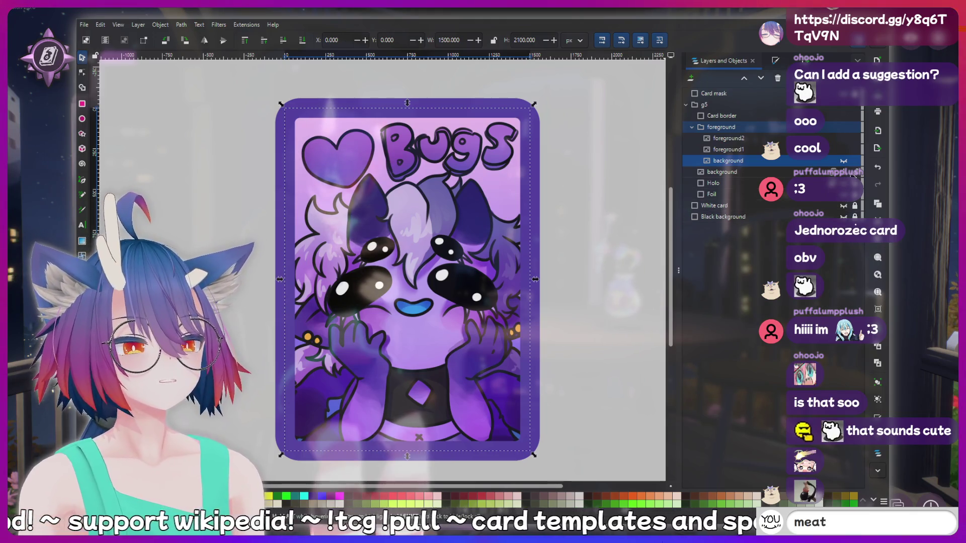
pyautogui.write('thinking har')
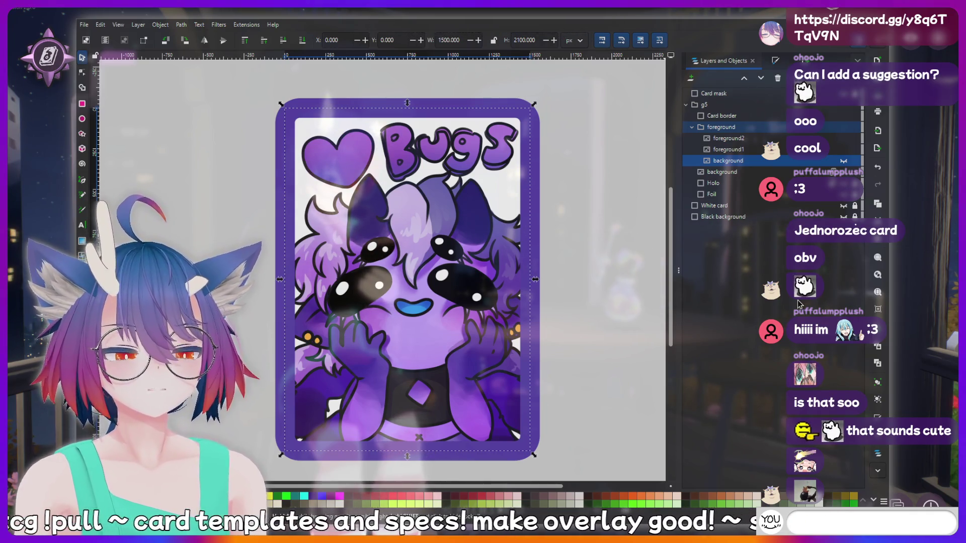
pyautogui.hotkey('ctrl', 'shift', 'e')
pyautogui.write('!addquote I j')
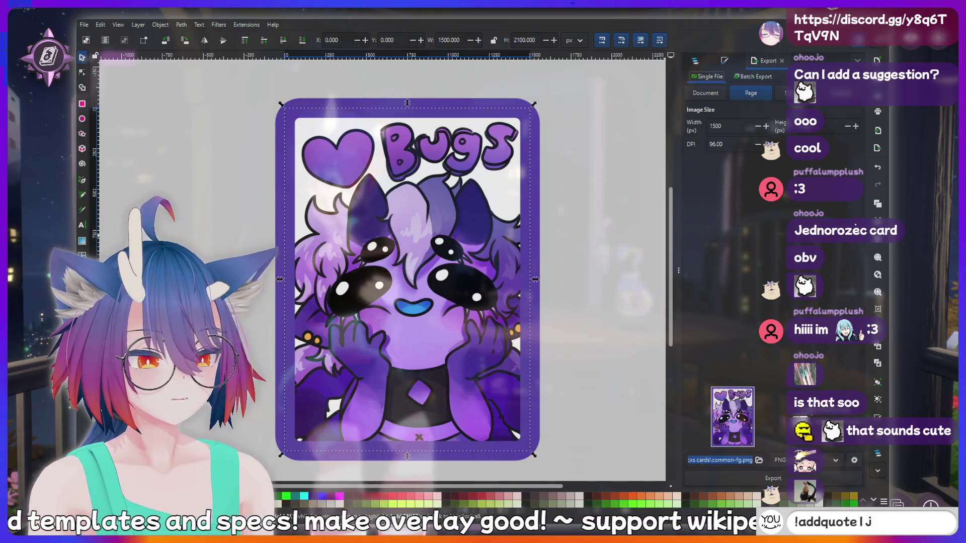
# Rename the export from common-fg.png to uncommon-fg.png and export the card page
pyautogui.write('ust said s')
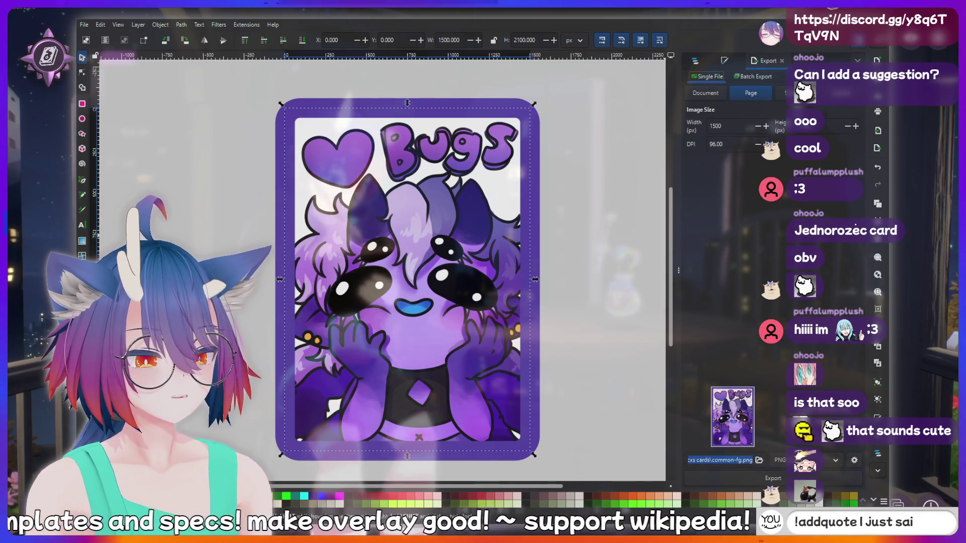
pyautogui.write('omething sussy that should')
pyautogui.doubleClick(731, 461)
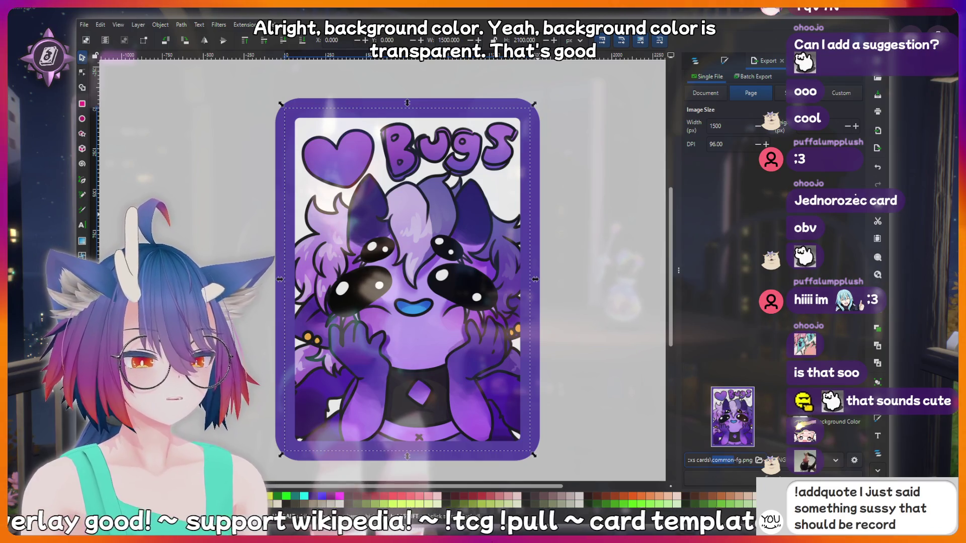
pyautogui.press('Left')
pyautogui.write('un')
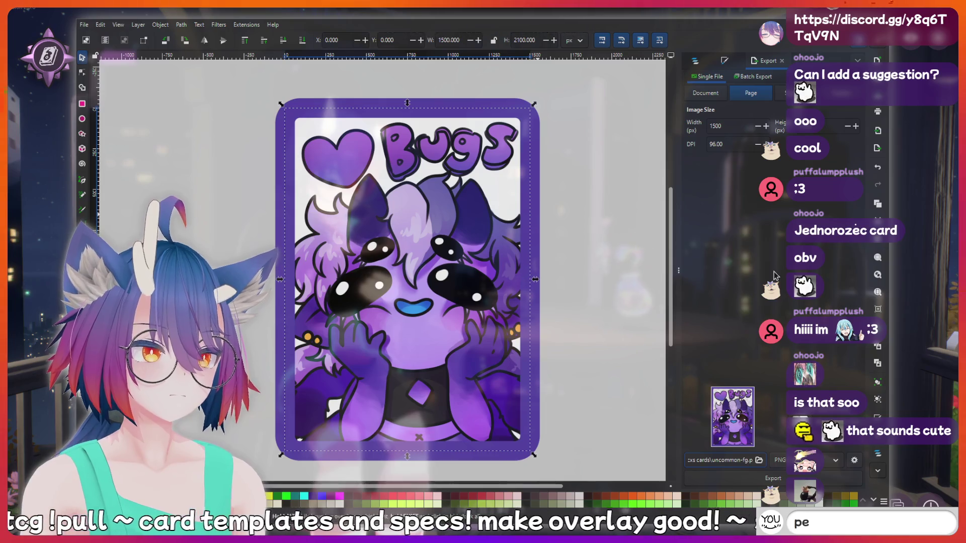
pyautogui.write('oopoo')
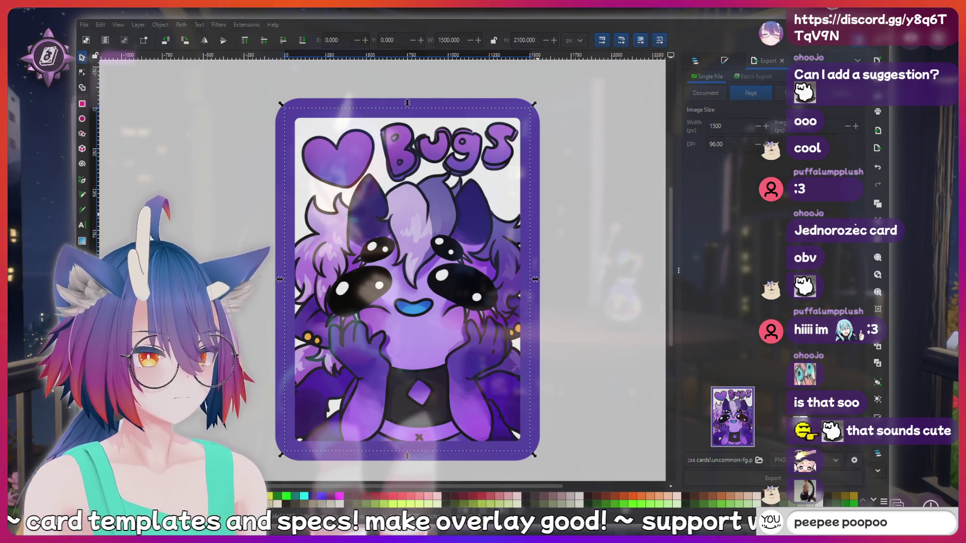
pyautogui.click(718, 460)
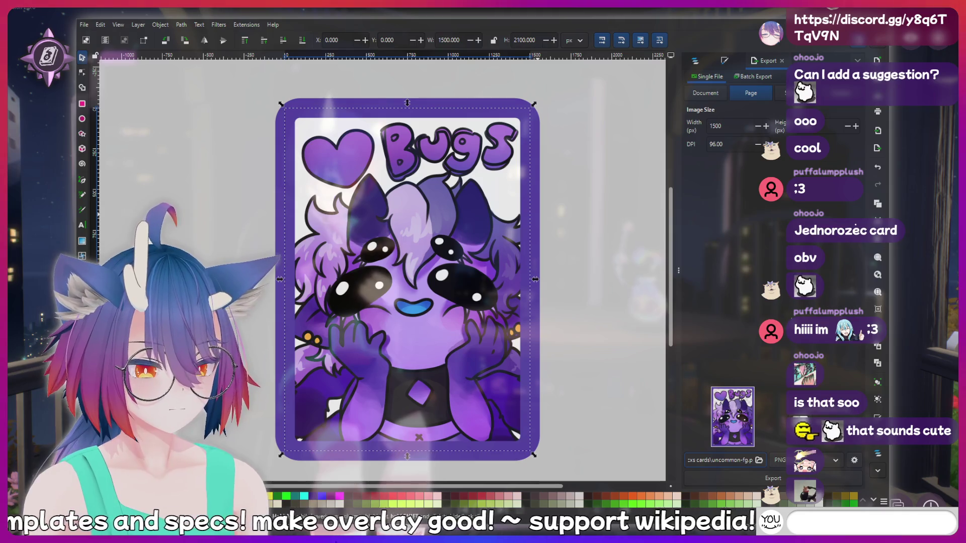
pyautogui.click(765, 477)
pyautogui.write('!fish')
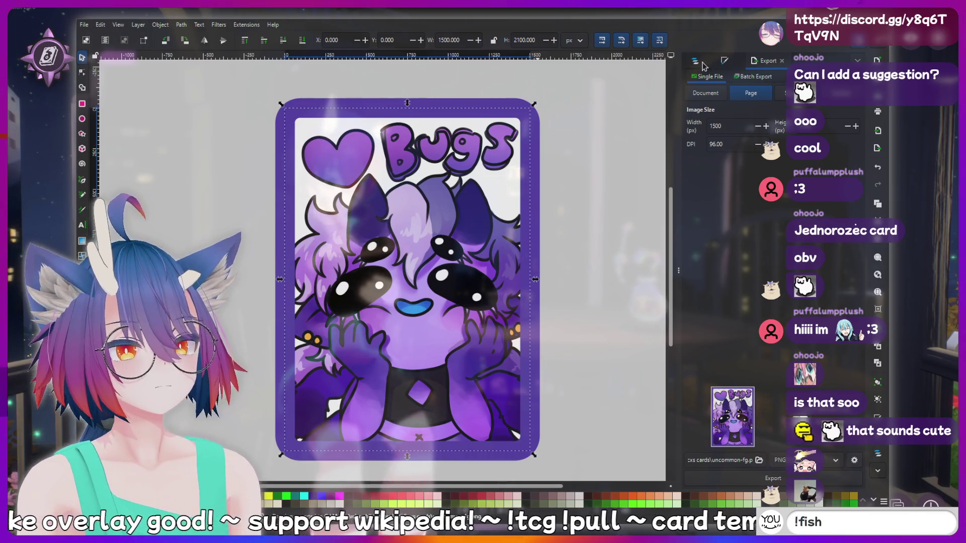
pyautogui.hotkey('ctrl', 'shift', 'l')
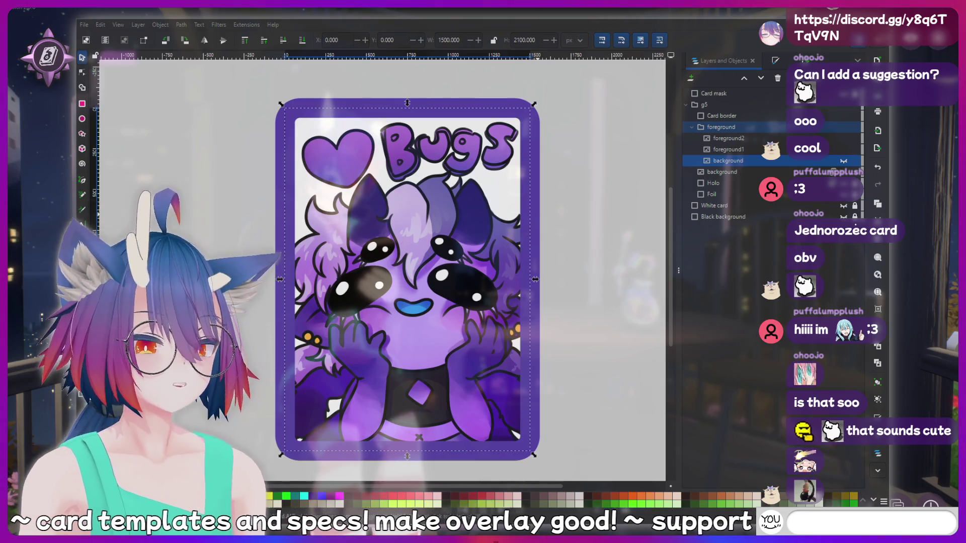
pyautogui.write('!charity')
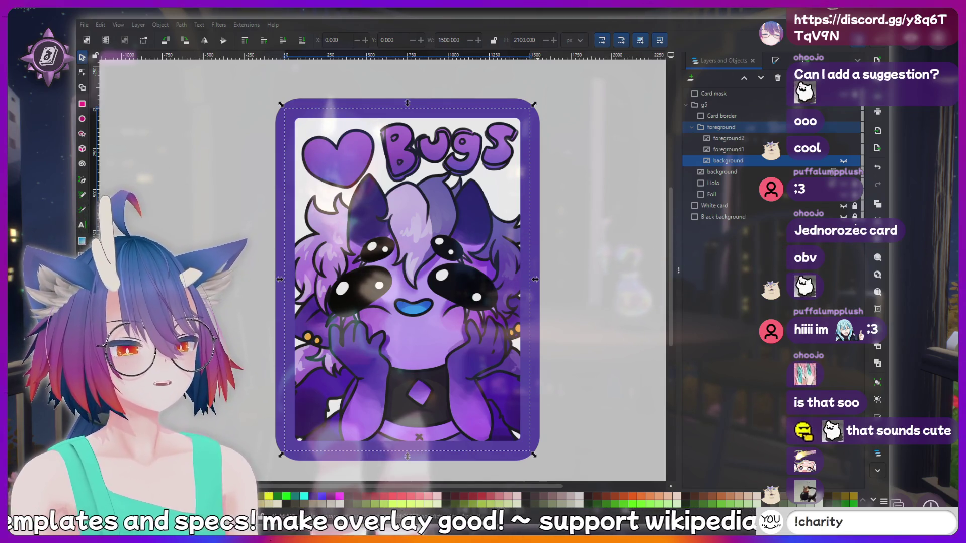
pyautogui.press('Return')
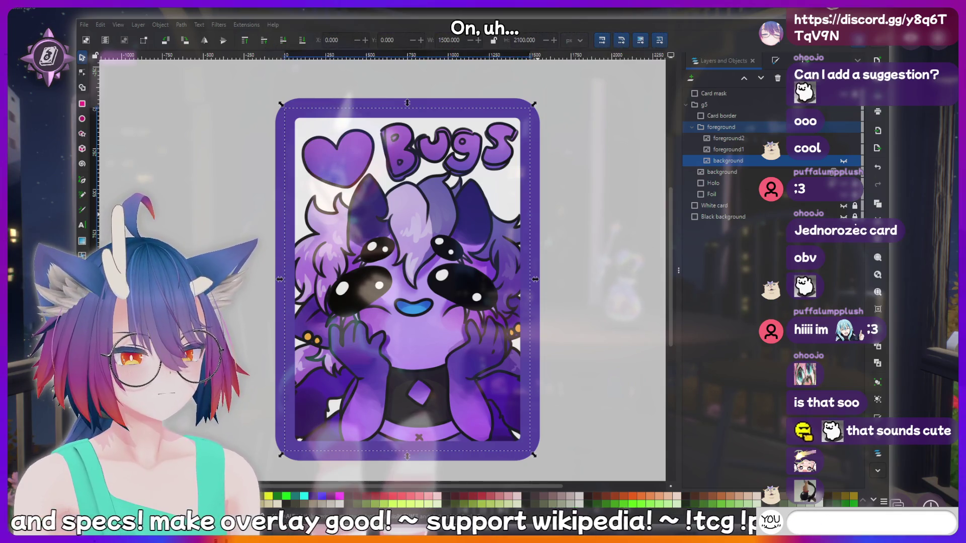
pyautogui.write('LUL')
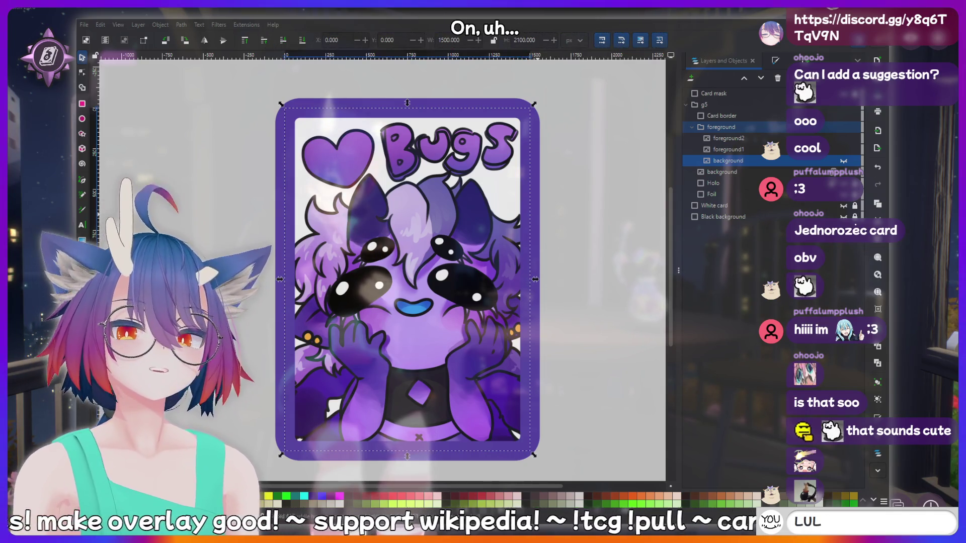
pyautogui.press('Return')
pyautogui.write('!clip')
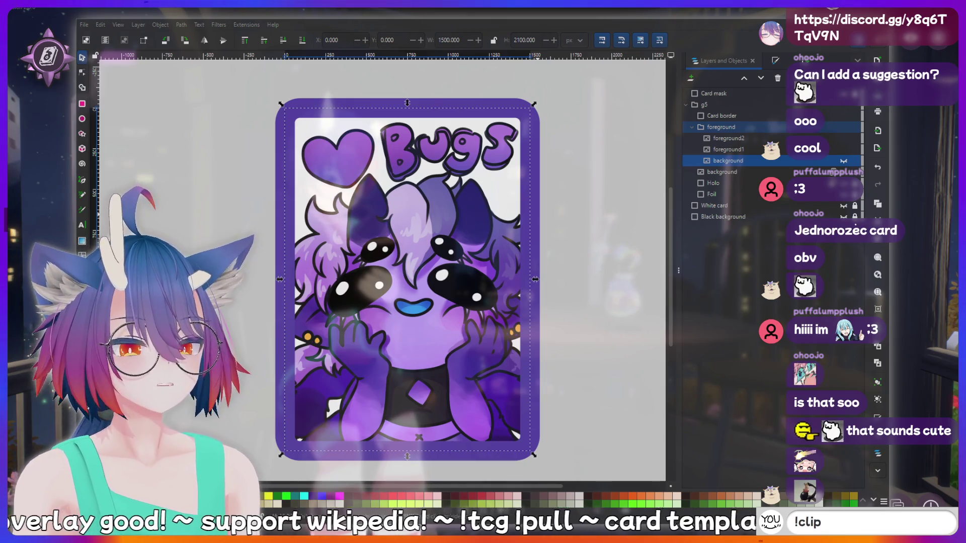
pyautogui.write('!addquote I')
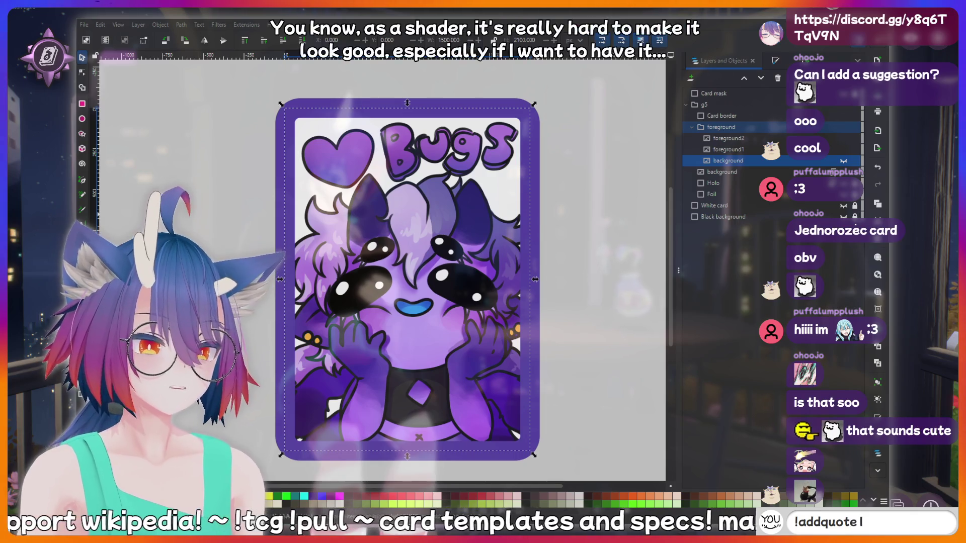
pyautogui.write(' just said so')
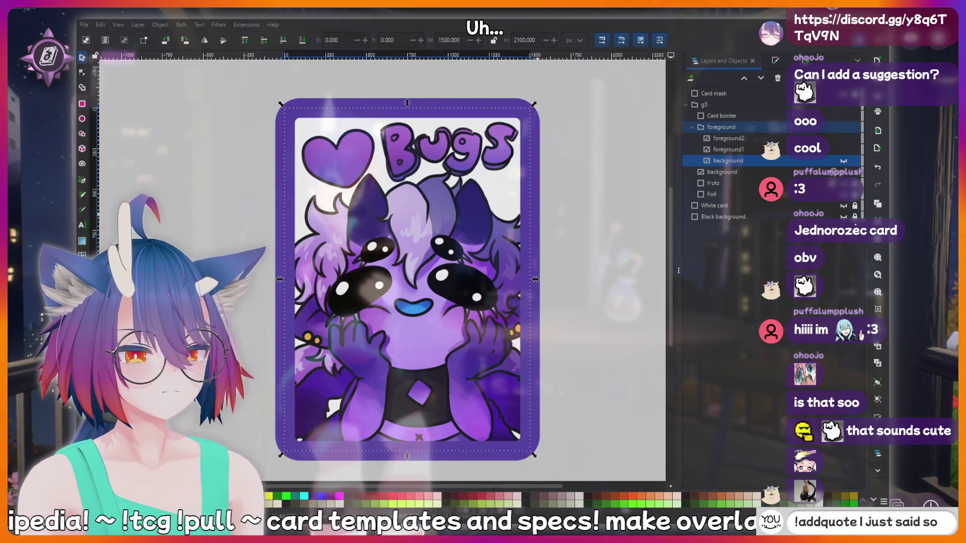
pyautogui.write('mething sussy')
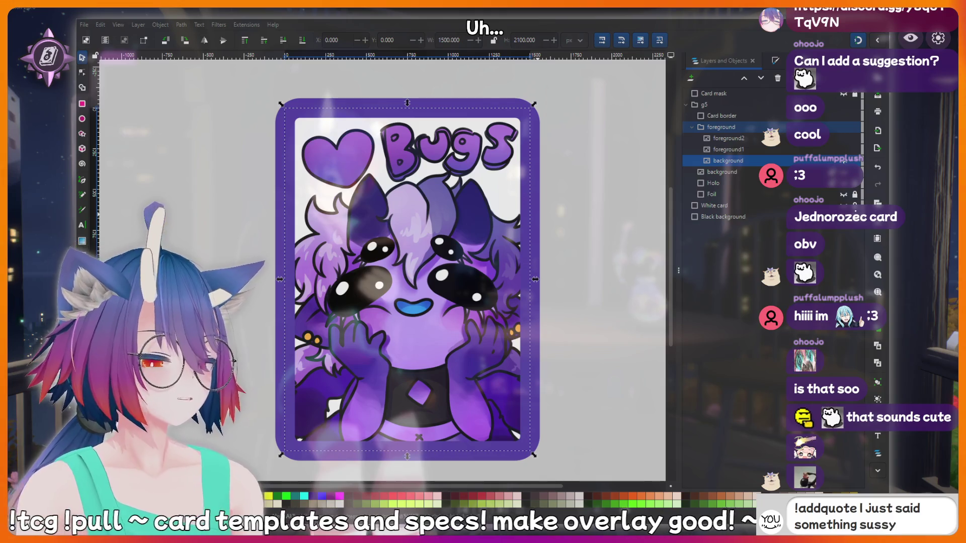
pyautogui.write(' that should')
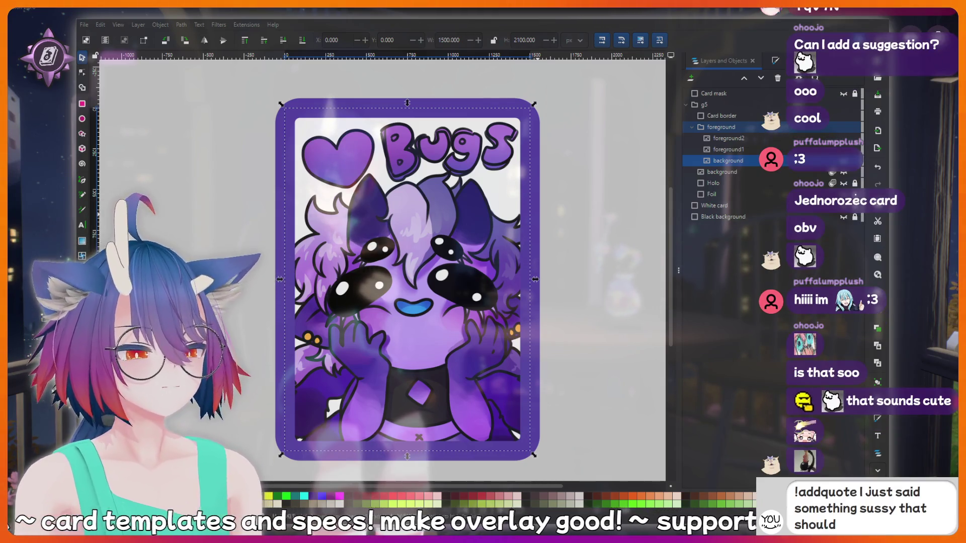
pyautogui.write(' be recorded f')
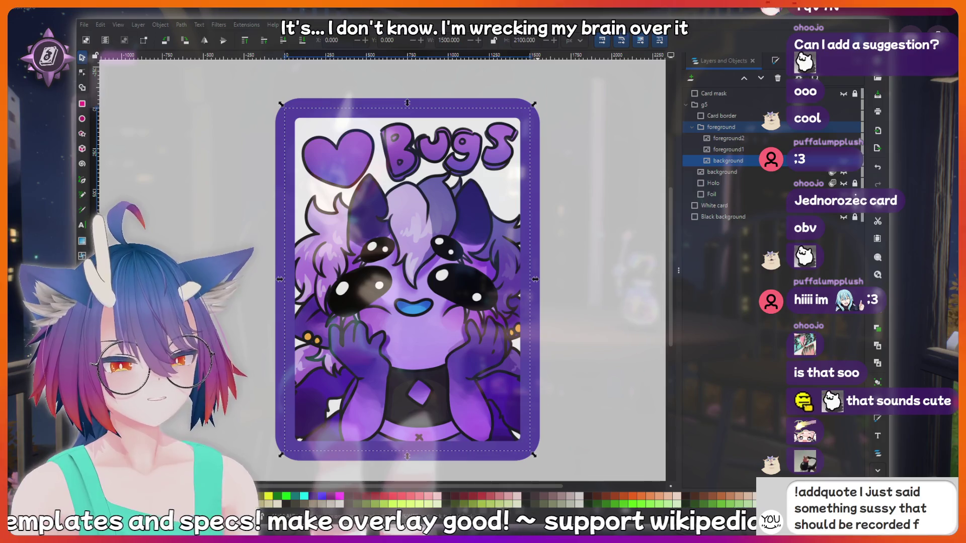
pyautogui.write('ver!')
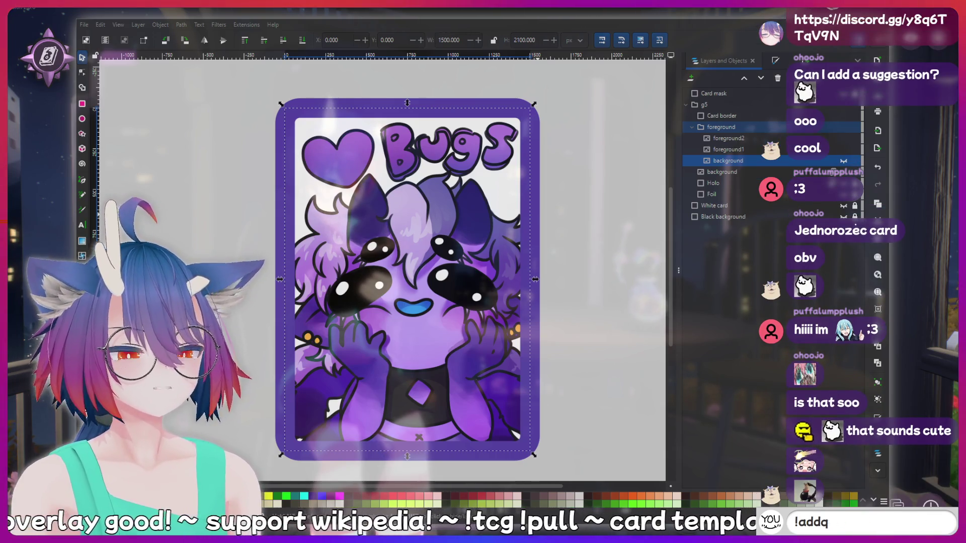
pyautogui.write('!bott')
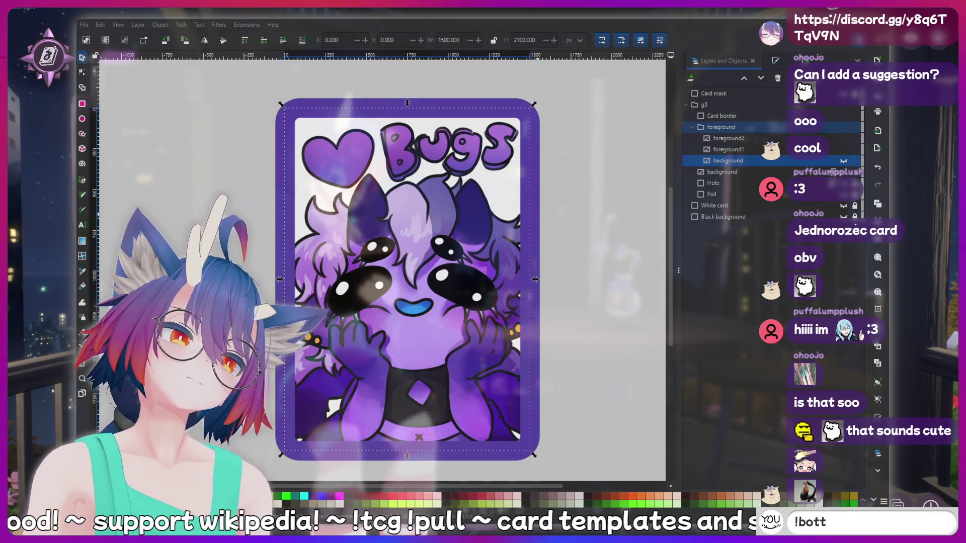
pyautogui.press('BackSpace')
pyautogui.press('BackSpace')
pyautogui.press('BackSpace')
pyautogui.press('BackSpace')
pyautogui.press('BackSpace')
pyautogui.write('nerd')
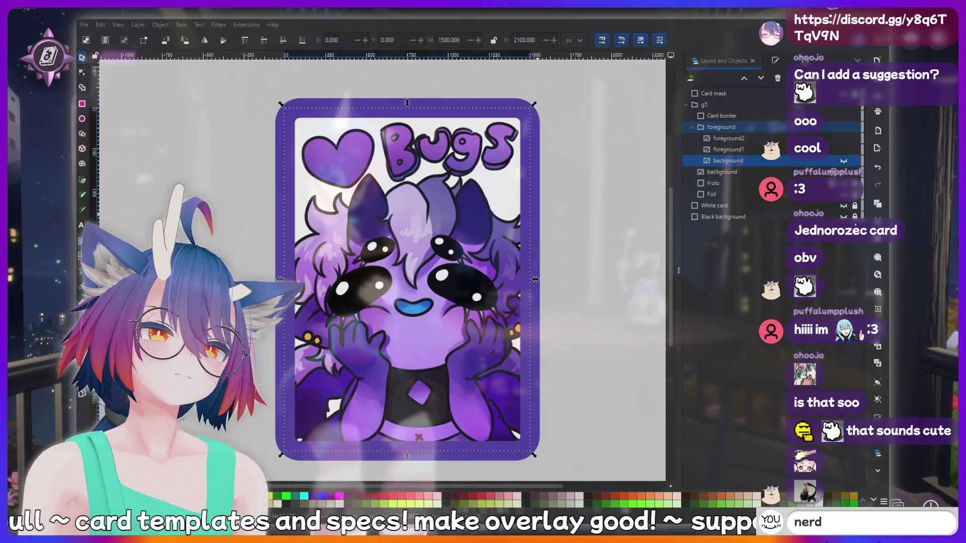
pyautogui.press('Return')
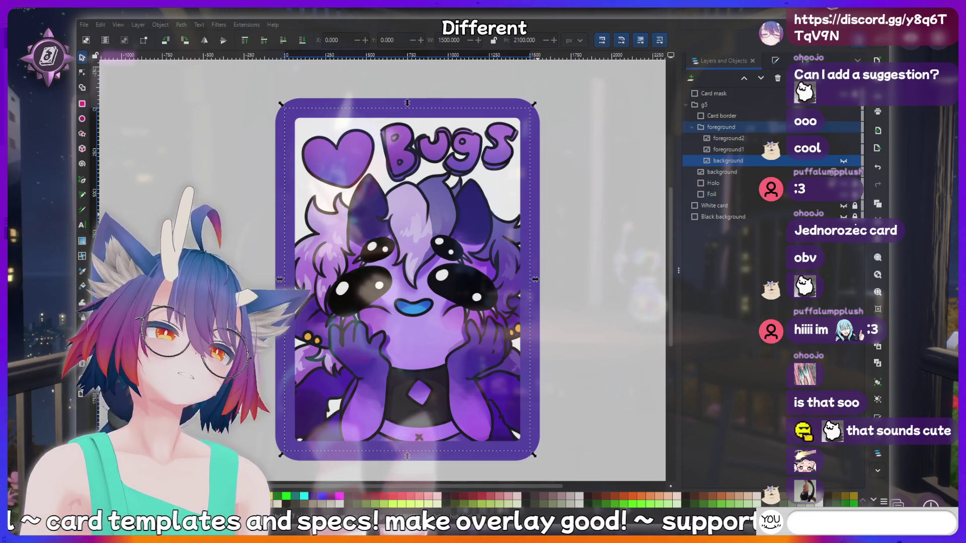
pyautogui.write('meat')
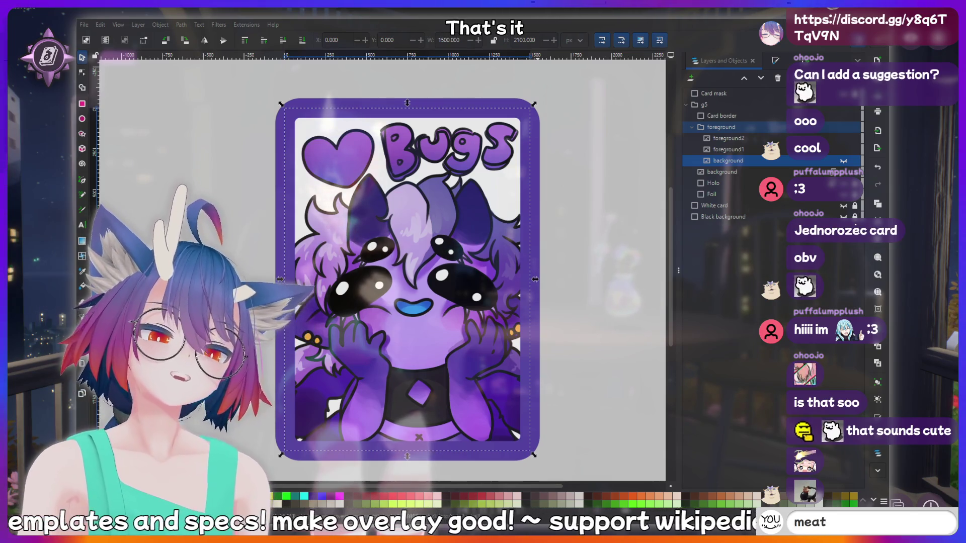
pyautogui.press('BackSpace')
pyautogui.press('BackSpace')
pyautogui.press('BackSpace')
pyautogui.press('BackSpace')
pyautogui.write('ip')
pyautogui.press('BackSpace')
pyautogui.press('BackSpace')
pyautogui.press('BackSpace')
pyautogui.press('BackSpace')
pyautogui.press('BackSpace')
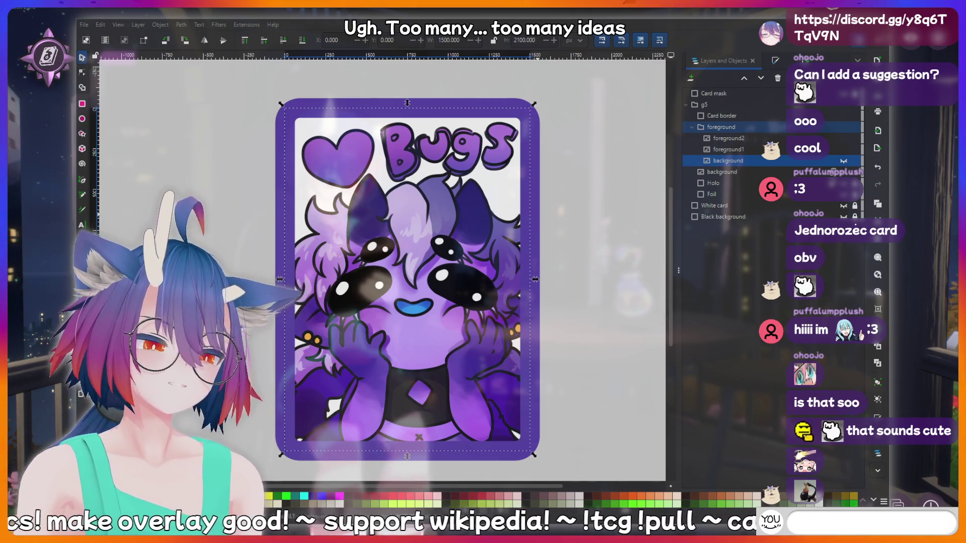
pyautogui.write('!fish')
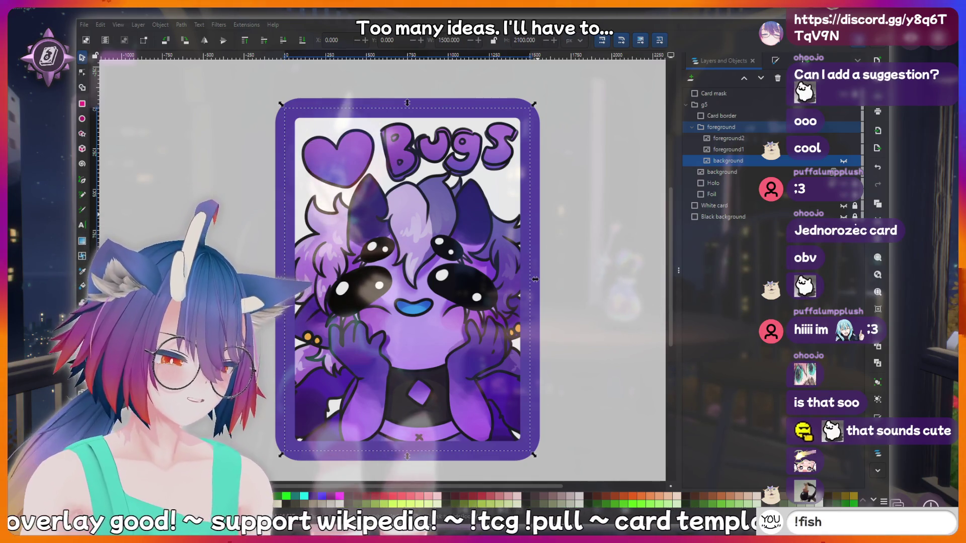
pyautogui.press('BackSpace')
pyautogui.press('BackSpace')
pyautogui.press('BackSpace')
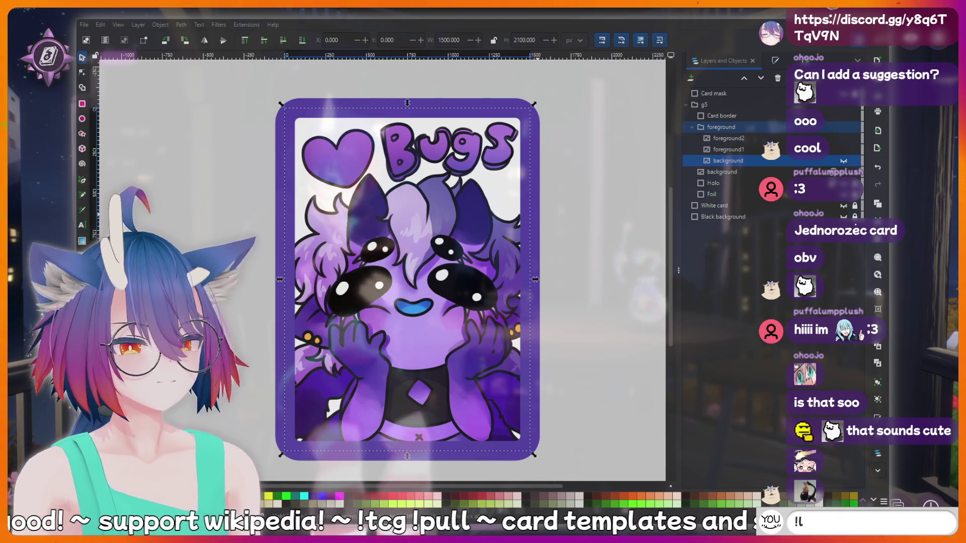
pyautogui.write('urk')
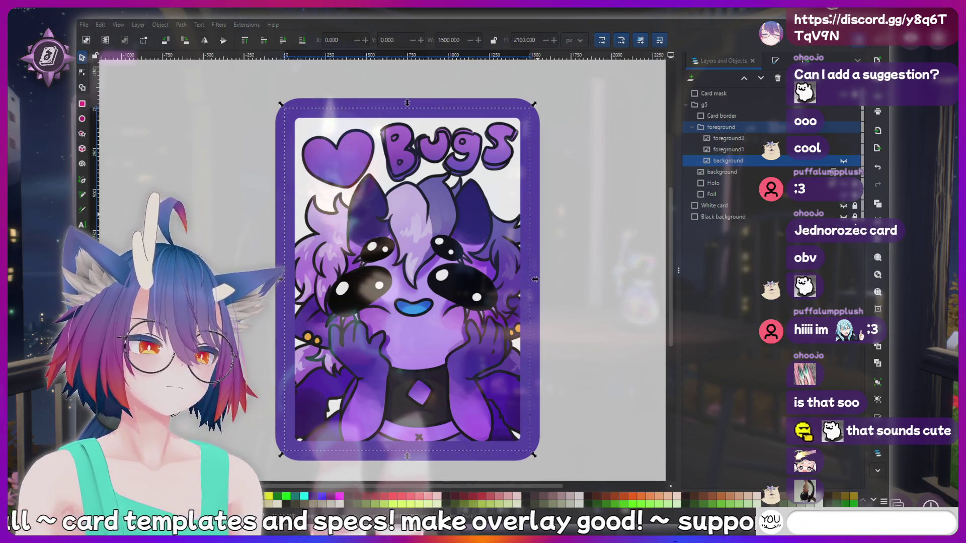
pyautogui.write('sh')
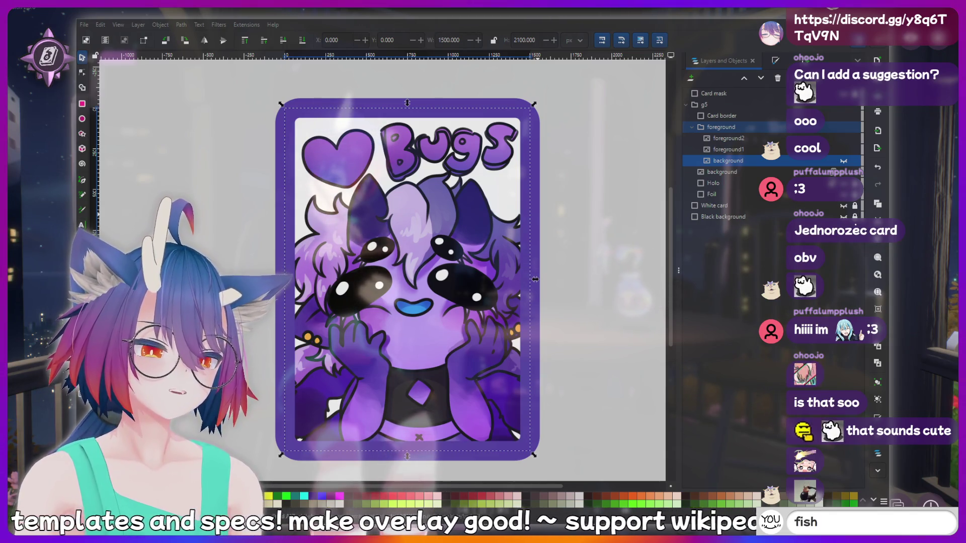
pyautogui.write('arity')
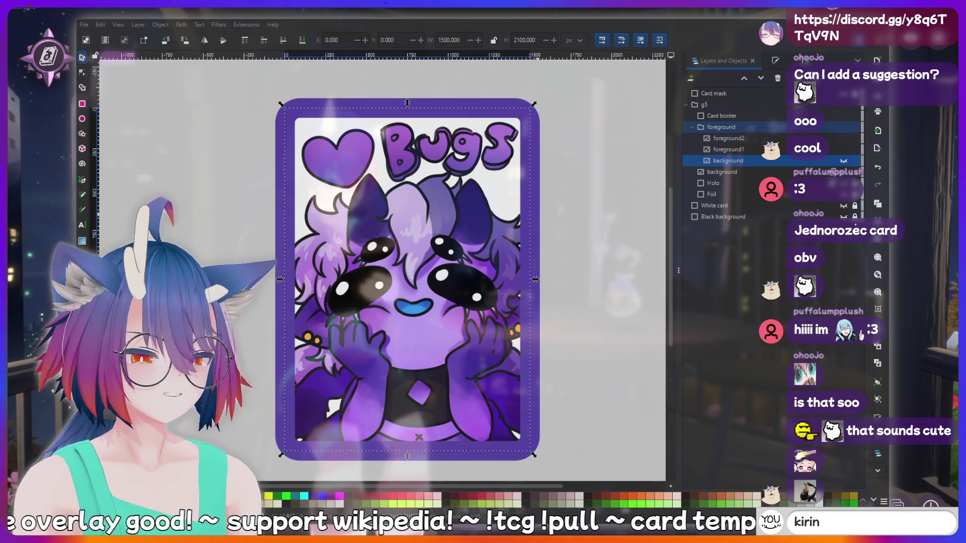
pyautogui.write(' is')
pyautogui.write(' a bottom')
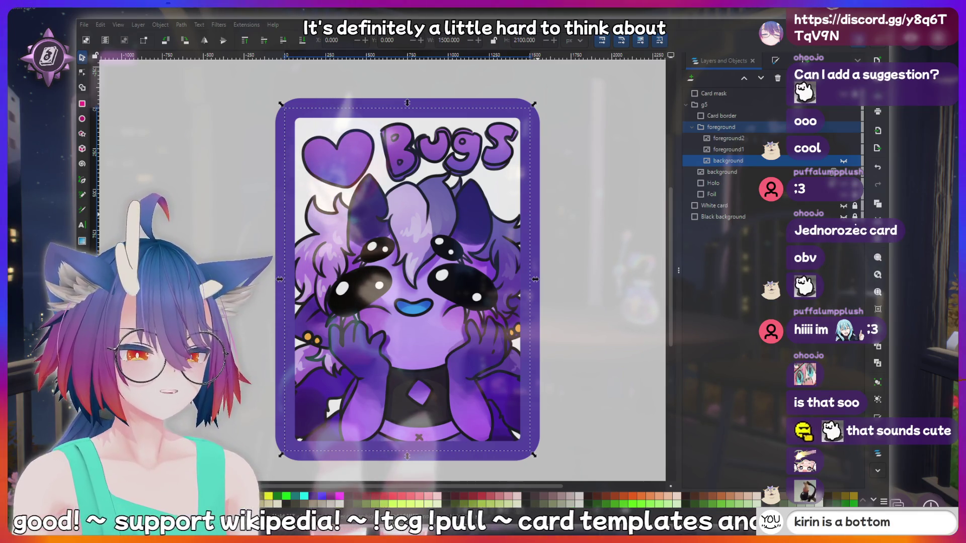
pyautogui.press('BackSpace')
pyautogui.press('BackSpace')
pyautogui.press('BackSpace')
pyautogui.press('BackSpace')
pyautogui.press('BackSpace')
pyautogui.press('BackSpace')
pyautogui.press('BackSpace')
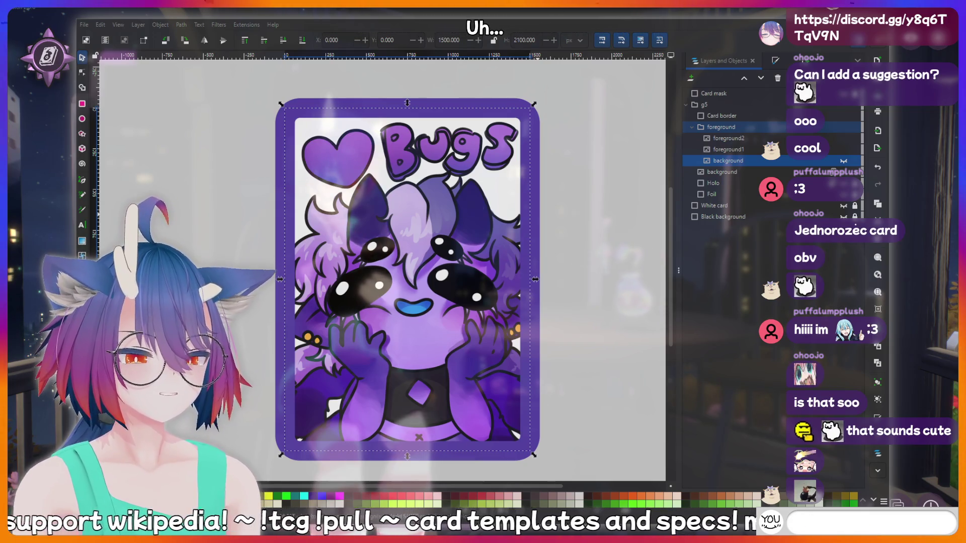
pyautogui.write('c')
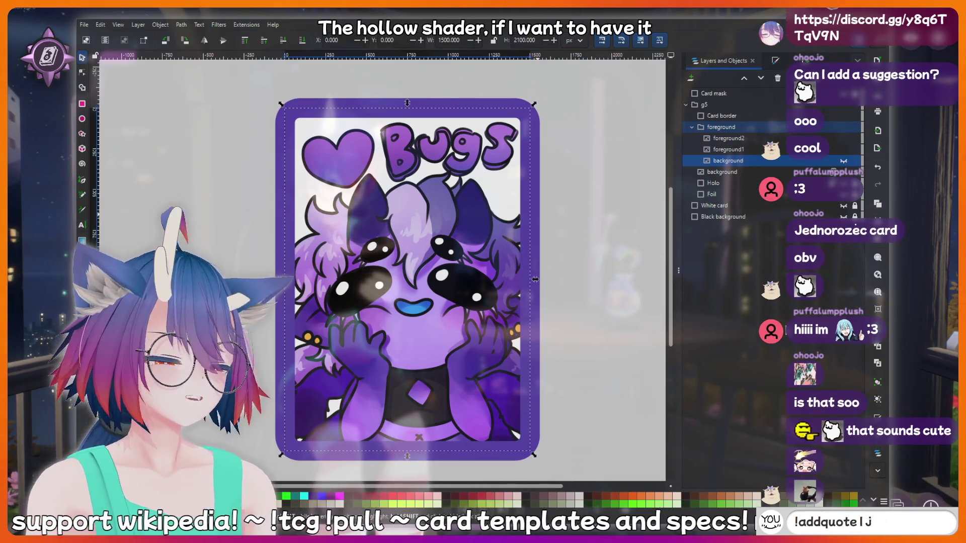
pyautogui.click(773, 62)
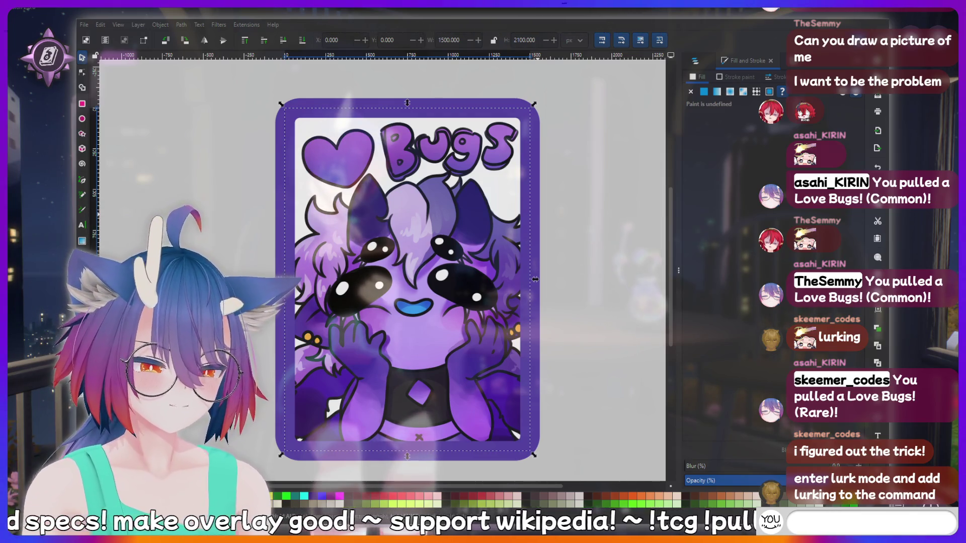
# Review the Love Bugs card art framed by its rounded purple border
pyautogui.write('!addquot')
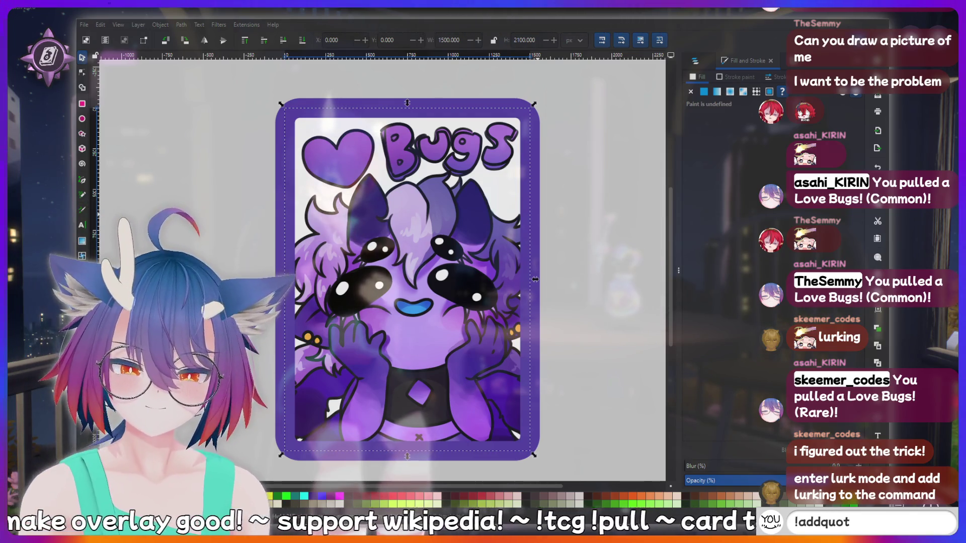
pyautogui.write('aid')
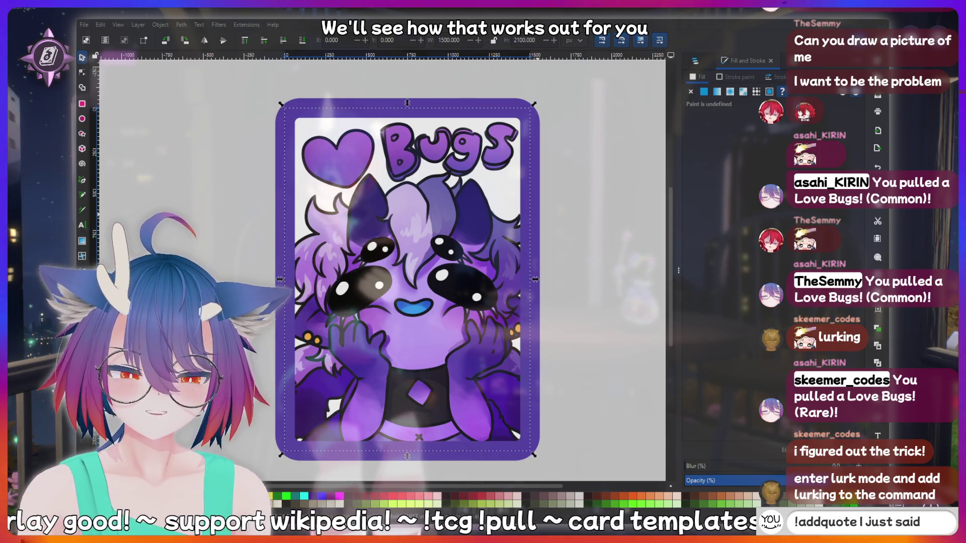
pyautogui.write(' something su')
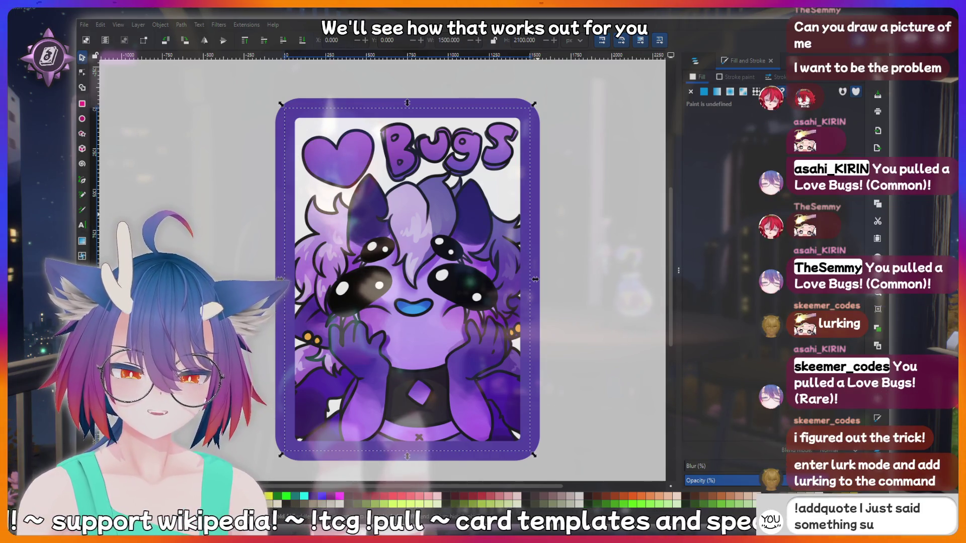
pyautogui.write('ssy th')
pyautogui.write('at shou')
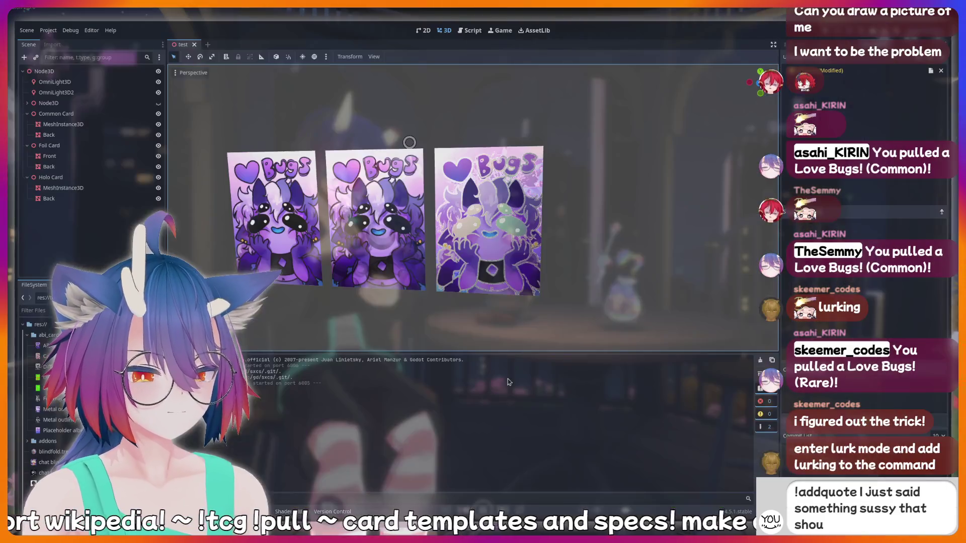
pyautogui.write('ld be record')
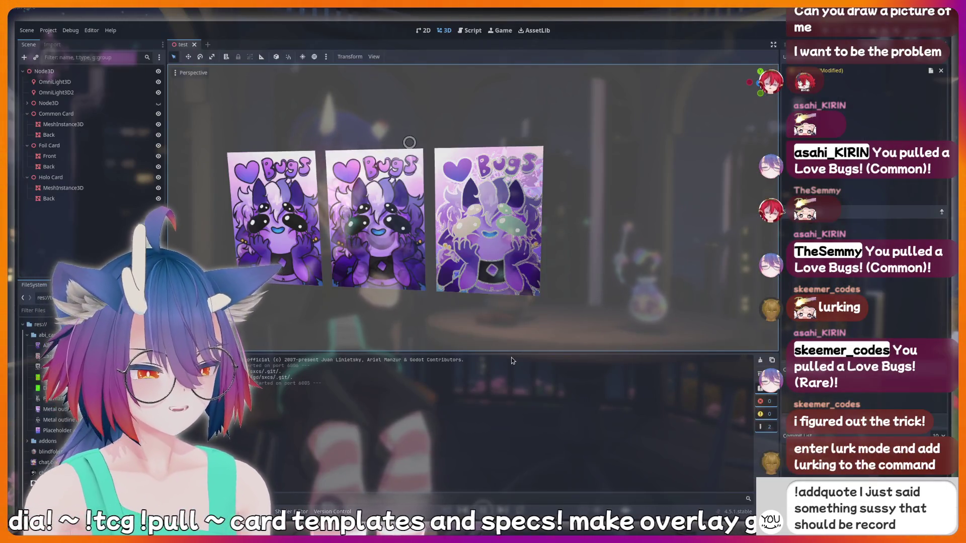
pyautogui.write('ver')
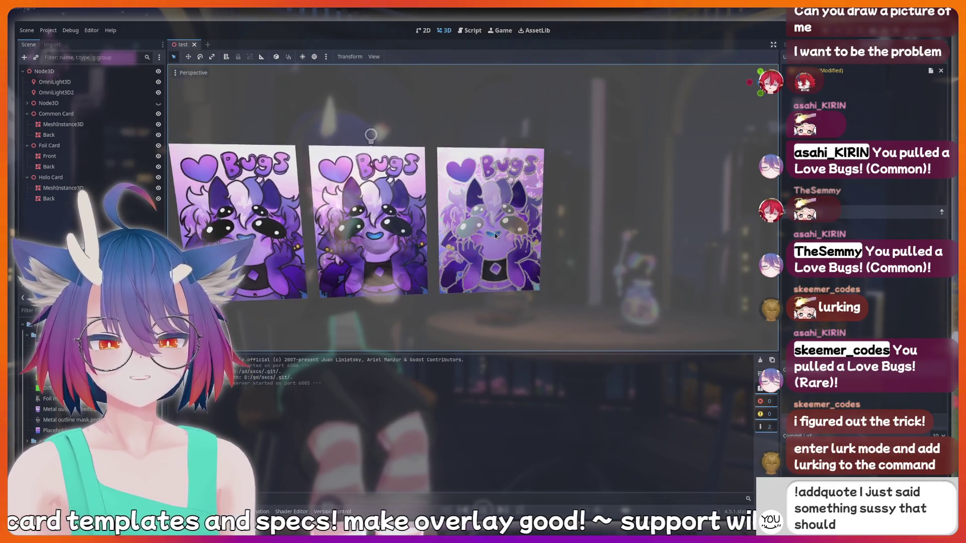
# Zoom and enlarge the 3D viewport onto the Bugs cards, then select the Holo Card mesh
pyautogui.scroll(5, 527, 228)
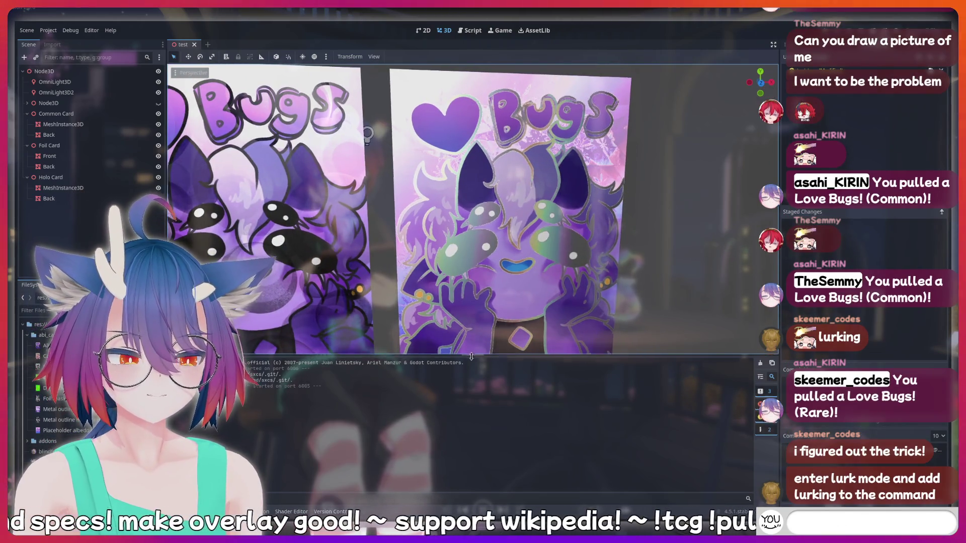
pyautogui.moveTo(473, 354); pyautogui.dragTo(477, 415)
pyautogui.write('hiii')
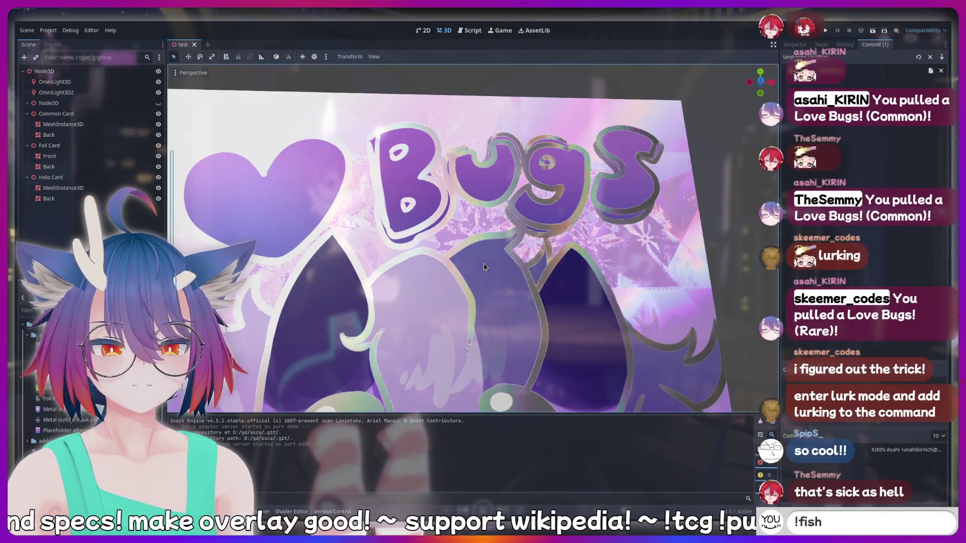
pyautogui.write('ne')
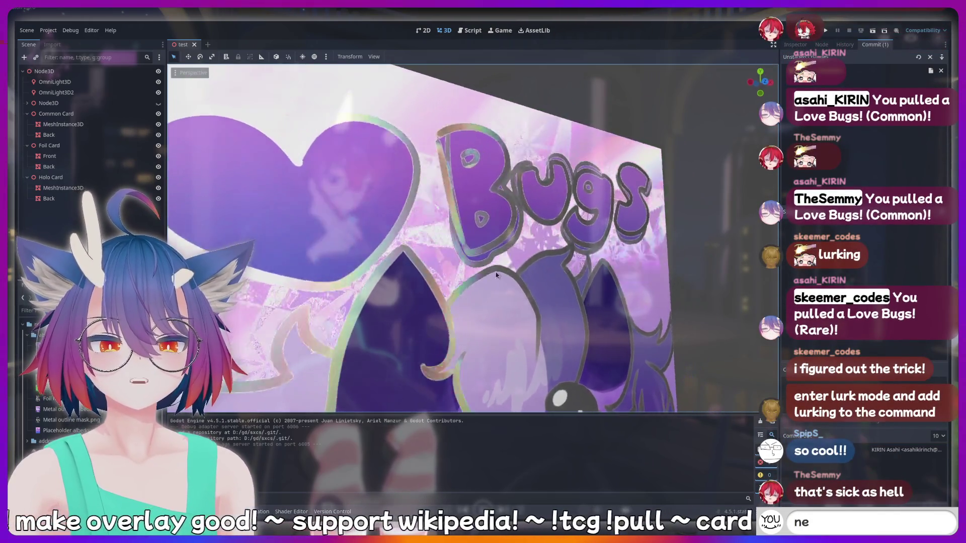
pyautogui.write('rd')
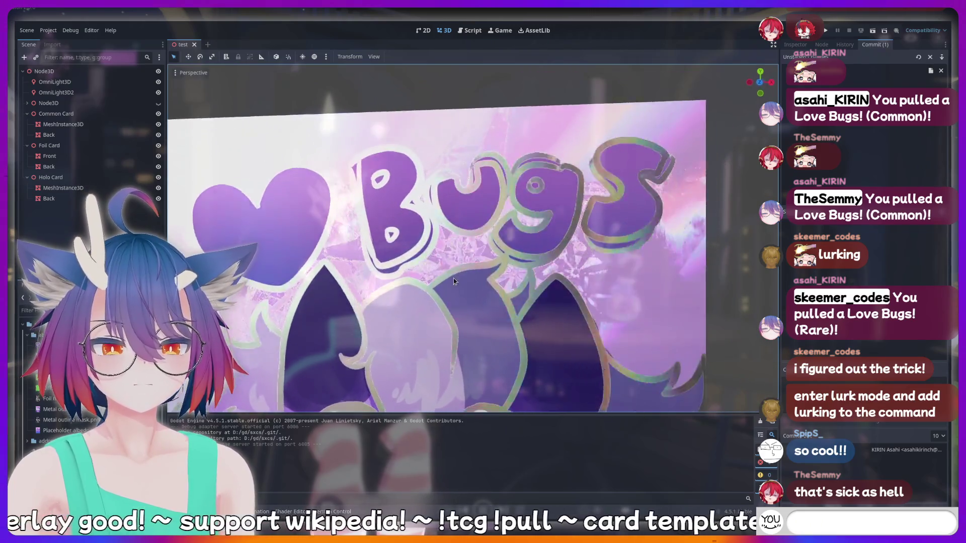
pyautogui.write('POG')
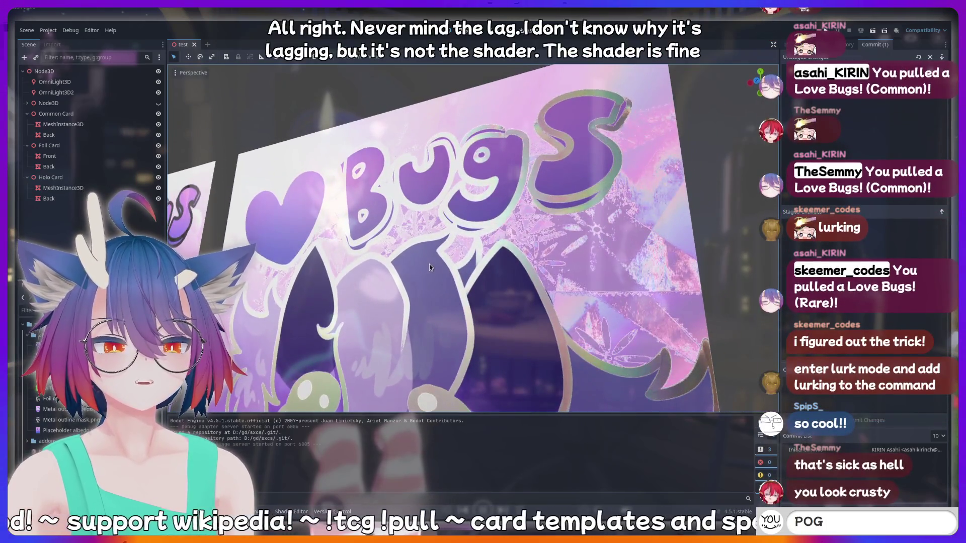
pyautogui.write('!disco')
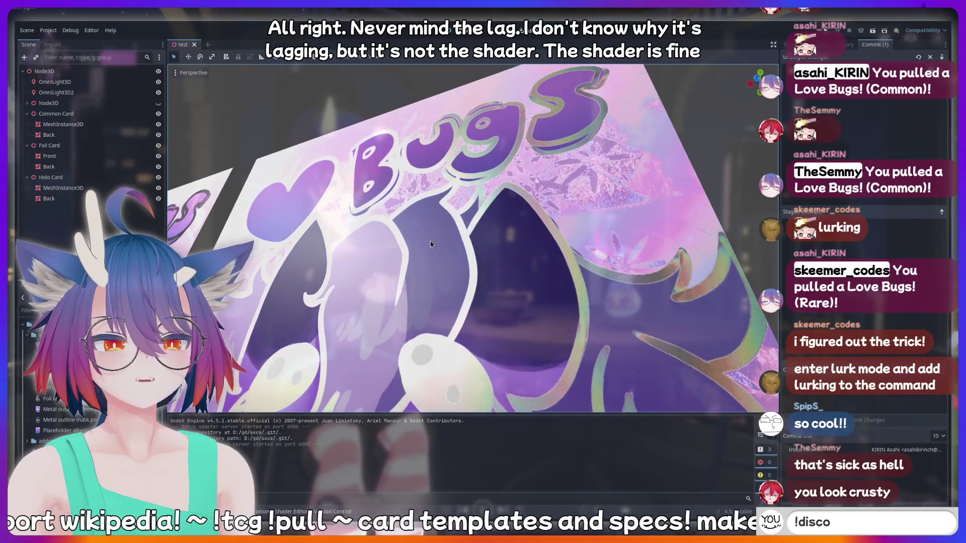
pyautogui.write('rd')
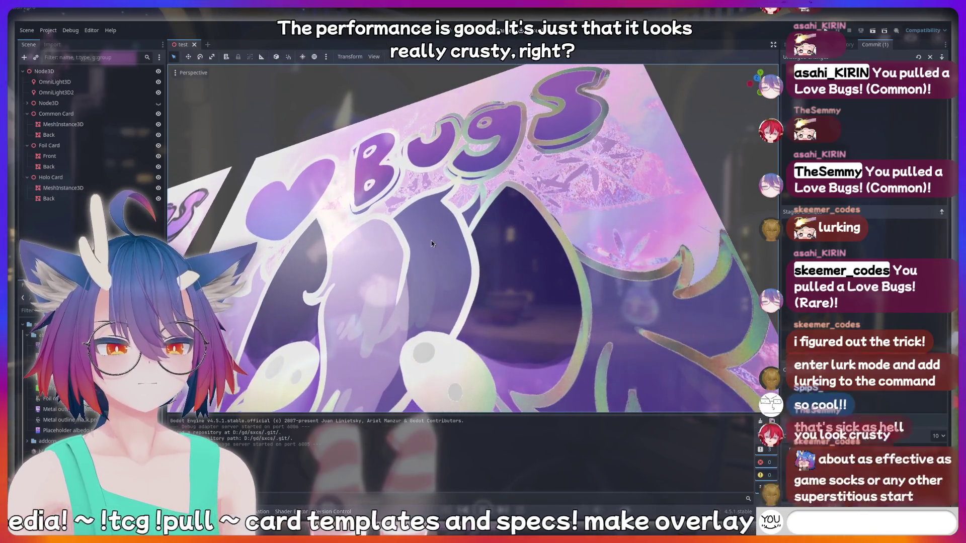
pyautogui.write('quo')
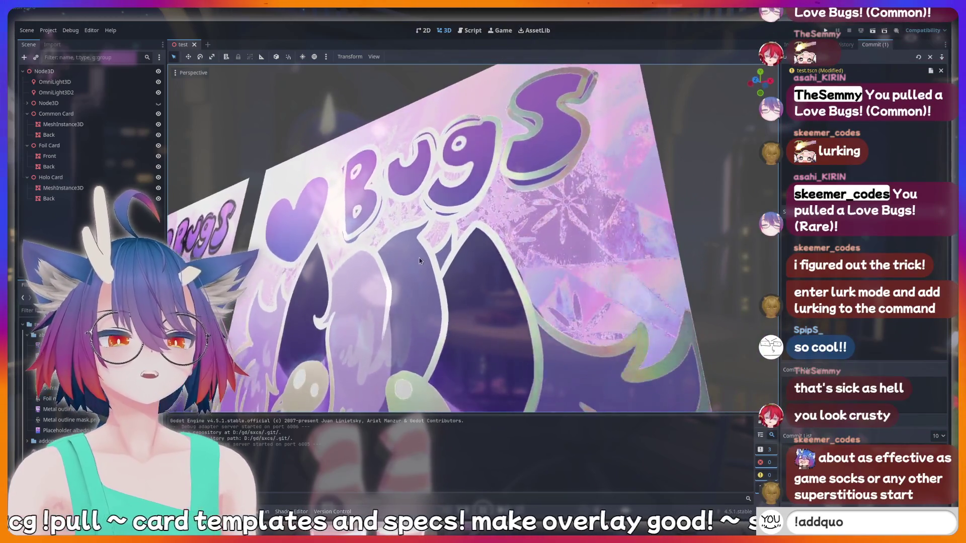
pyautogui.write('te I just sai')
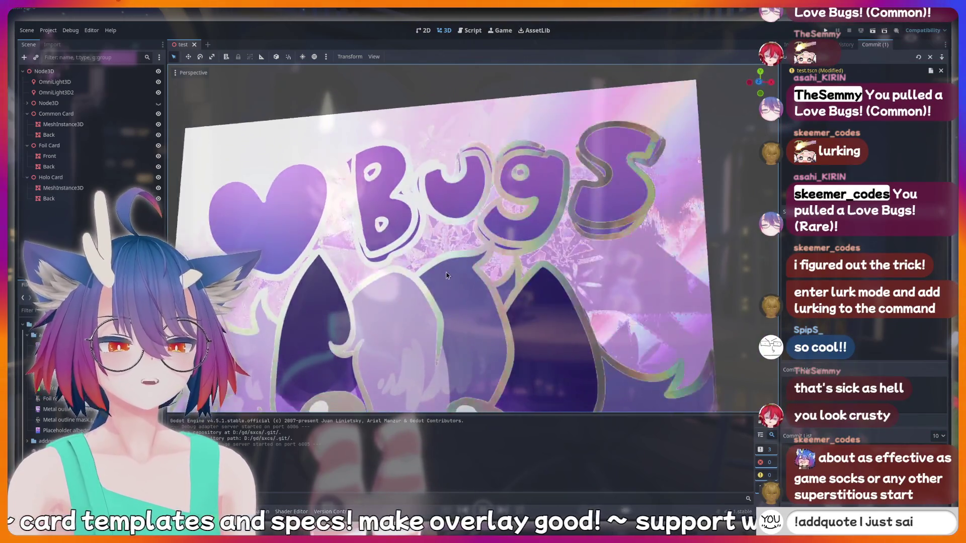
pyautogui.write('d something susy that should be rec')
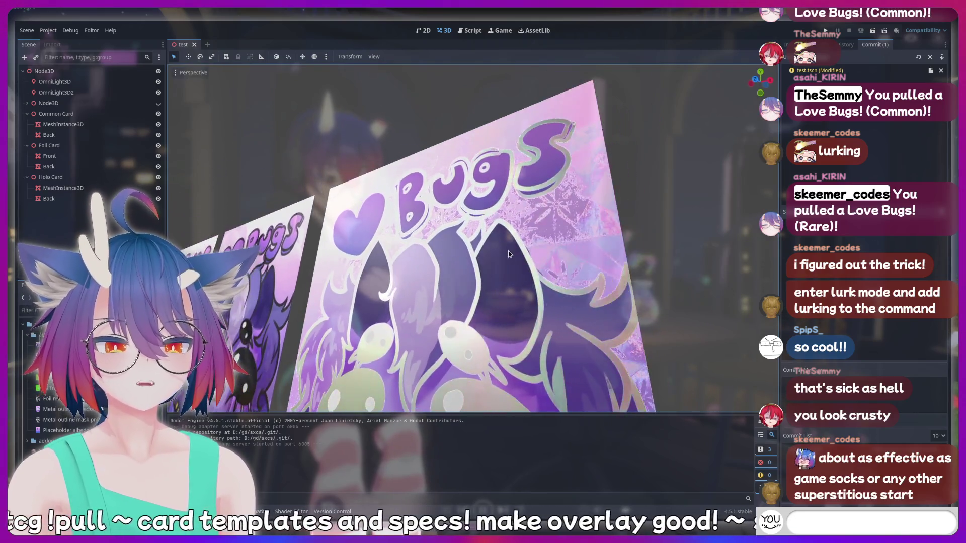
pyautogui.click(562, 252)
pyautogui.write('hotdog')
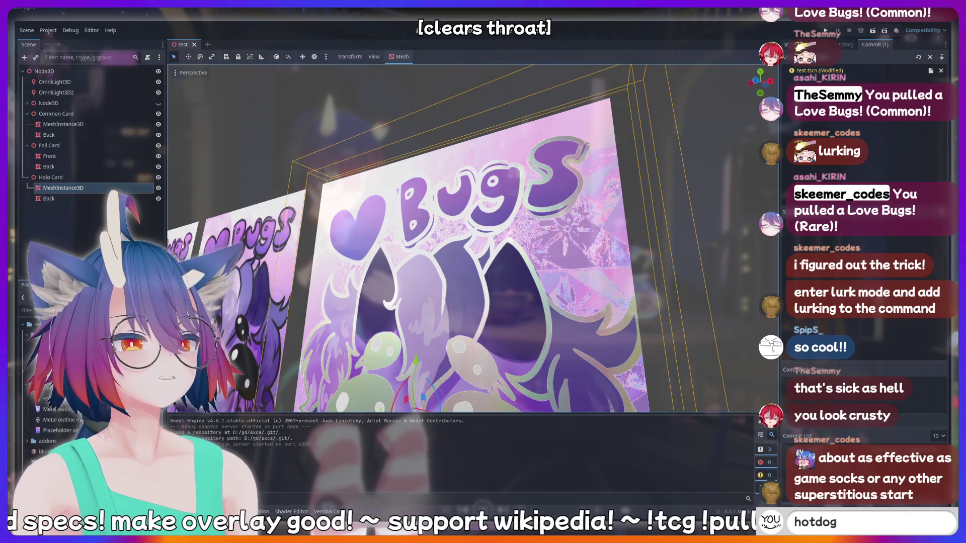
pyautogui.click(789, 45)
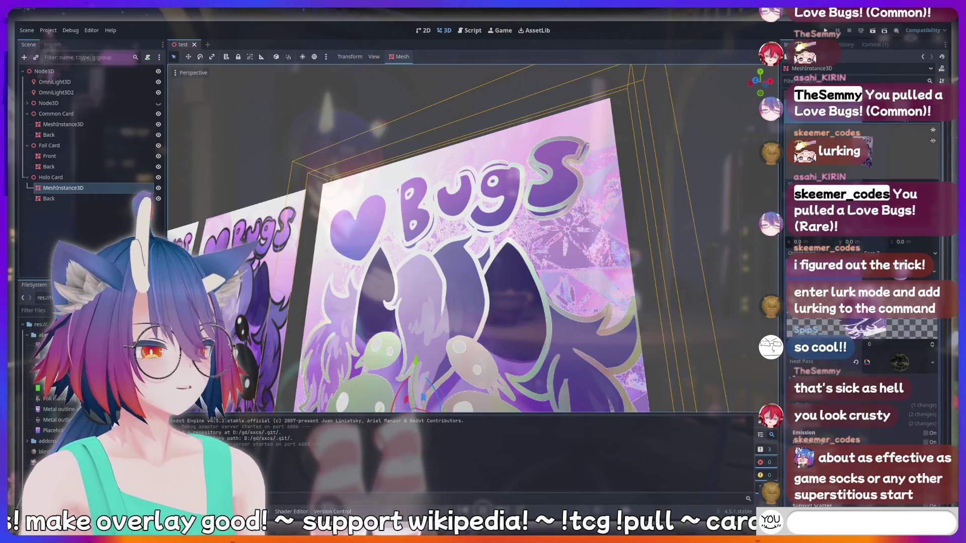
# Orbit around the Bugs card and open the holo material's diffraction.gdshader code
pyautogui.scroll(3, 863, 251)
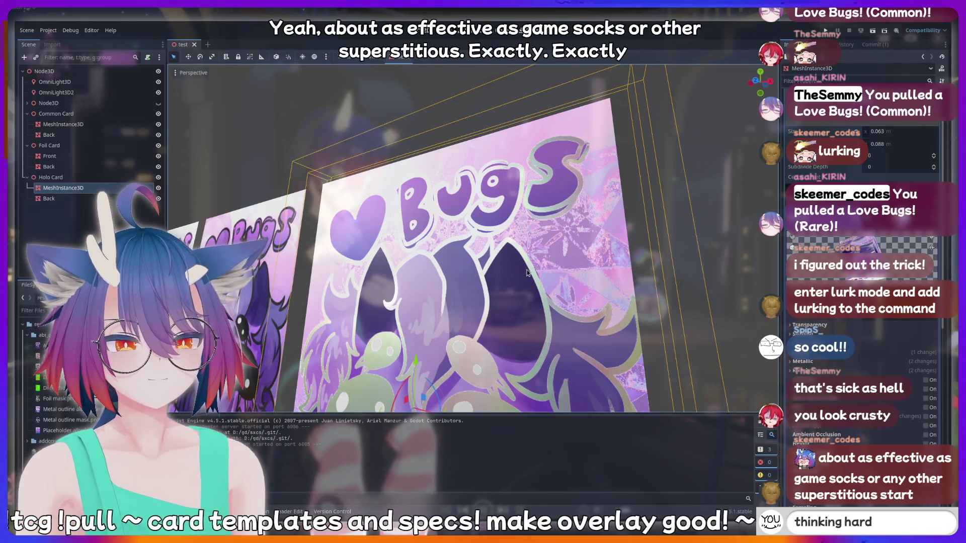
pyautogui.scroll(2, 495, 273)
pyautogui.moveTo(495, 274); pyautogui.dragTo(523, 280)
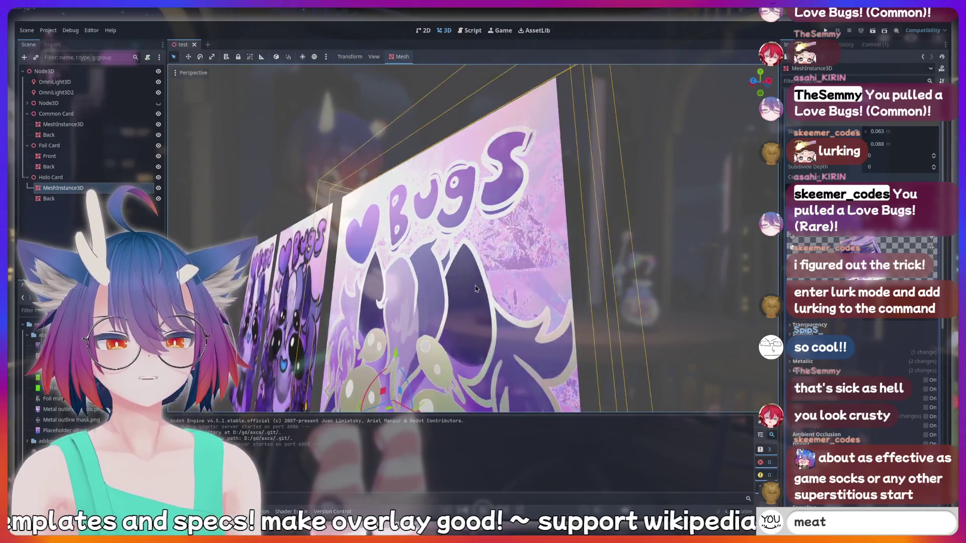
pyautogui.moveTo(523, 281)
pyautogui.mouseDown()
pyautogui.moveTo(523, 303)
pyautogui.moveTo(508, 302)
pyautogui.mouseUp()
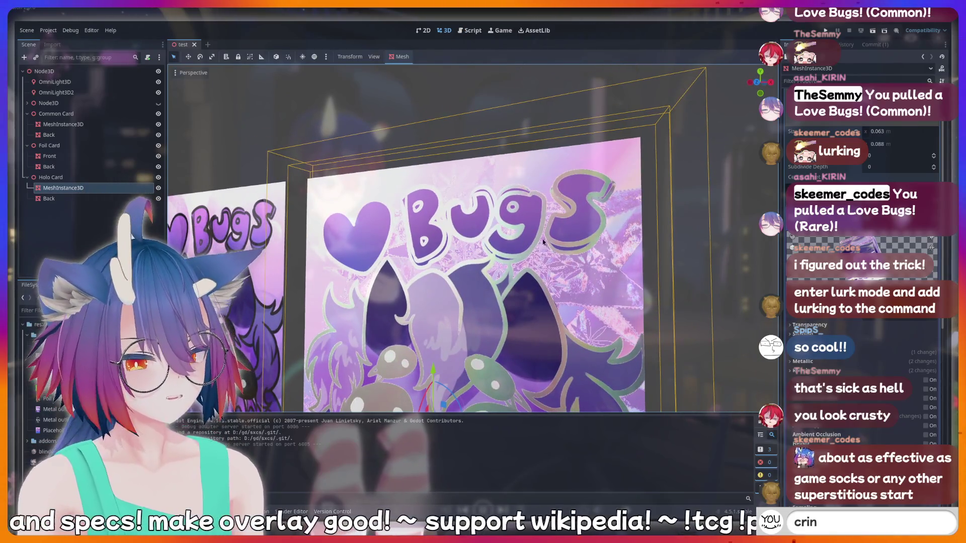
pyautogui.scroll(-5, 863, 277)
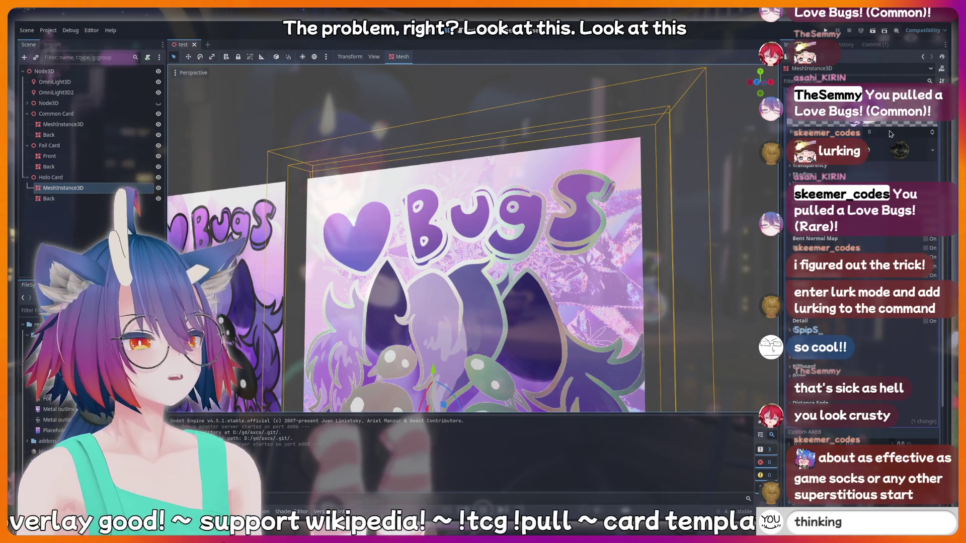
pyautogui.scroll(5, 863, 277)
pyautogui.scroll(5, 892, 226)
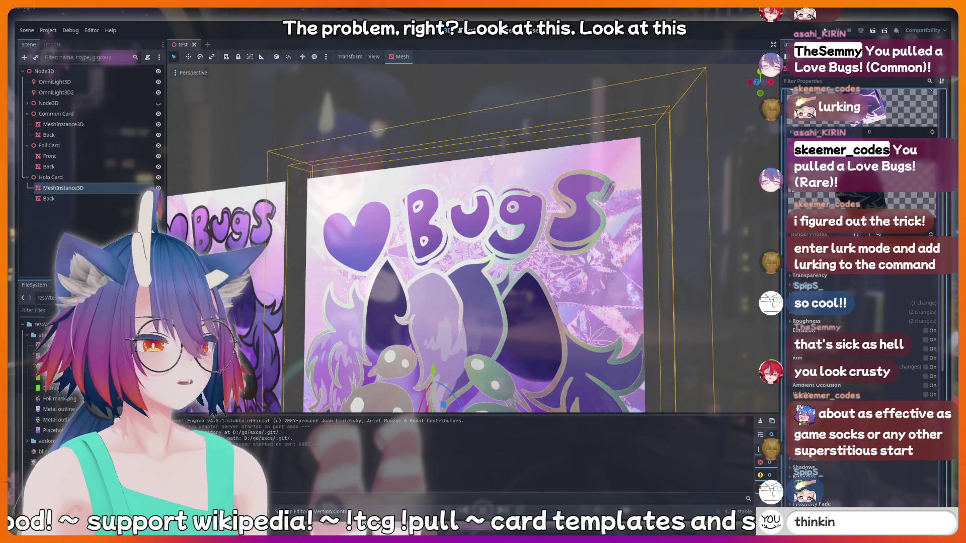
pyautogui.click(893, 224)
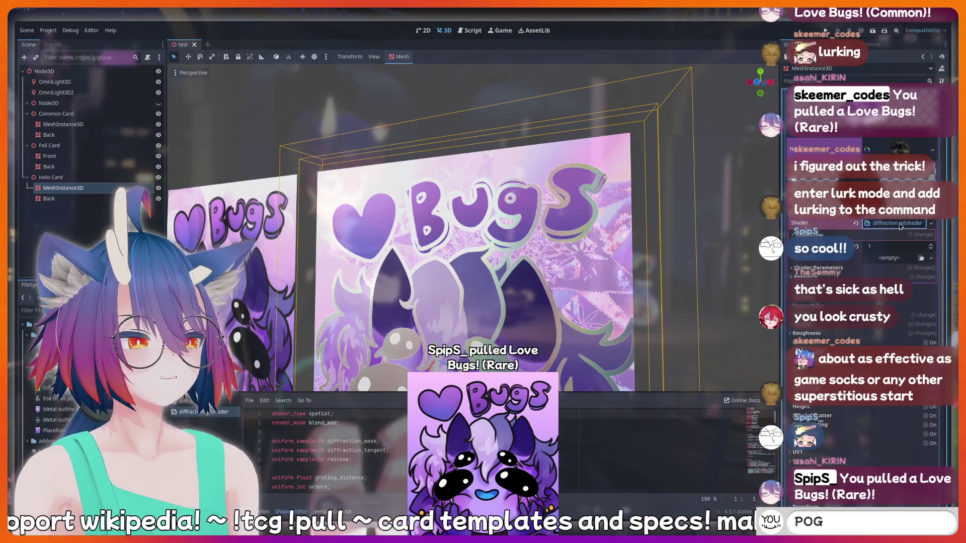
# Expand the shader parameters, preview the assigned texture and locate the Diff texture file
pyautogui.scroll(-12, 342, 453)
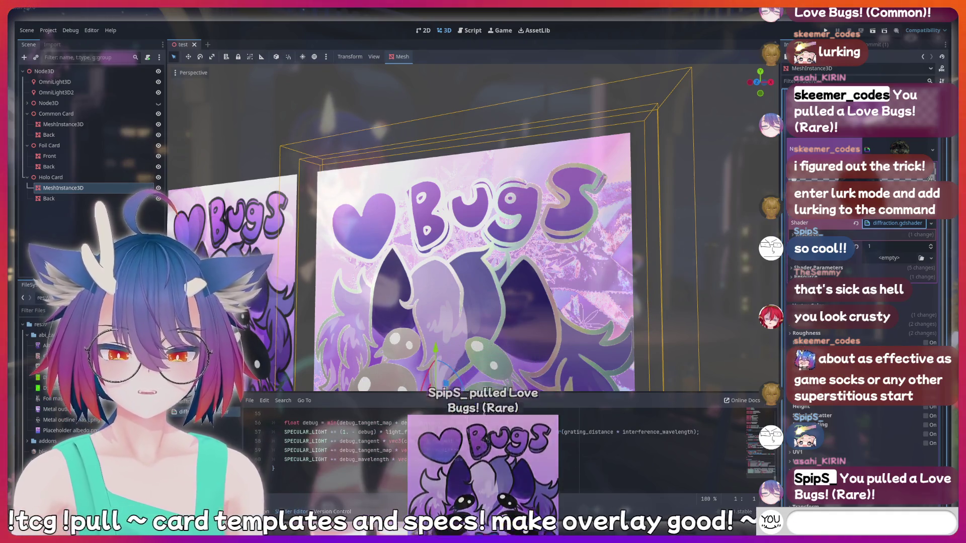
pyautogui.scroll(-6, 468, 450)
pyautogui.scroll(7, 483, 445)
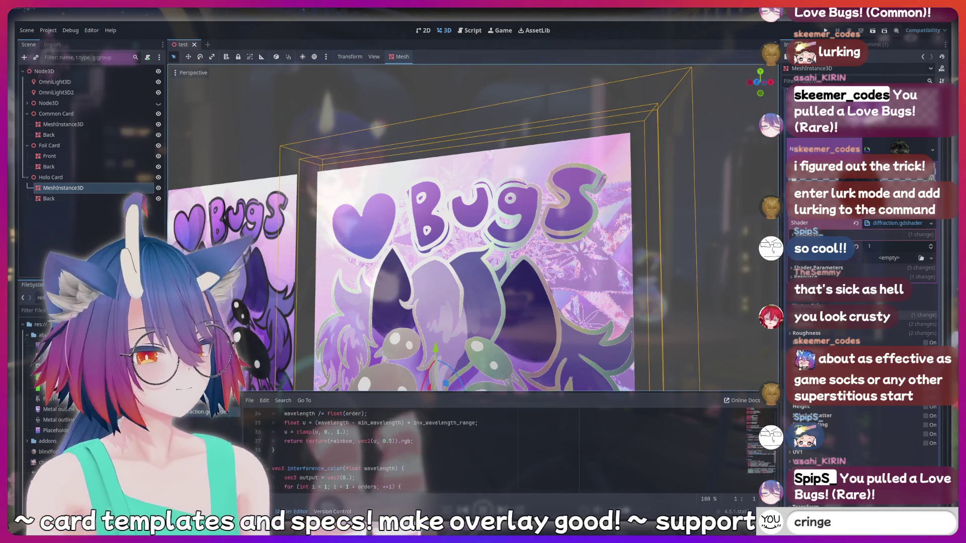
pyautogui.scroll(-5, 818, 223)
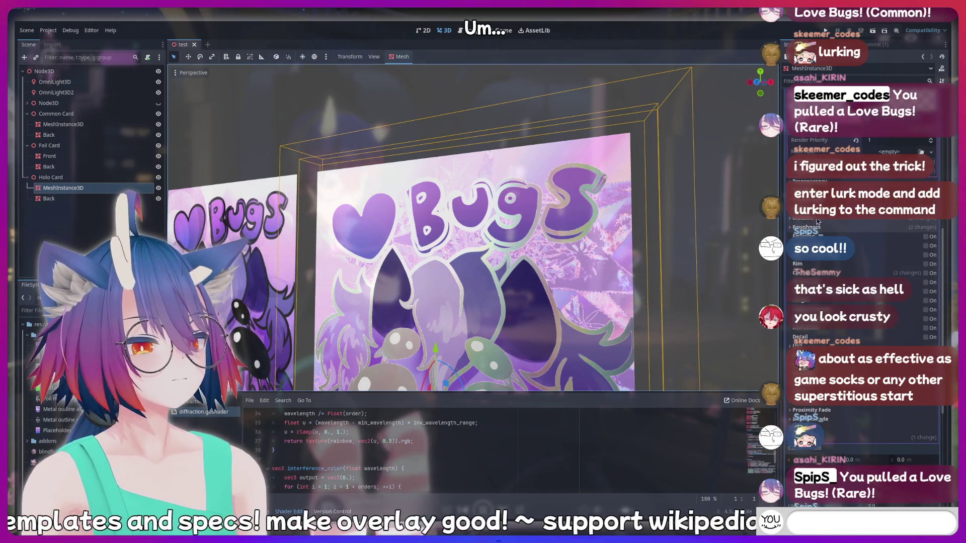
pyautogui.click(818, 224)
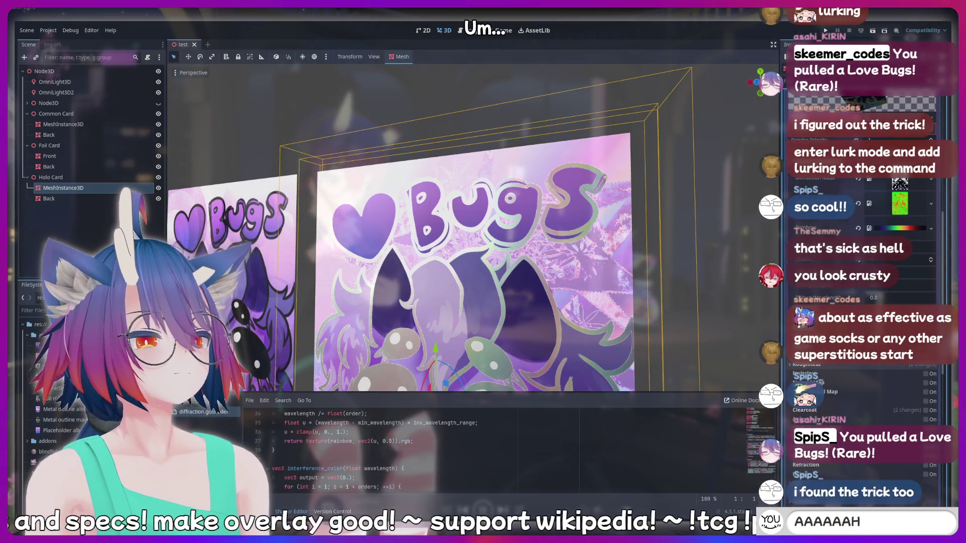
pyautogui.click(904, 204)
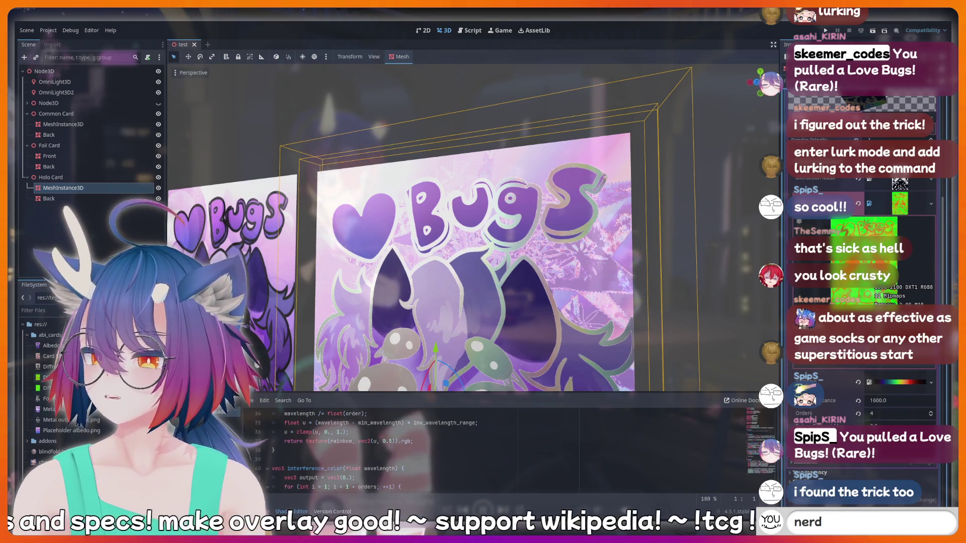
pyautogui.click(45, 388)
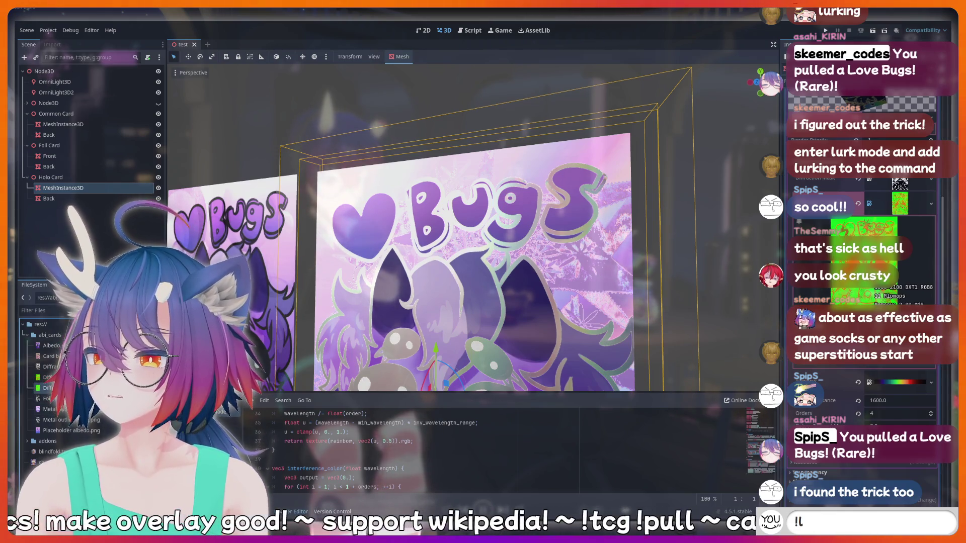
# Inspect the diffraction tangent texture details and orbit the cards to a head-on view
pyautogui.scroll(-3, 866, 252)
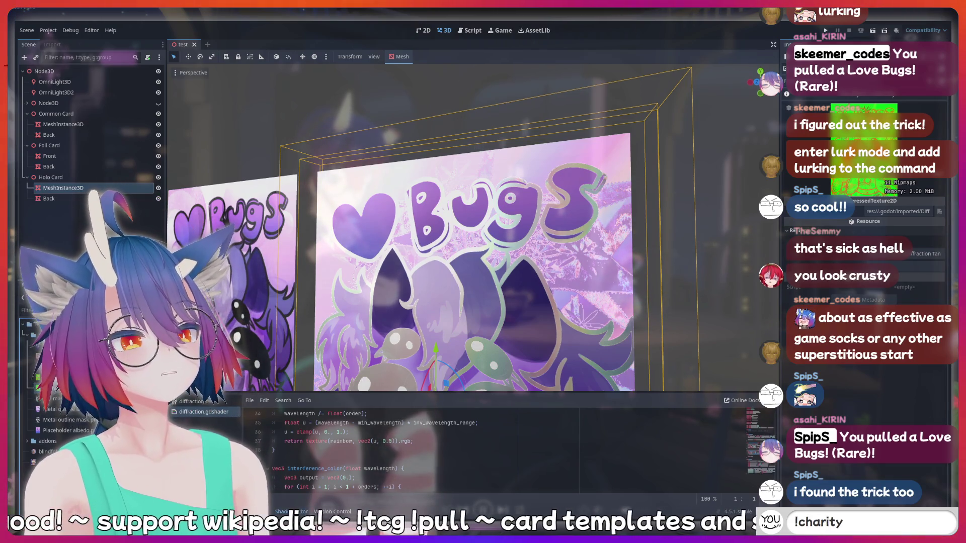
pyautogui.click(795, 231)
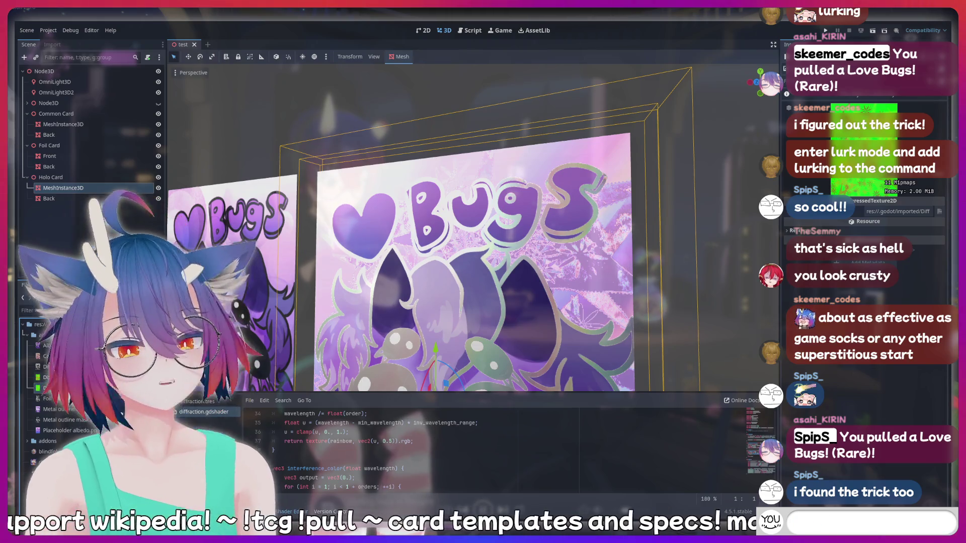
pyautogui.click(788, 231)
pyautogui.click(788, 231)
pyautogui.write('!addquo')
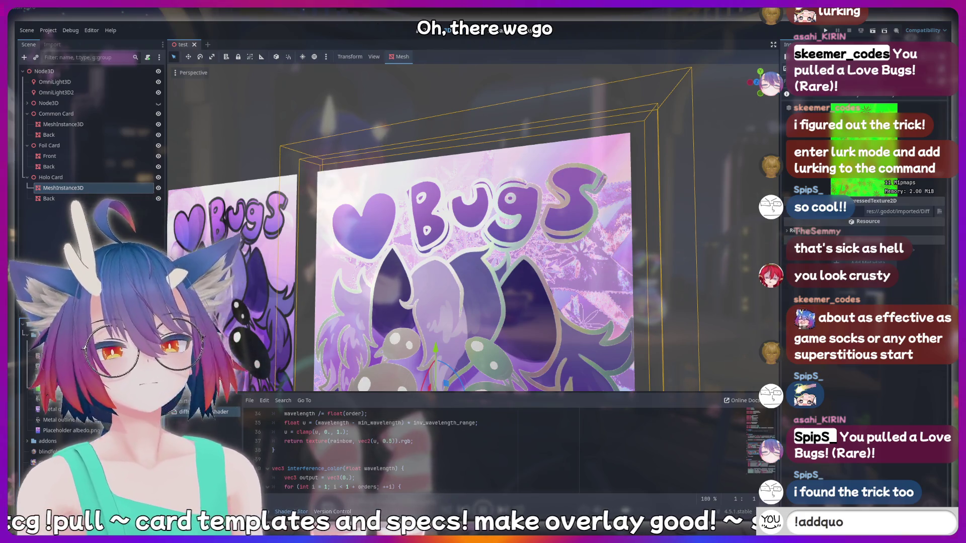
pyautogui.click(788, 231)
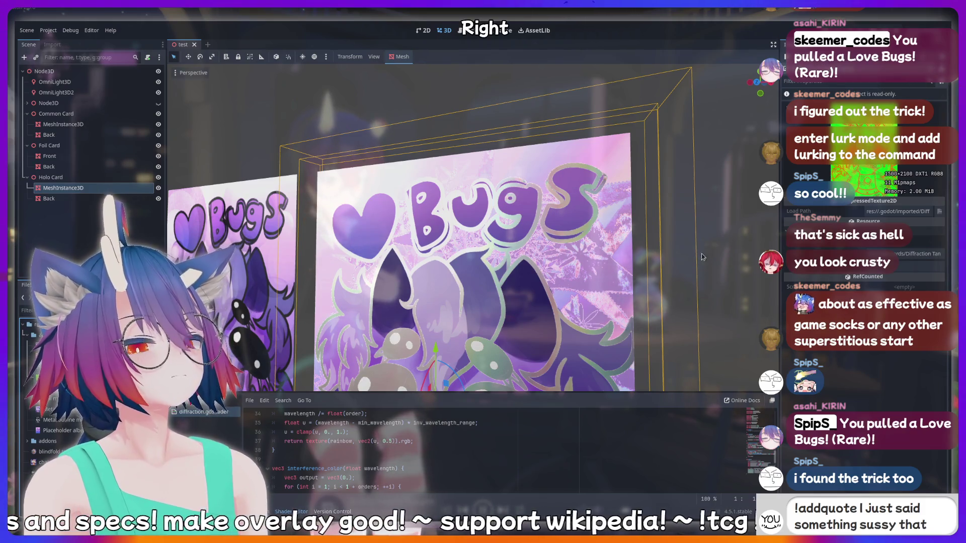
pyautogui.moveTo(384, 358); pyautogui.dragTo(483, 319)
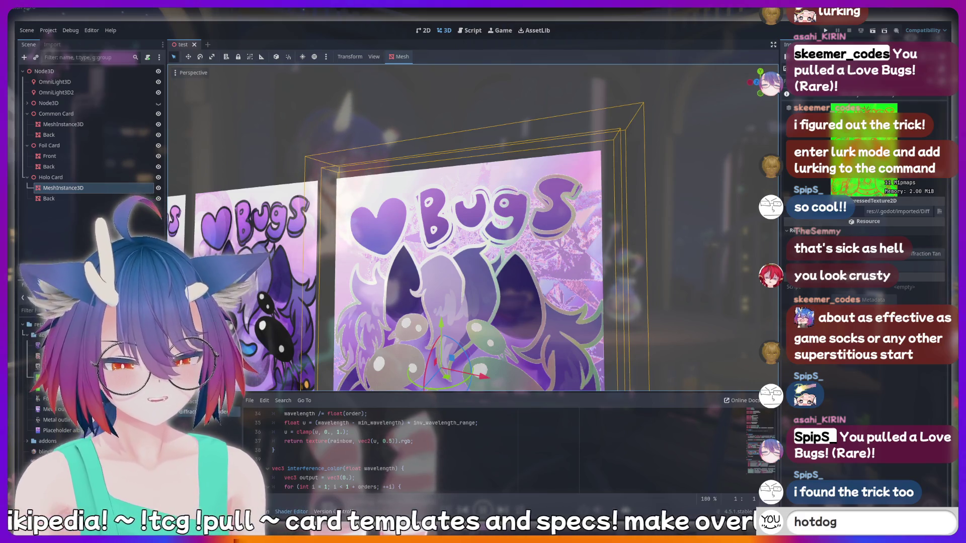
pyautogui.hotkey('alt', 'Tab')
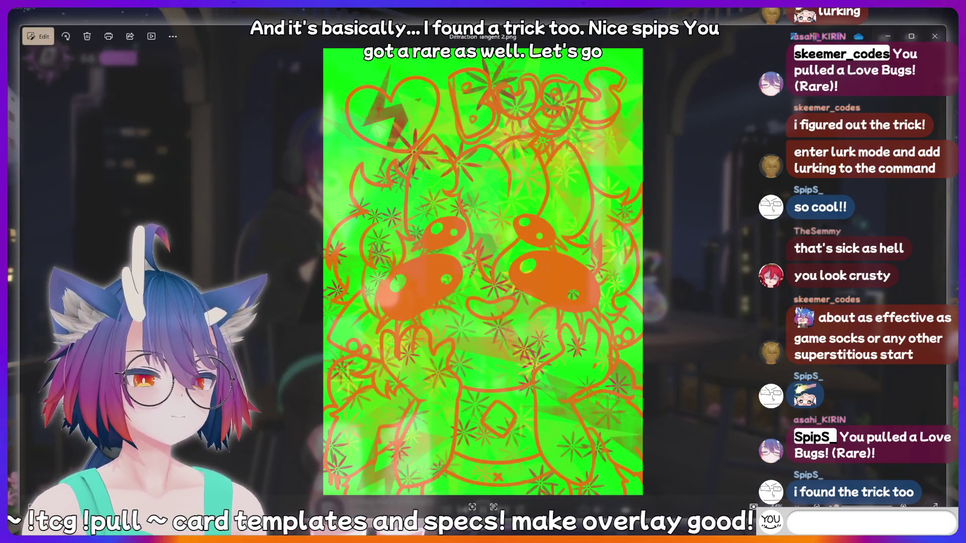
# View Diffraction Tangent 2.png, the green map with orange Bugs linework, full-size
pyautogui.write('AAAAAA')
pyautogui.press('BackSpace')
pyautogui.press('BackSpace')
pyautogui.press('BackSpace')
pyautogui.press('BackSpace')
pyautogui.press('BackSpace')
pyautogui.press('BackSpace')
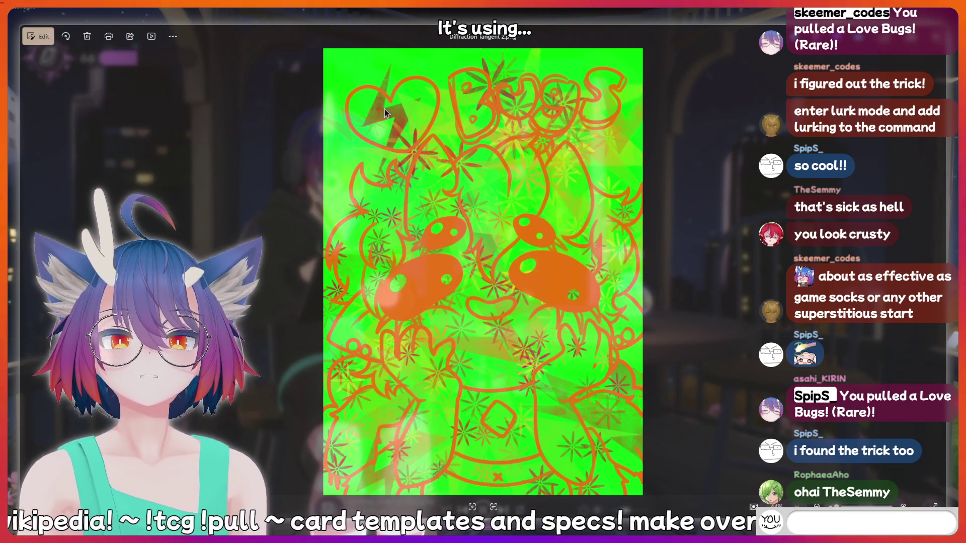
pyautogui.write('ddquote I just said')
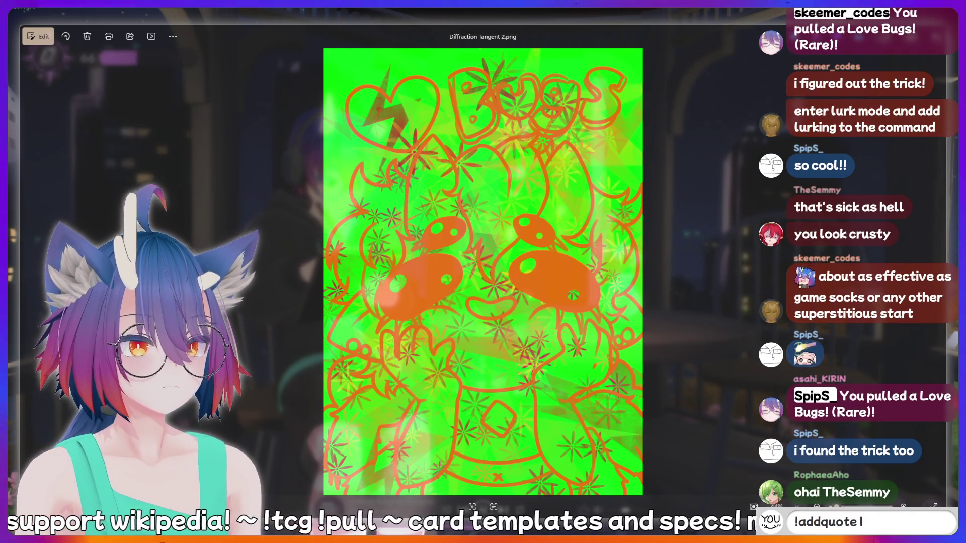
pyautogui.scroll(5, 708, 228)
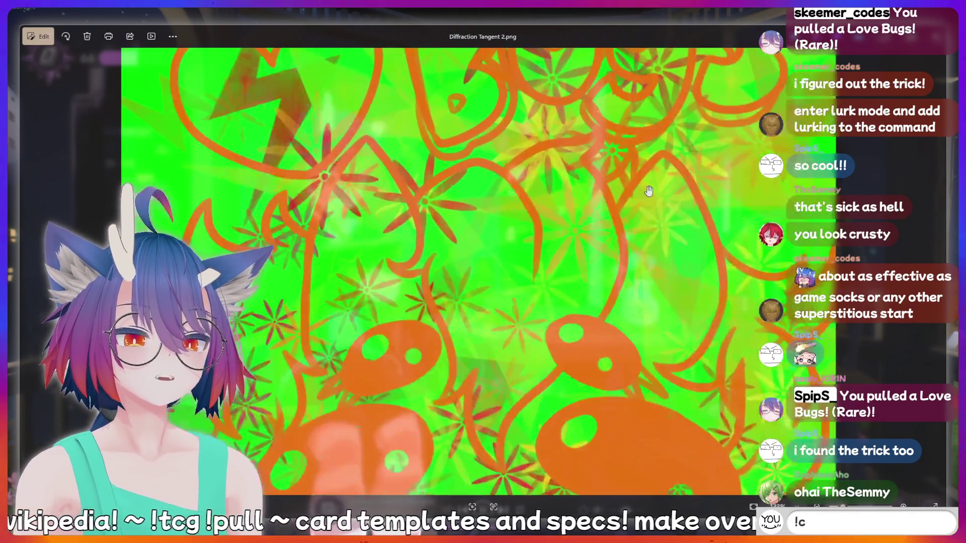
pyautogui.scroll(5, 639, 285)
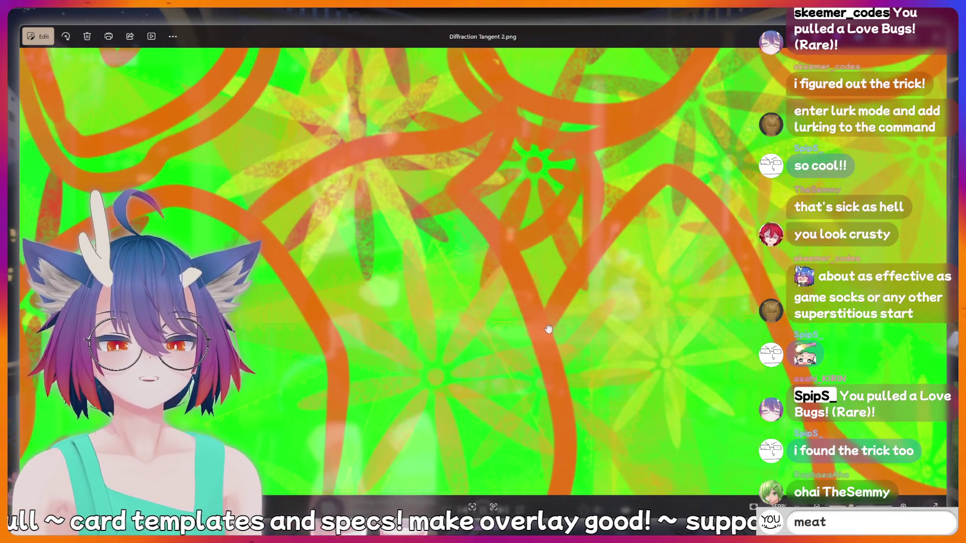
pyautogui.moveTo(550, 328); pyautogui.dragTo(409, 232)
pyautogui.scroll(-3, 443, 276)
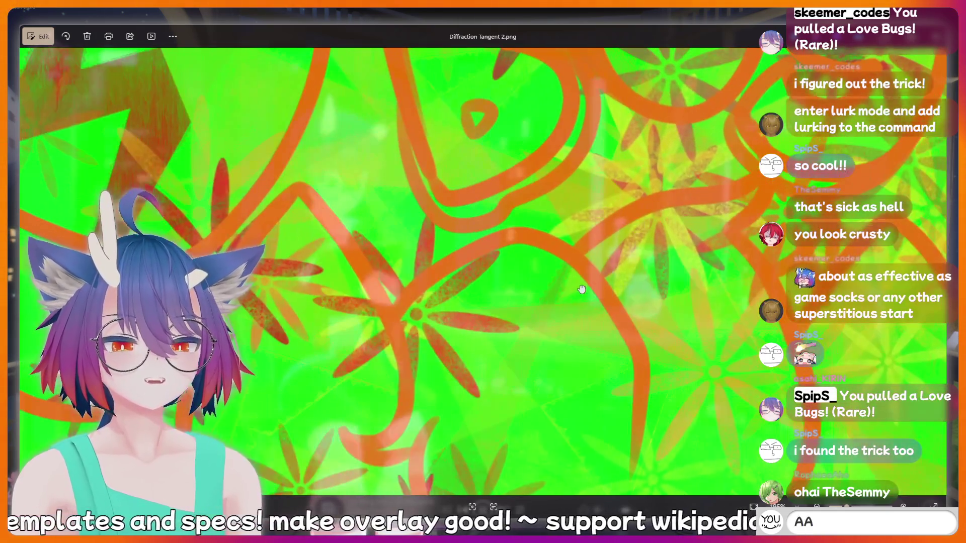
pyautogui.moveTo(582, 290); pyautogui.dragTo(415, 237)
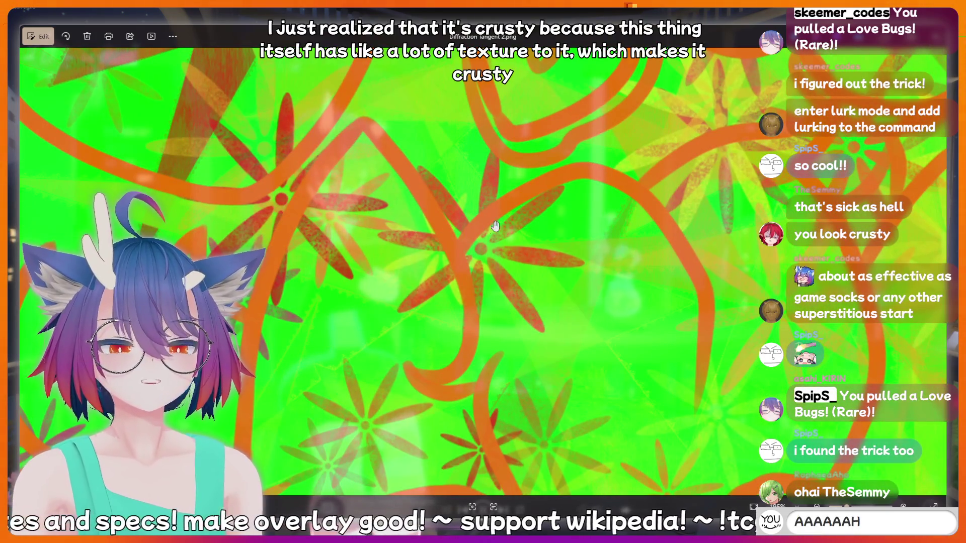
pyautogui.moveTo(435, 304)
pyautogui.mouseDown()
pyautogui.moveTo(576, 332)
pyautogui.moveTo(578, 318)
pyautogui.moveTo(592, 348)
pyautogui.mouseUp()
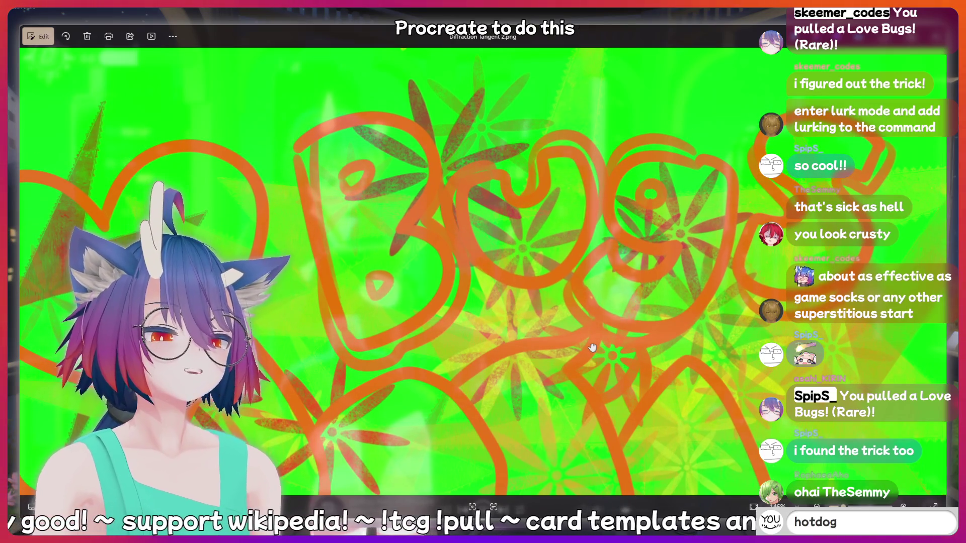
pyautogui.moveTo(241, 306)
pyautogui.mouseDown()
pyautogui.moveTo(506, 299)
pyautogui.moveTo(304, 245)
pyautogui.mouseUp()
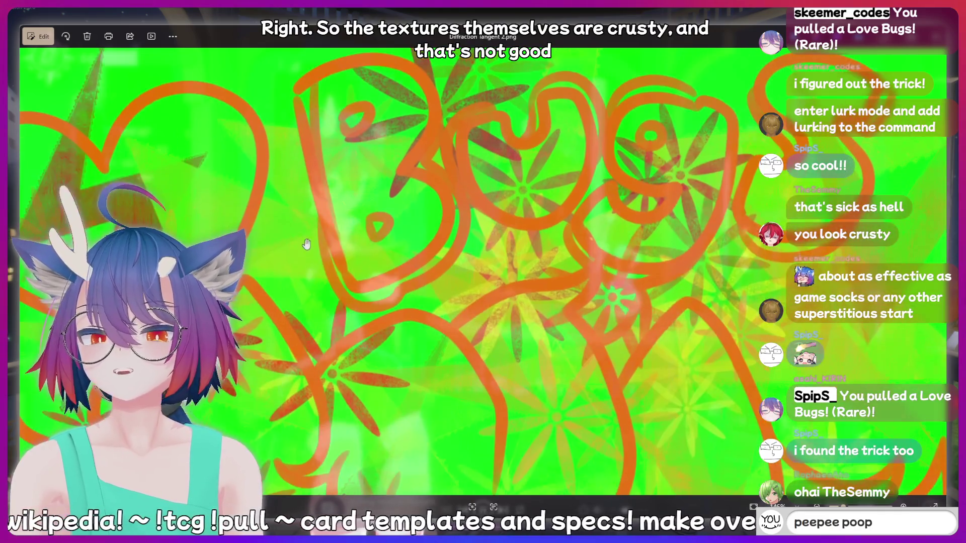
pyautogui.moveTo(513, 270); pyautogui.dragTo(630, 240)
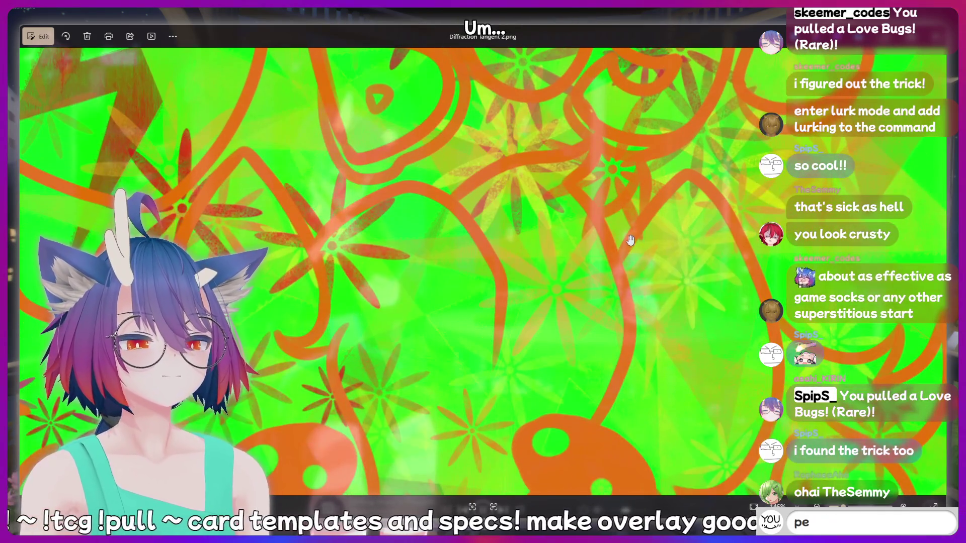
pyautogui.scroll(-5, 639, 242)
pyautogui.write('meat')
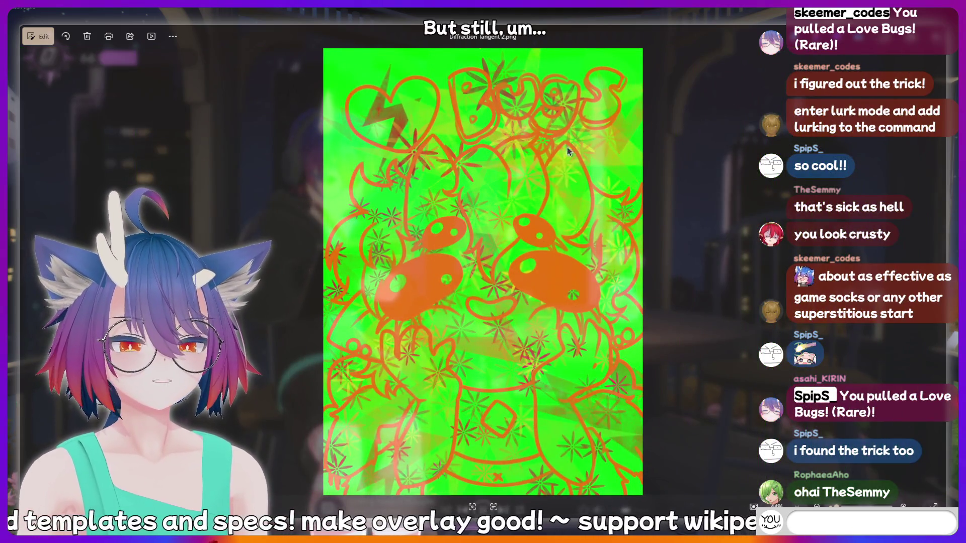
pyautogui.scroll(3, 580, 138)
pyautogui.write('hotdog')
pyautogui.scroll(-3, 566, 198)
pyautogui.press('BackSpace')
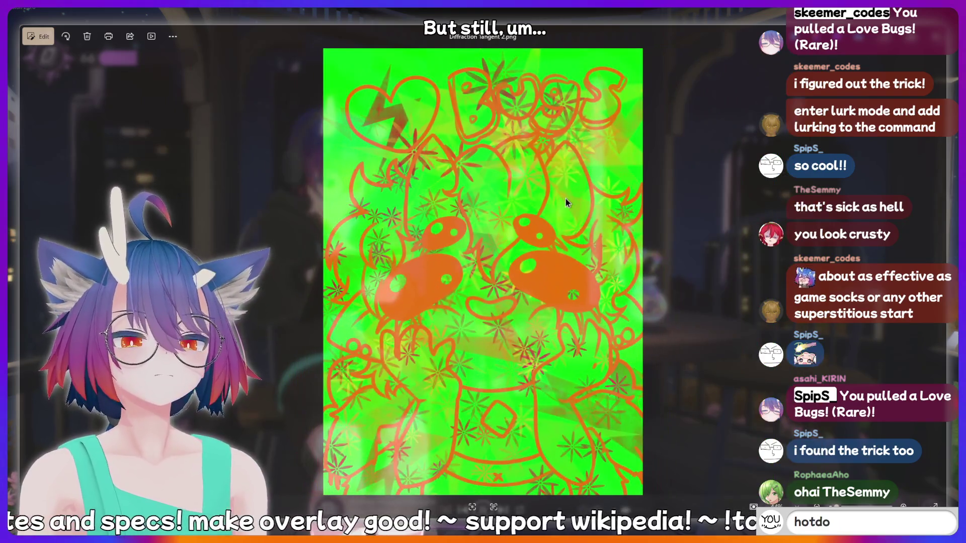
pyautogui.press('BackSpace')
pyautogui.press('BackSpace')
pyautogui.press('BackSpace')
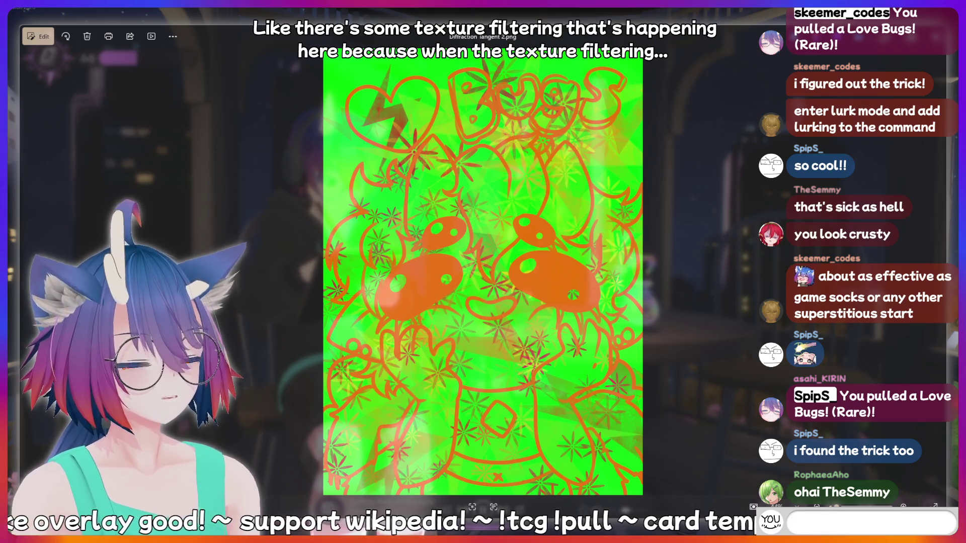
pyautogui.write('nerd')
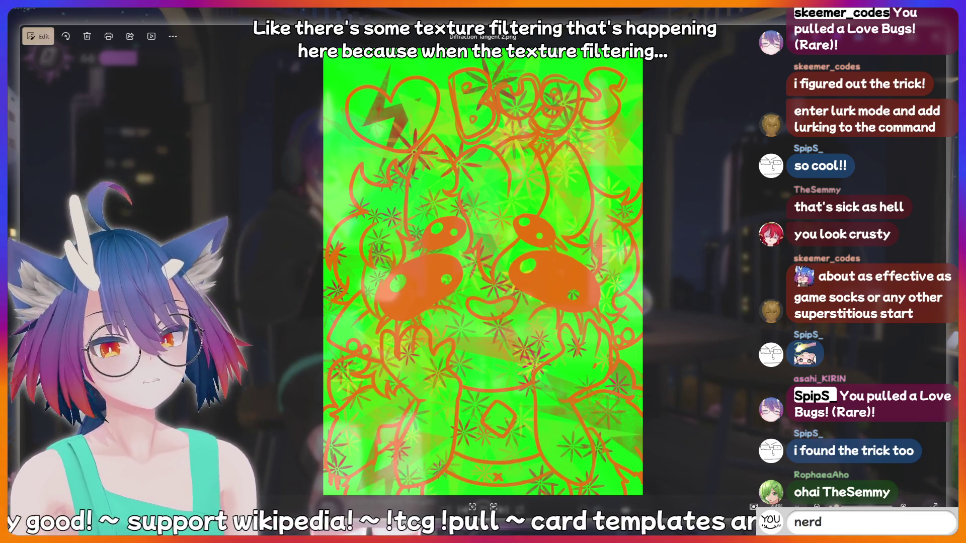
pyautogui.press('Return')
pyautogui.write('crin')
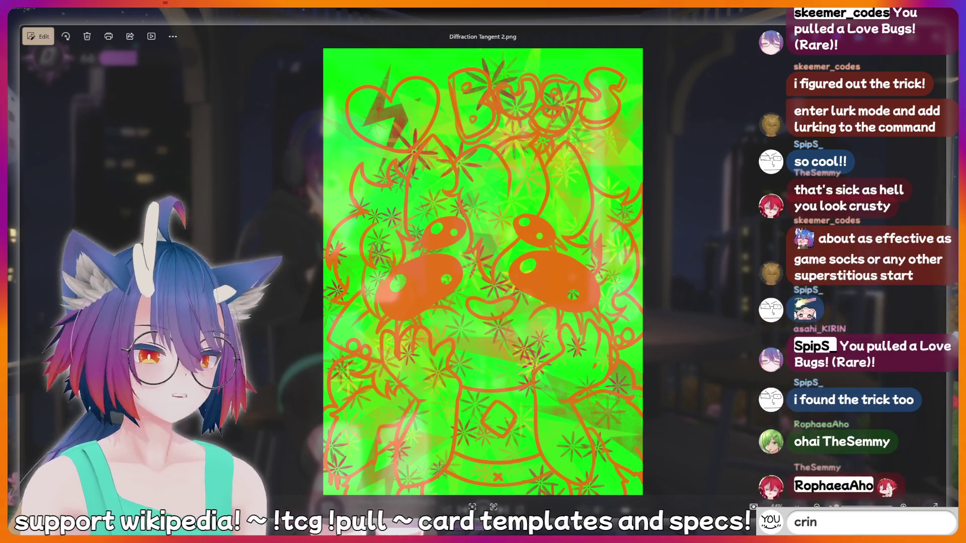
pyautogui.write('ge')
pyautogui.press('BackSpace')
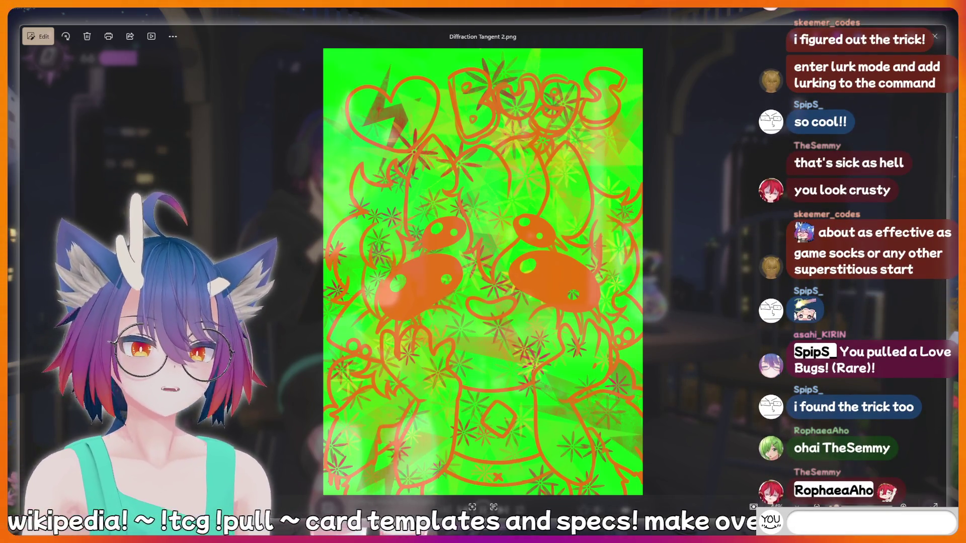
pyautogui.press('BackSpace')
pyautogui.press('BackSpace')
pyautogui.press('BackSpace')
pyautogui.write('pee po')
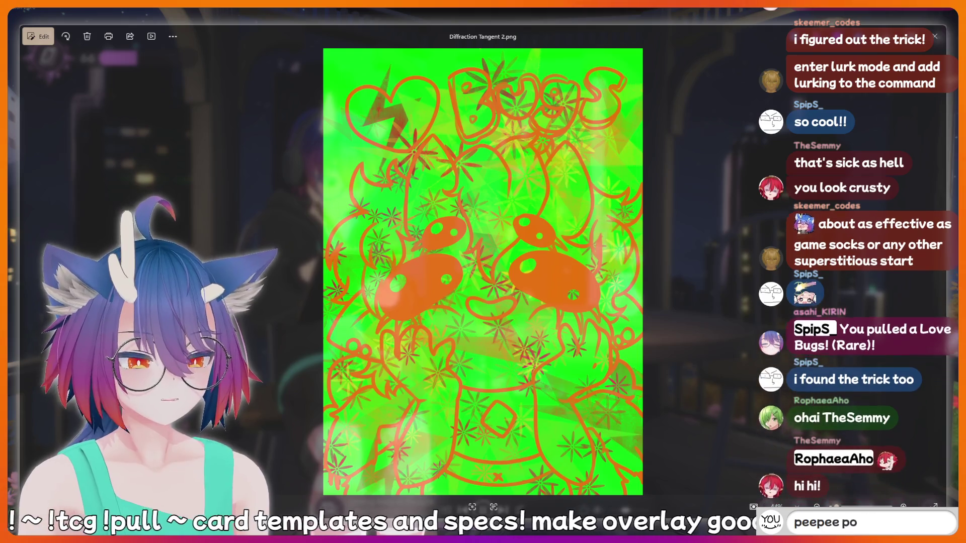
pyautogui.write('opoo')
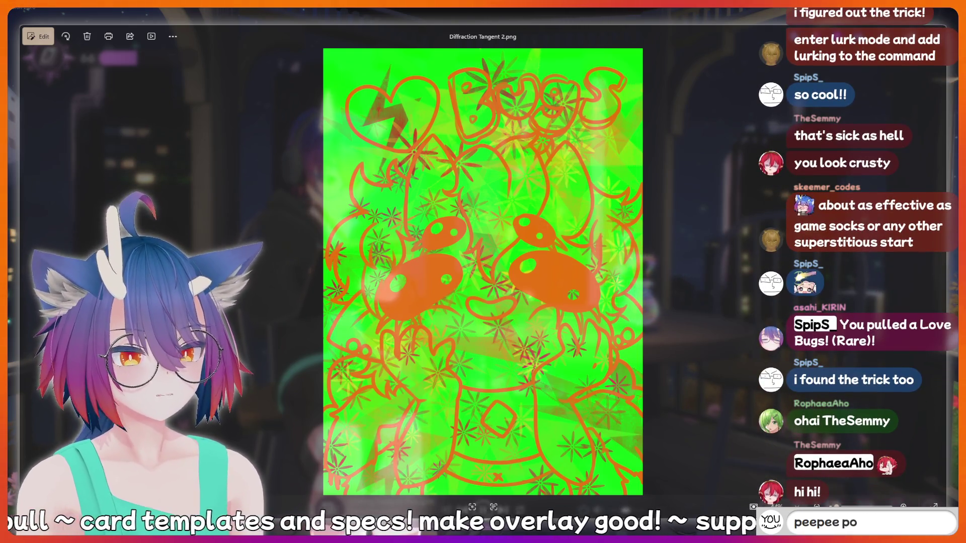
pyautogui.press('BackSpace')
pyautogui.press('BackSpace')
pyautogui.press('BackSpace')
pyautogui.write('!lur')
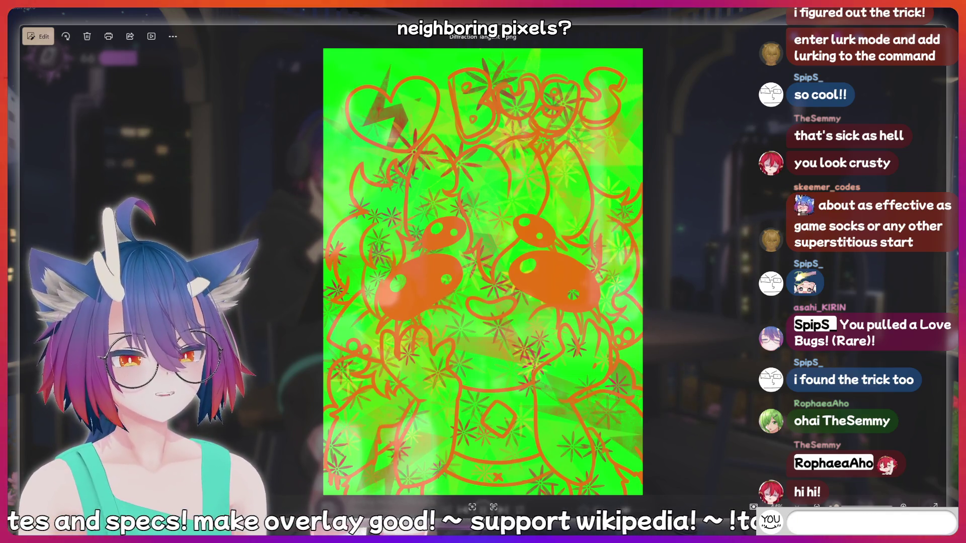
pyautogui.write('!fi')
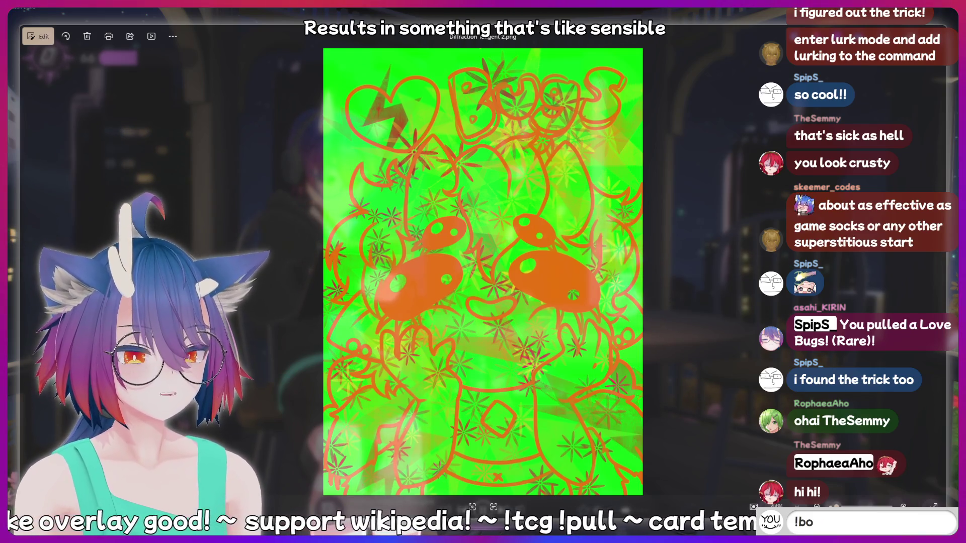
pyautogui.write('m')
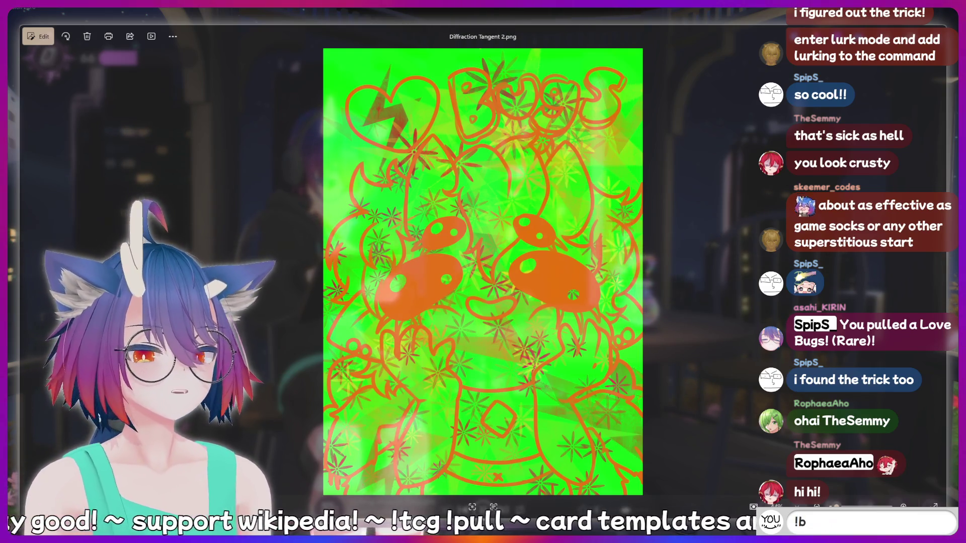
pyautogui.write('!fish')
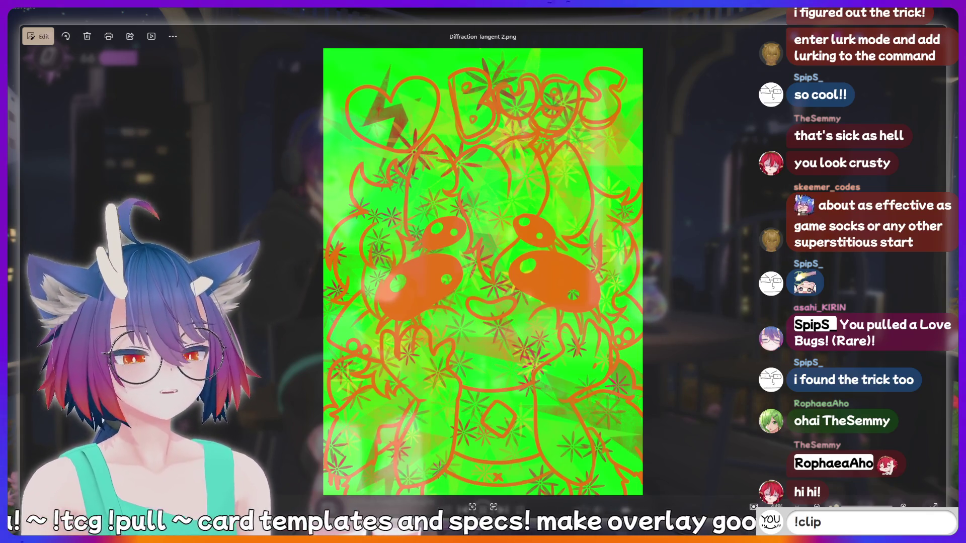
pyautogui.press('Return')
pyautogui.write('hiii')
pyautogui.press('Return')
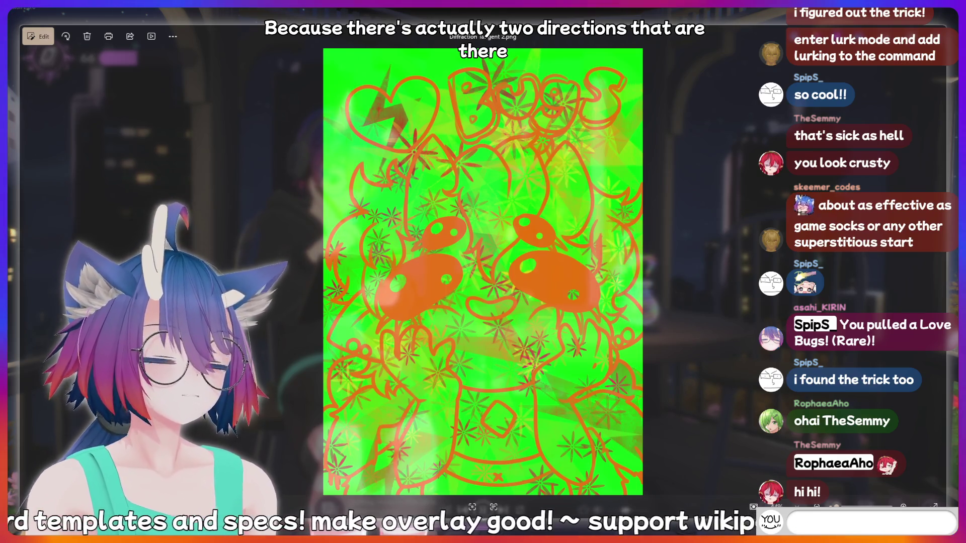
pyautogui.write('hi hi')
pyautogui.press('BackSpace')
pyautogui.press('BackSpace')
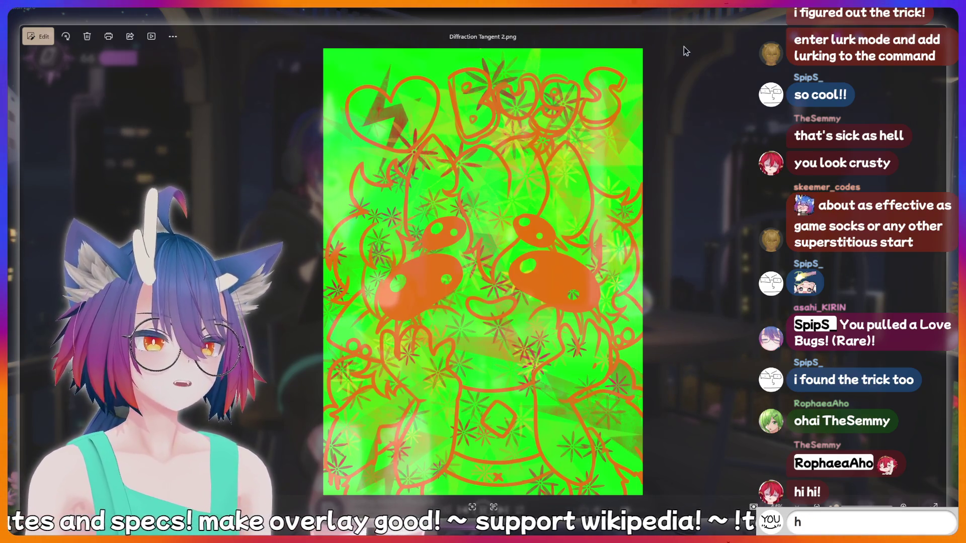
pyautogui.write('otdog')
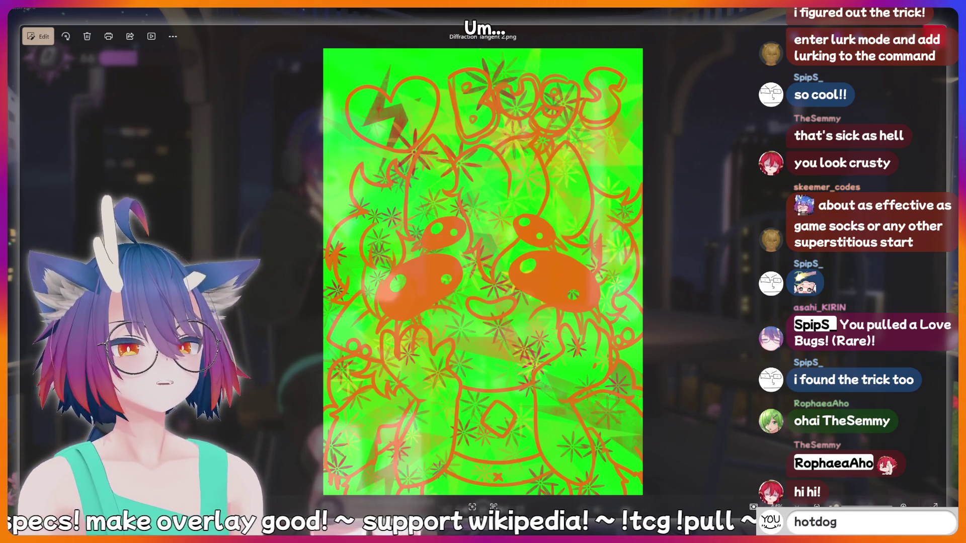
pyautogui.press('Return')
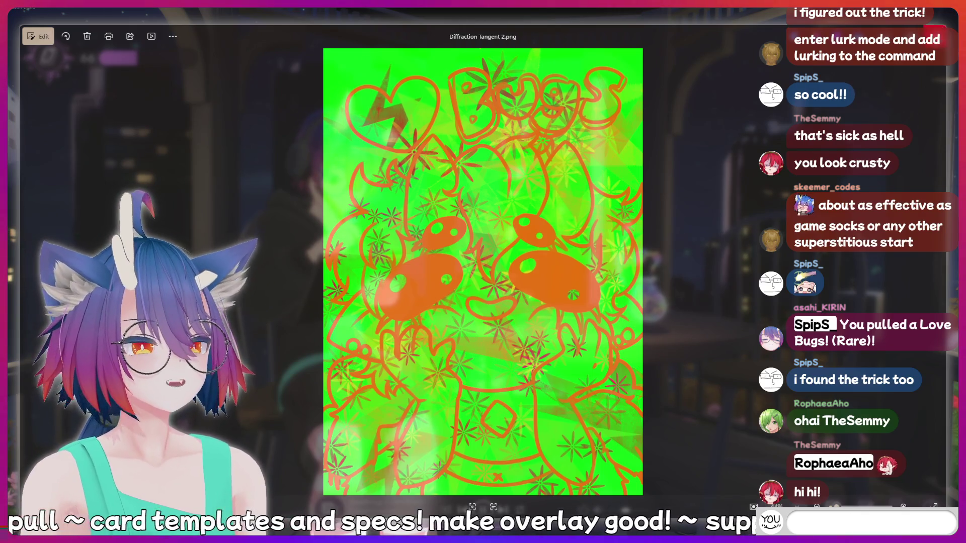
pyautogui.write('kirin is a bottom')
pyautogui.press('BackSpace')
pyautogui.press('BackSpace')
pyautogui.press('BackSpace')
pyautogui.press('BackSpace')
pyautogui.press('BackSpace')
pyautogui.press('BackSpace')
pyautogui.press('BackSpace')
pyautogui.press('BackSpace')
pyautogui.press('BackSpace')
pyautogui.write('thinking hard')
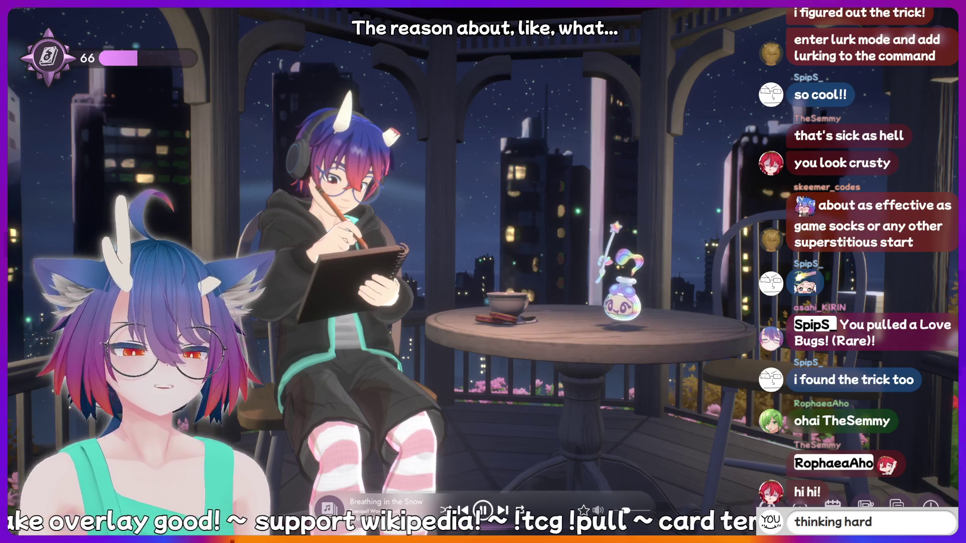
pyautogui.press('BackSpace')
pyautogui.press('BackSpace')
pyautogui.press('BackSpace')
pyautogui.press('BackSpace')
pyautogui.press('BackSpace')
pyautogui.press('BackSpace')
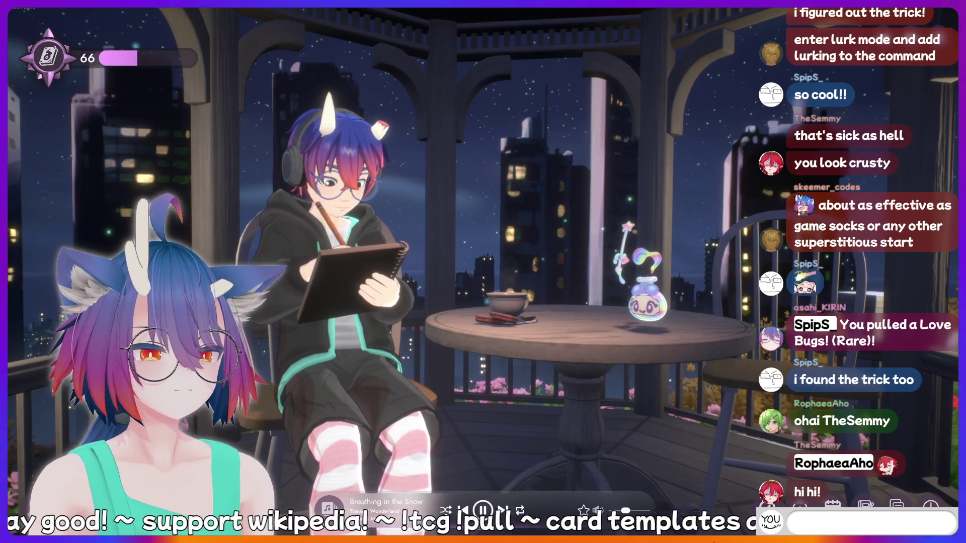
pyautogui.write('hotdog')
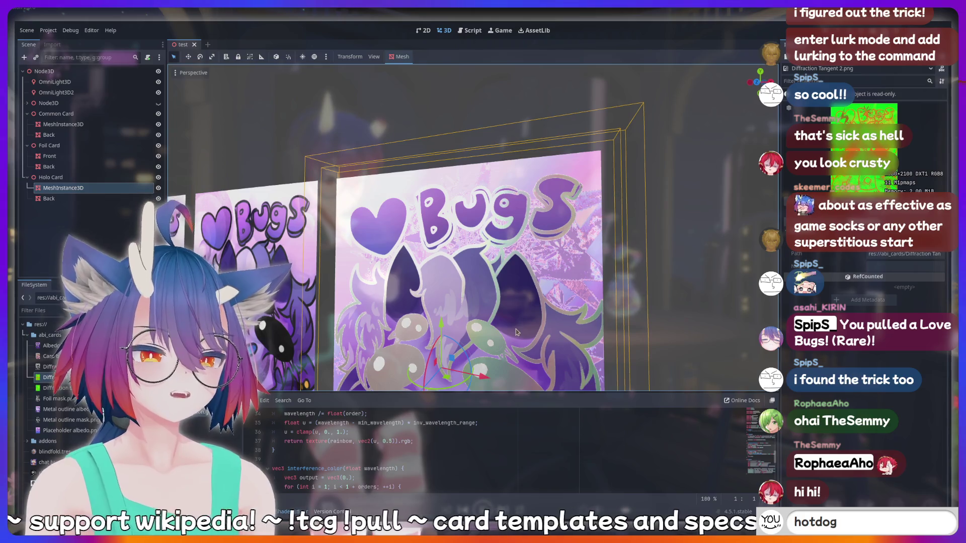
pyautogui.press('BackSpace')
pyautogui.press('BackSpace')
pyautogui.press('BackSpace')
pyautogui.write('LU')
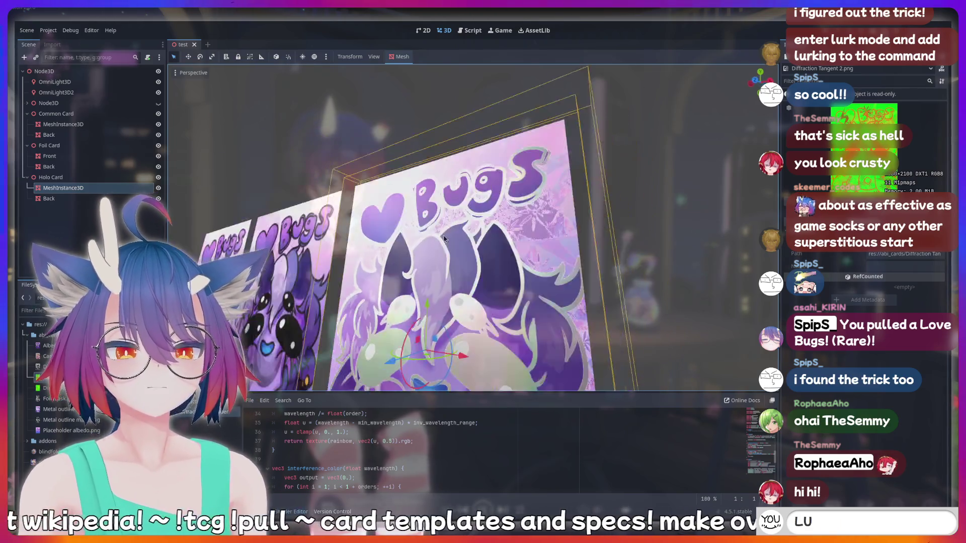
pyautogui.write('L')
pyautogui.press('BackSpace')
pyautogui.press('BackSpace')
pyautogui.press('BackSpace')
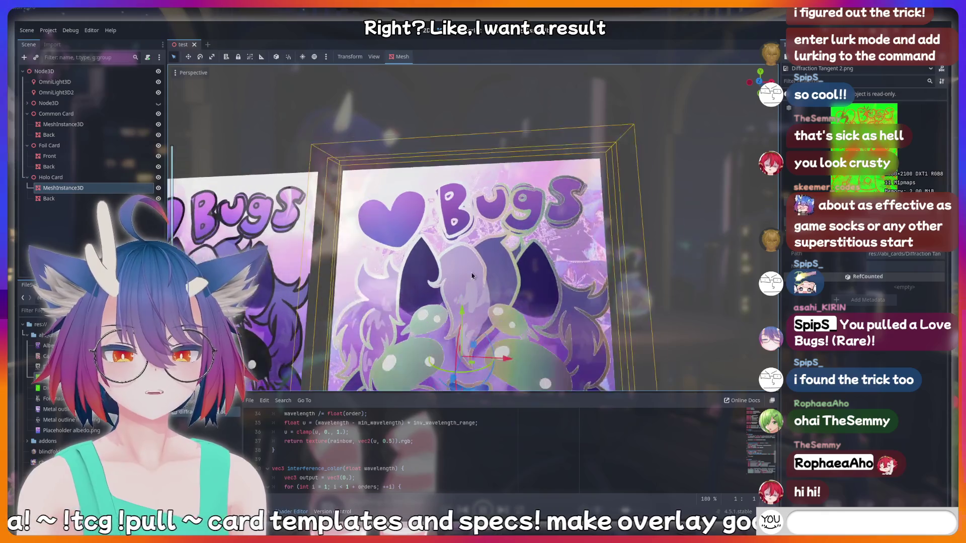
pyautogui.write('!addquote l')
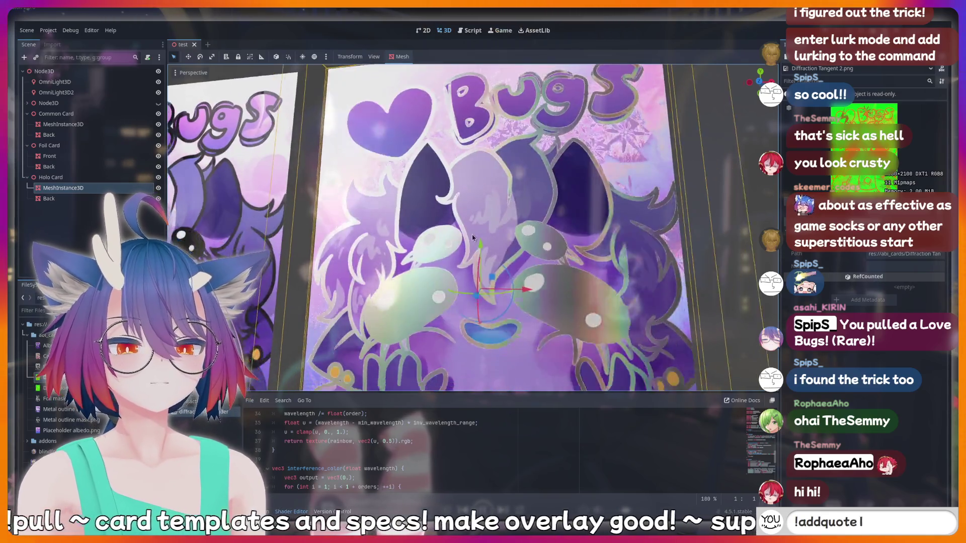
pyautogui.write(' just said so')
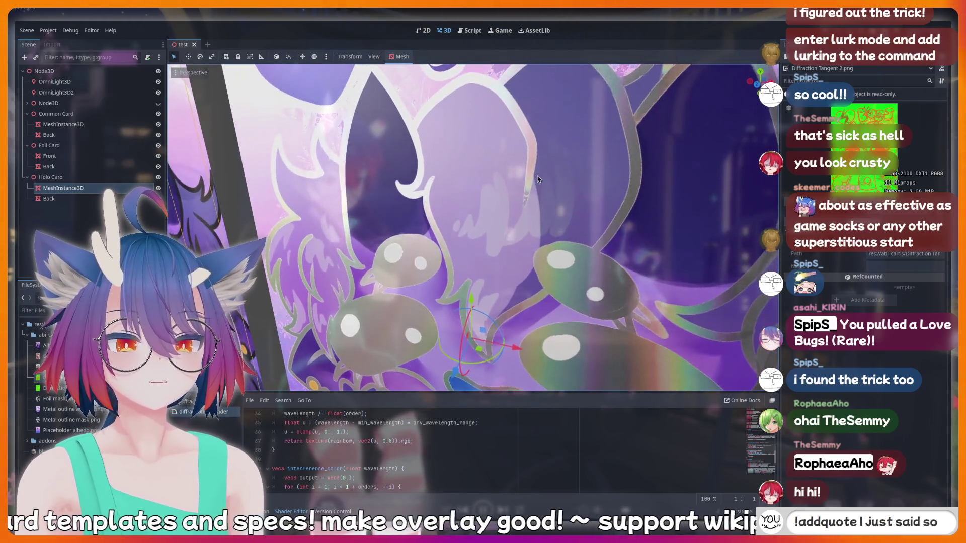
pyautogui.write('mething suss')
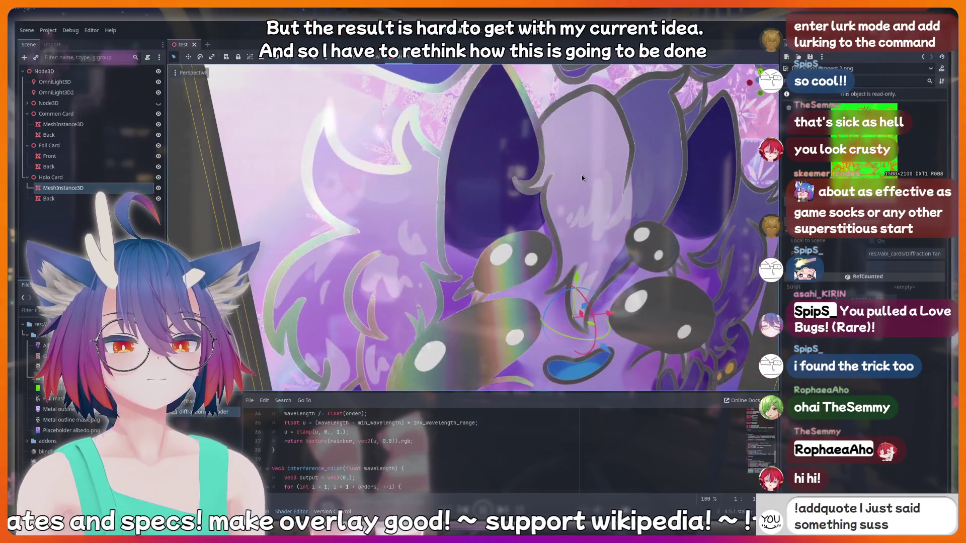
pyautogui.write('y that should')
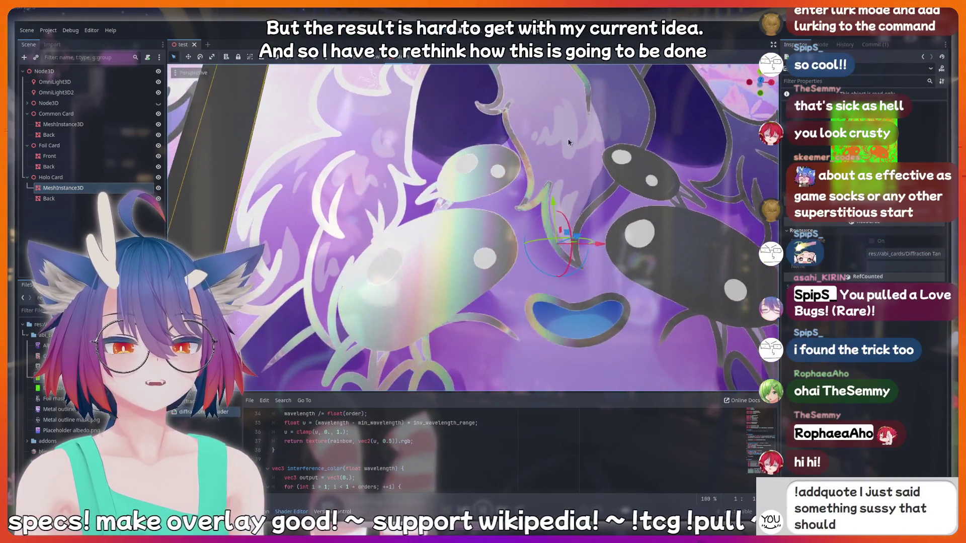
pyautogui.write(' be')
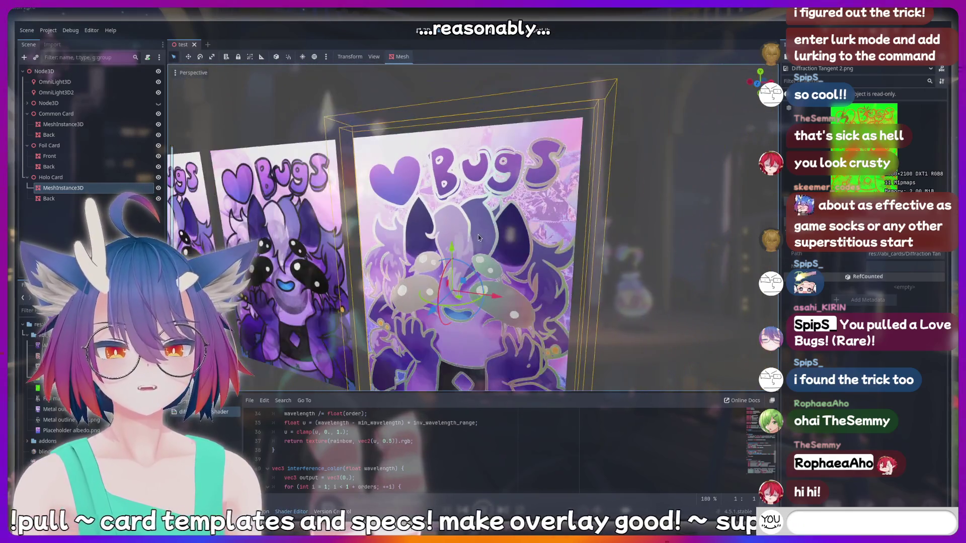
pyautogui.write('ddquote I')
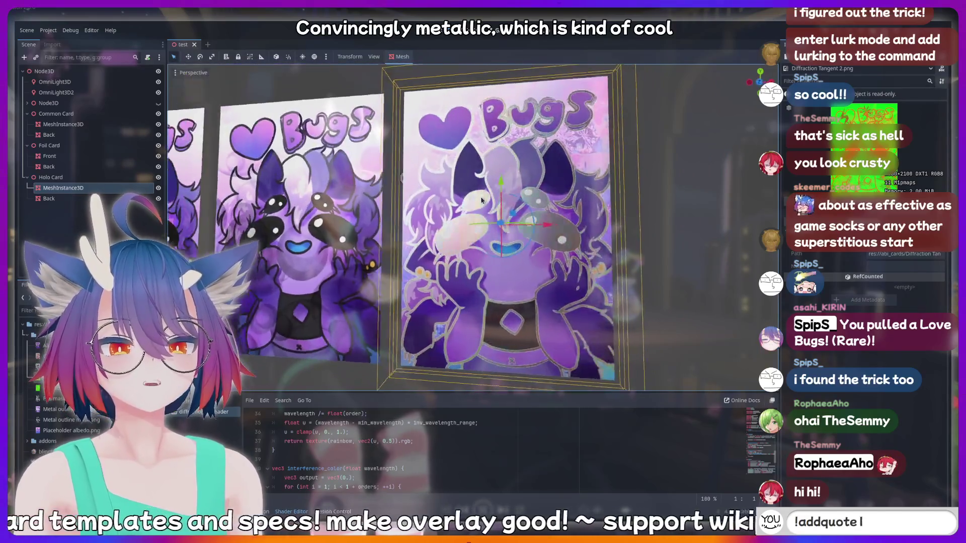
pyautogui.write(' just said som')
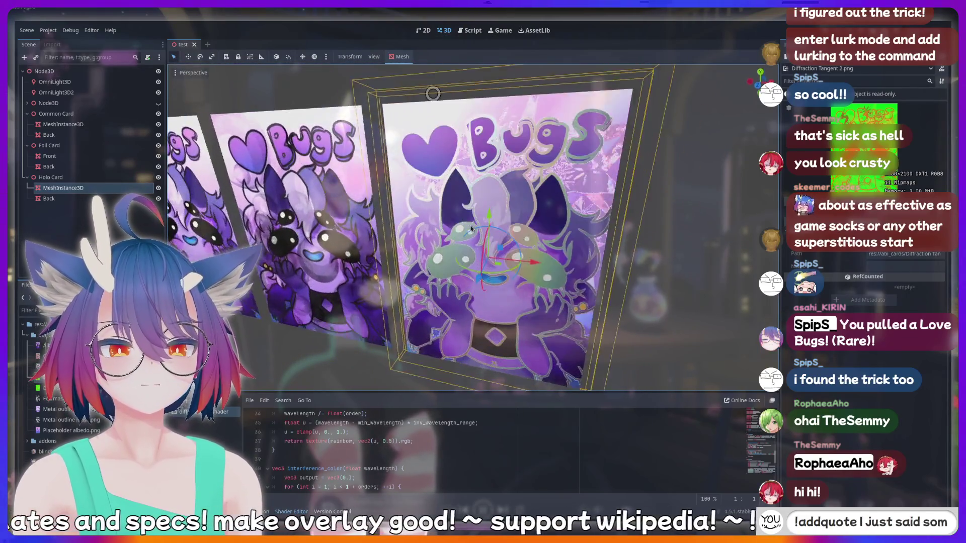
pyautogui.write('ething sussy ')
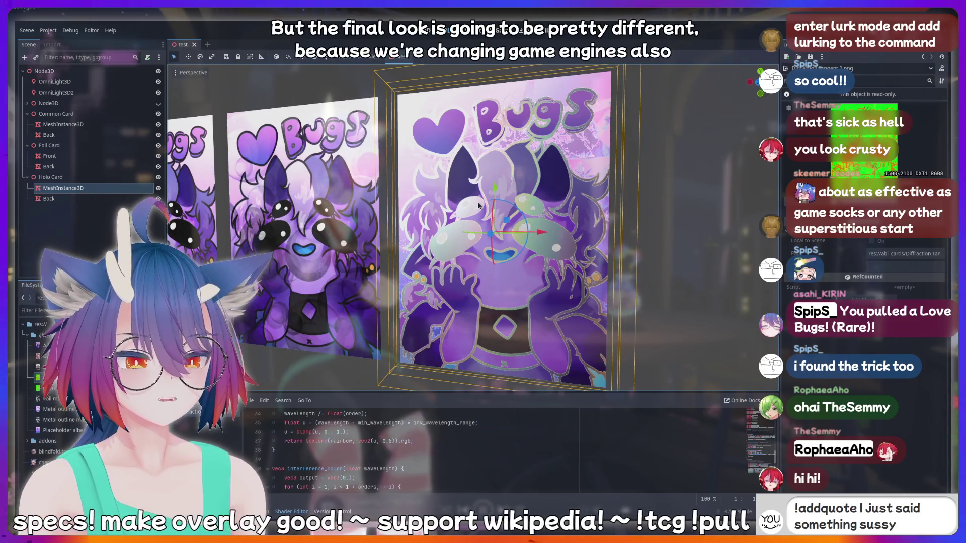
pyautogui.write('that should')
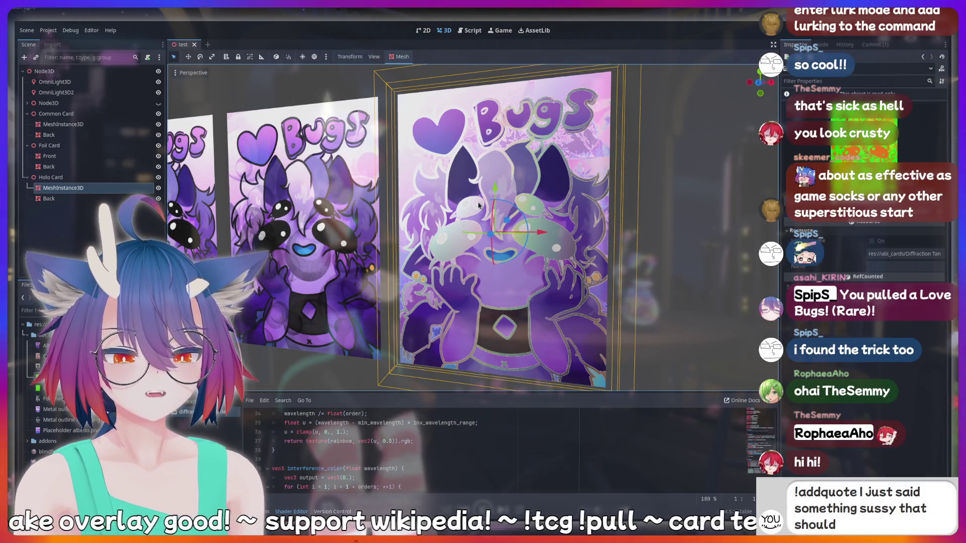
pyautogui.write(' be recorded f')
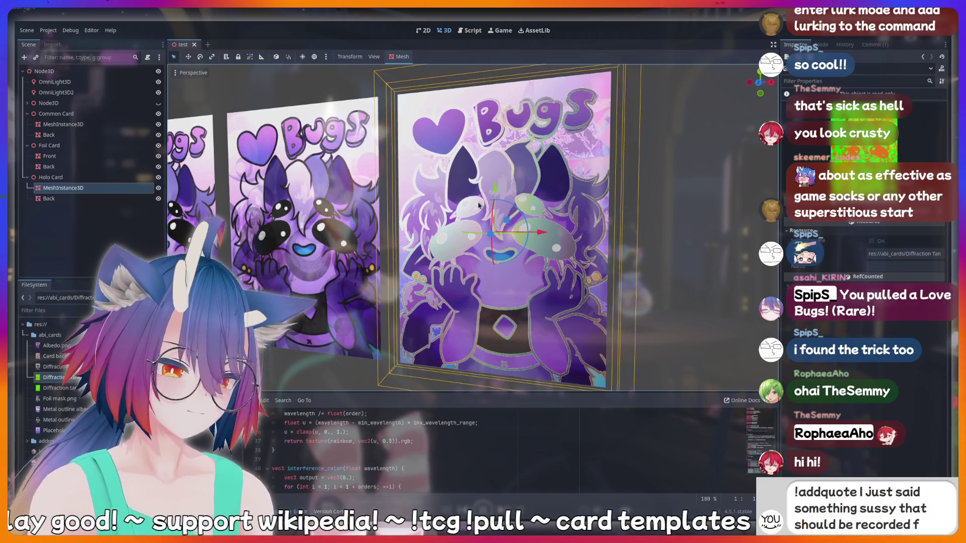
pyautogui.write('orever!')
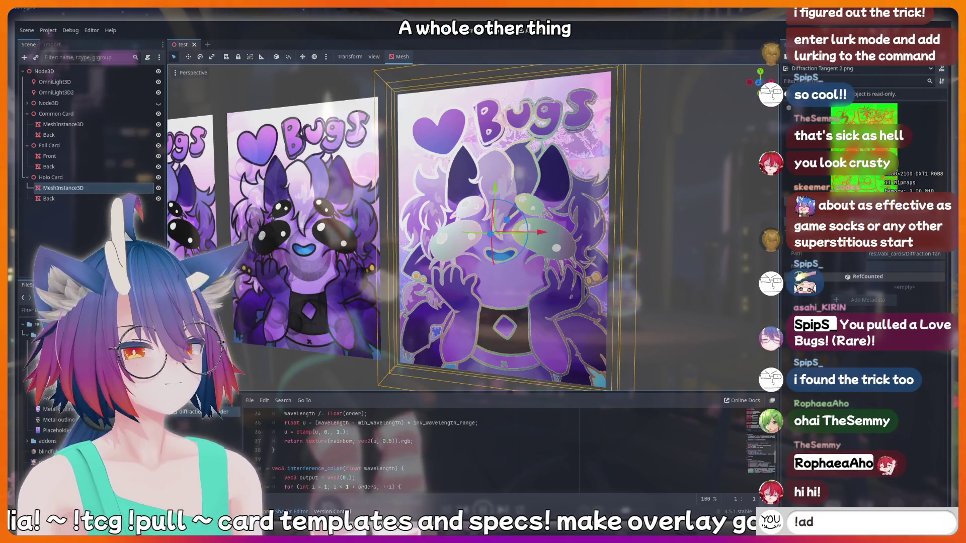
pyautogui.write('har')
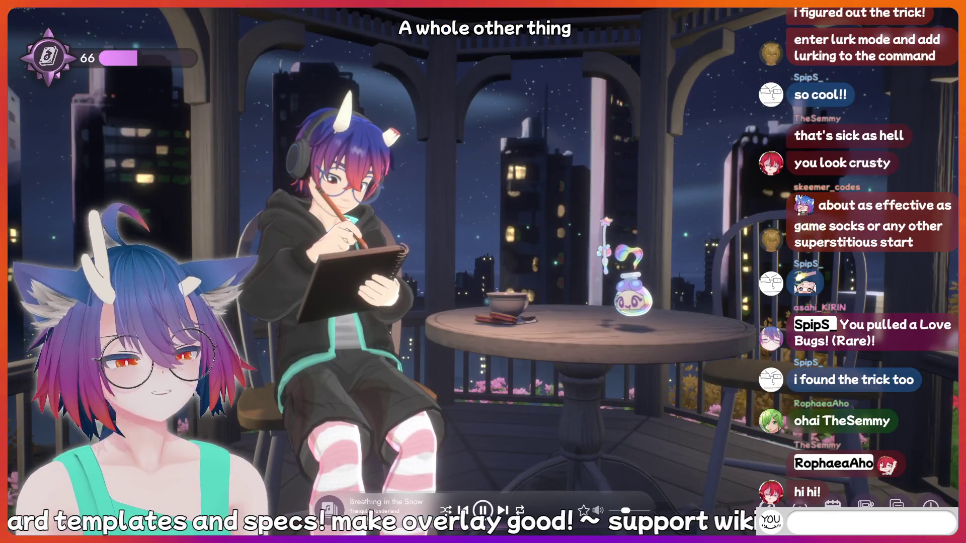
pyautogui.write('!addquo')
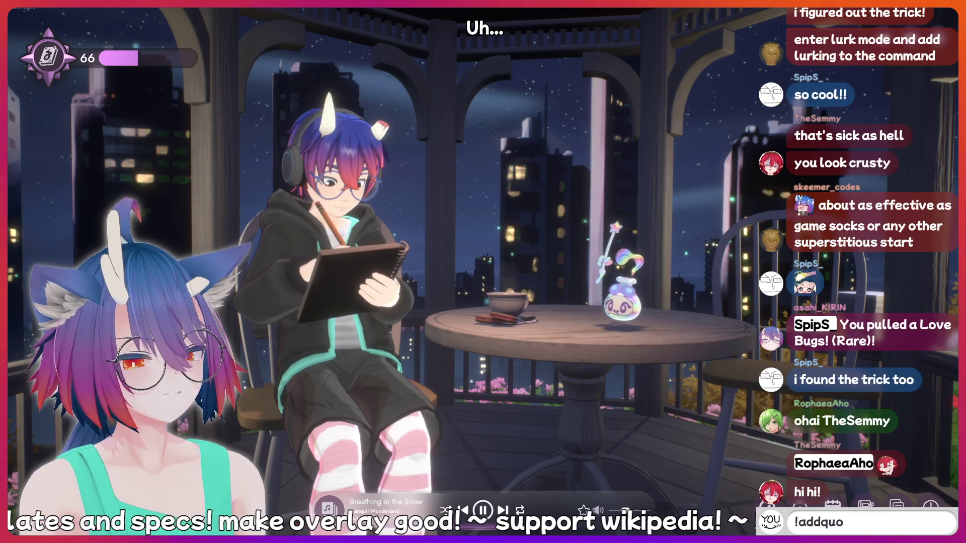
pyautogui.write(' sai')
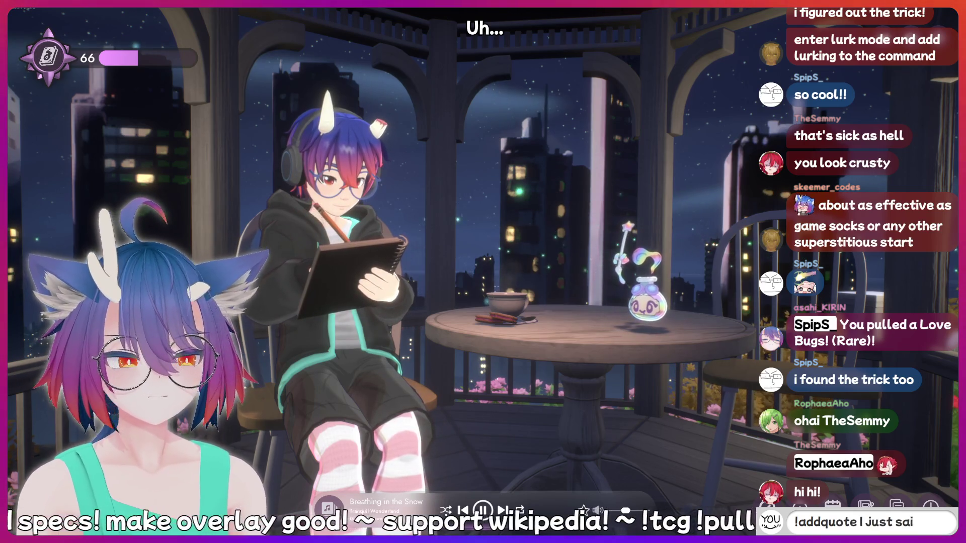
pyautogui.write('d something s')
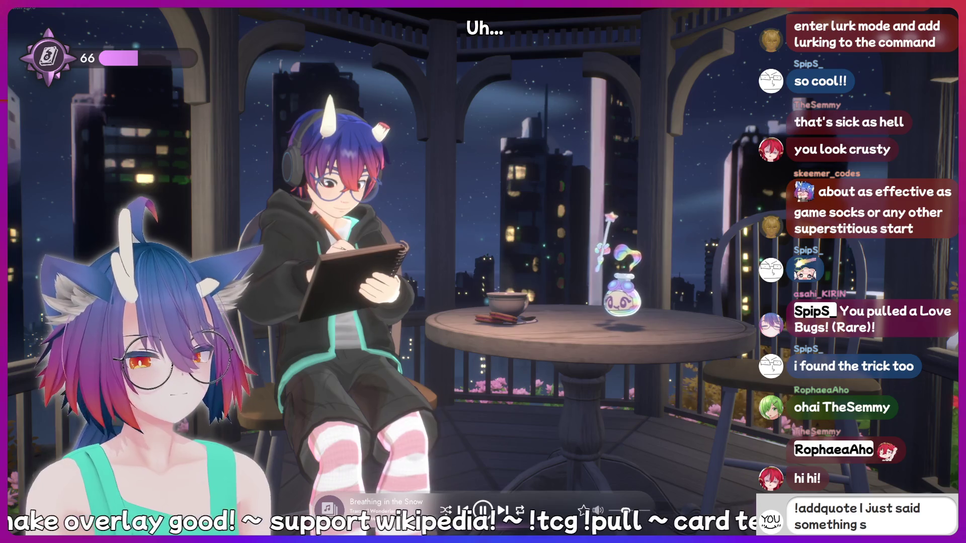
pyautogui.write('ussy that sho')
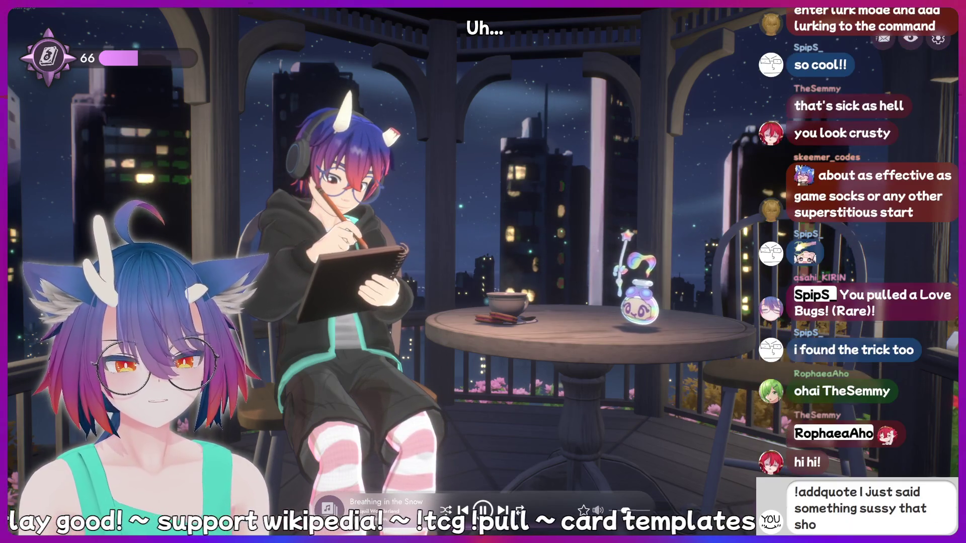
pyautogui.write('uld be recorded forever!')
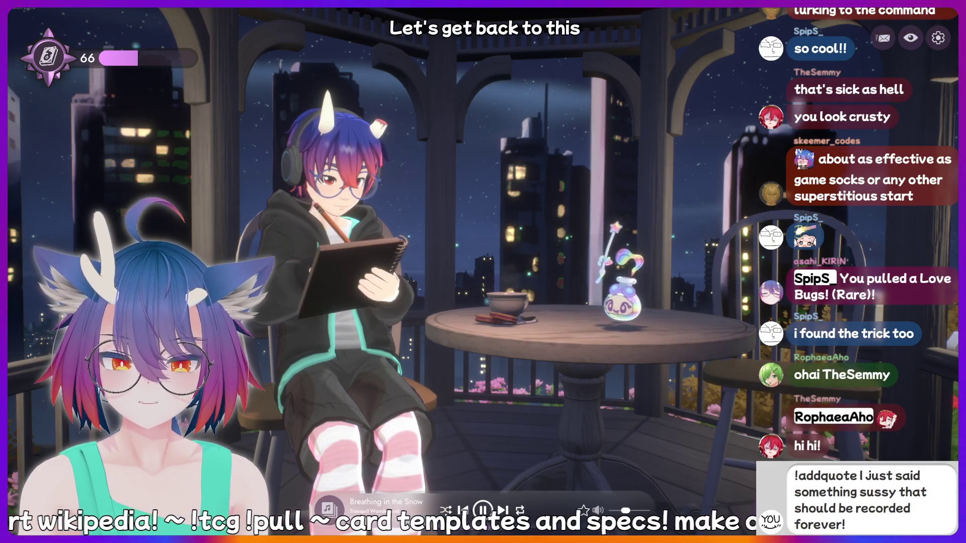
# Return to the purple-bordered uncommon Bugs card document in Inkscape
pyautogui.press('BackSpace')
pyautogui.press('BackSpace')
pyautogui.press('BackSpace')
pyautogui.press('BackSpace')
pyautogui.press('BackSpace')
pyautogui.press('BackSpace')
pyautogui.press('BackSpace')
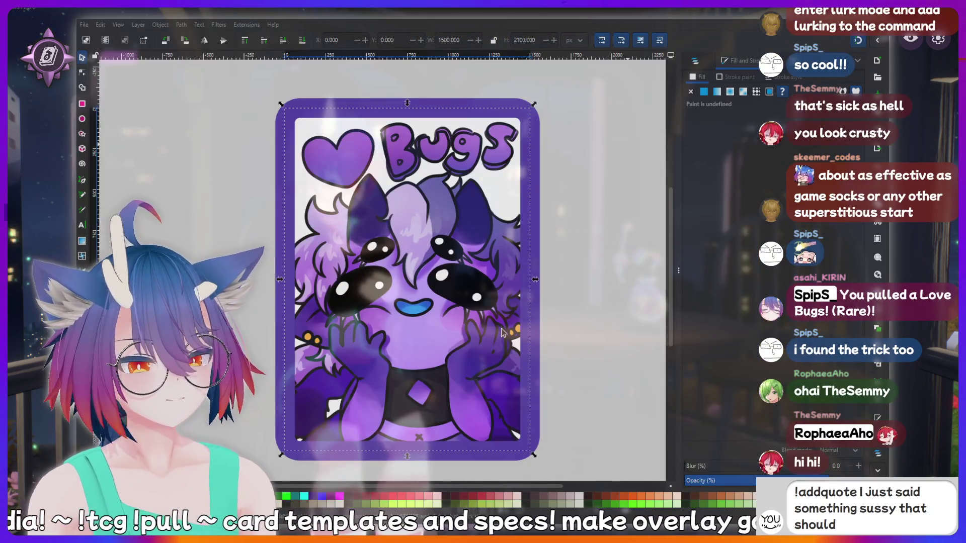
pyautogui.press('BackSpace')
pyautogui.press('BackSpace')
pyautogui.press('BackSpace')
# Show the Layers and Objects list with foreground, background and Card border layers
pyautogui.press('BackSpace')
pyautogui.press('BackSpace')
pyautogui.press('BackSpace')
pyautogui.press('BackSpace')
pyautogui.press('BackSpace')
pyautogui.press('BackSpace')
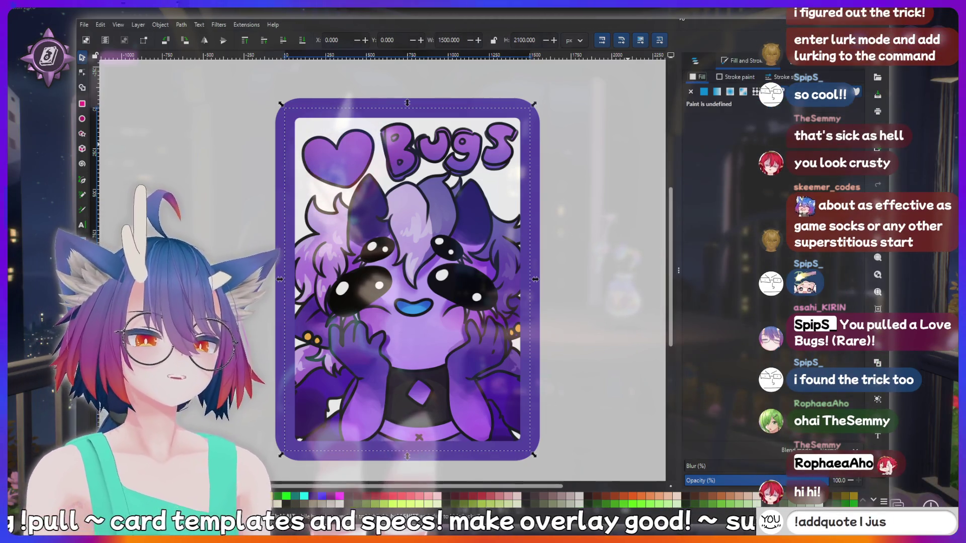
pyautogui.press('BackSpace')
pyautogui.press('BackSpace')
pyautogui.press('BackSpace')
pyautogui.press('BackSpace')
pyautogui.press('BackSpace')
pyautogui.press('BackSpace')
pyautogui.click(770, 60)
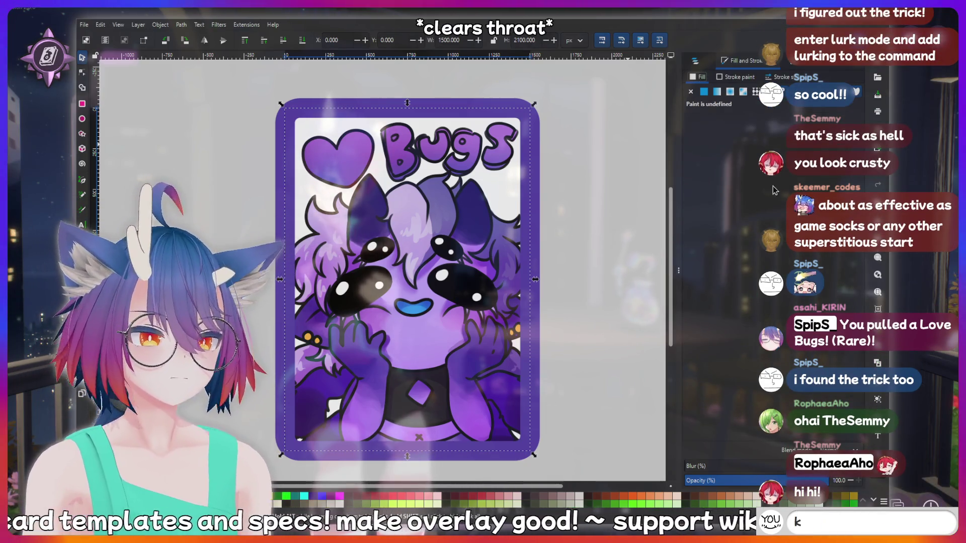
pyautogui.write('kirin is a bot')
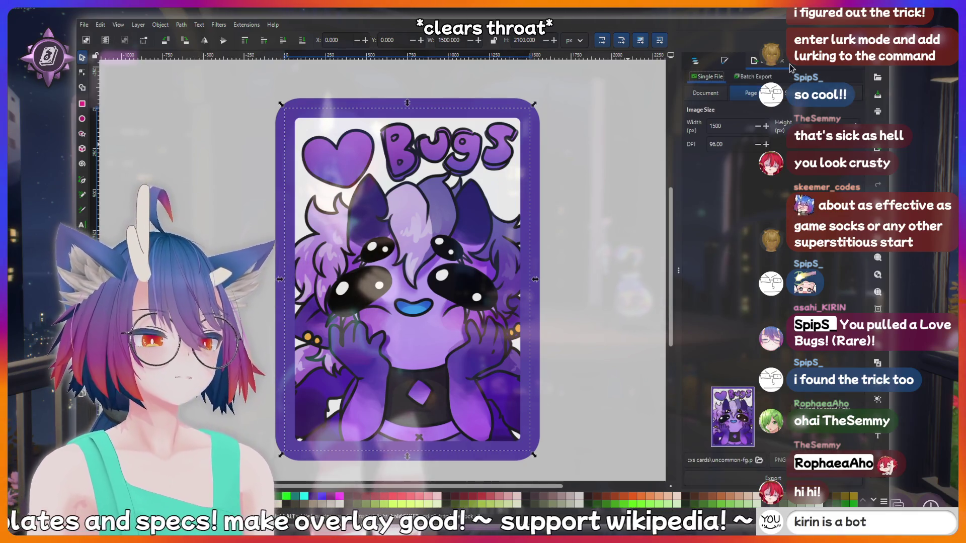
pyautogui.write('tom')
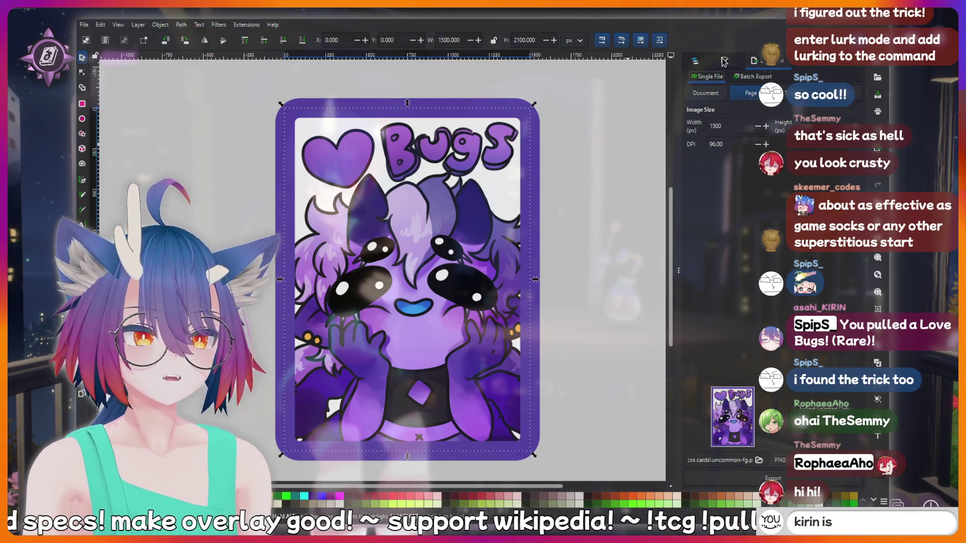
pyautogui.press('Return')
pyautogui.click(695, 61)
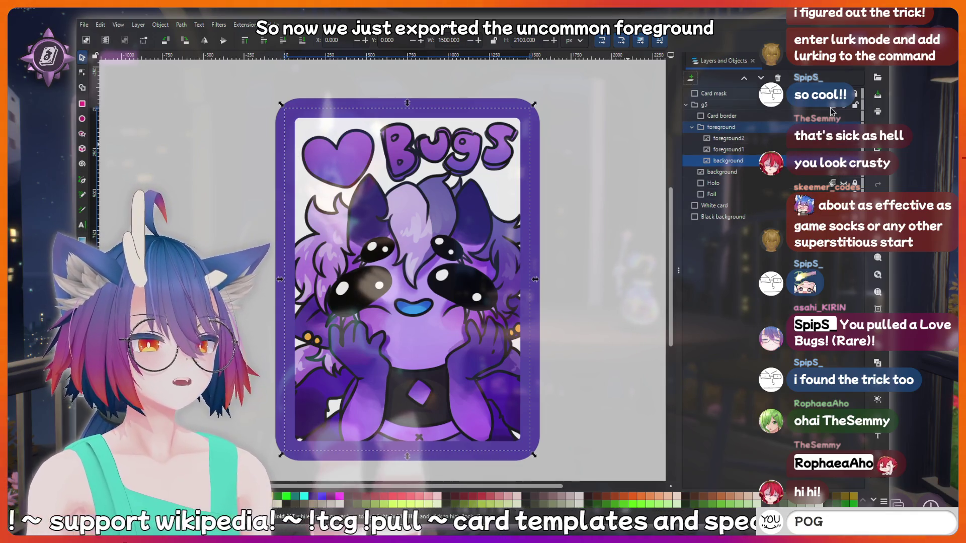
# Hide the foreground artwork and purple border so only the gradient background shows
pyautogui.click(846, 126)
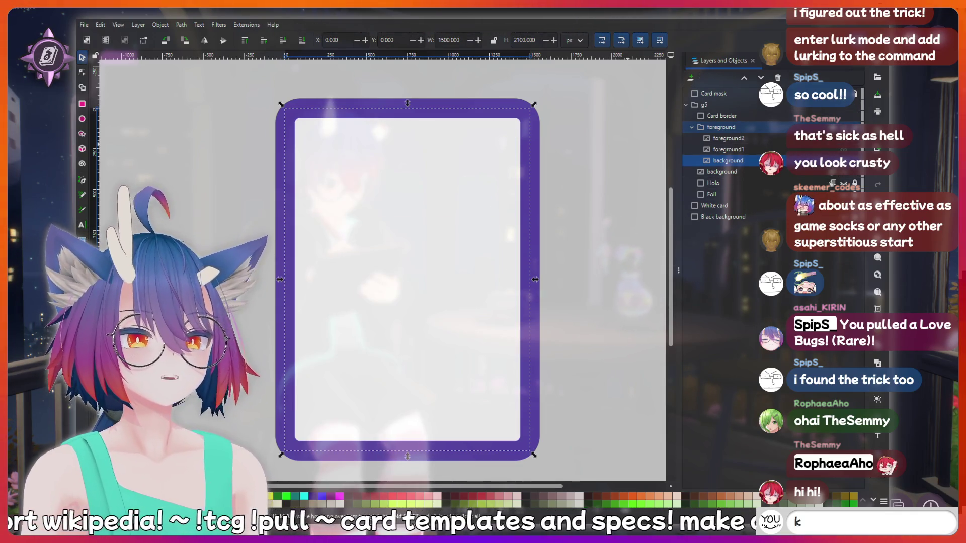
pyautogui.click(845, 116)
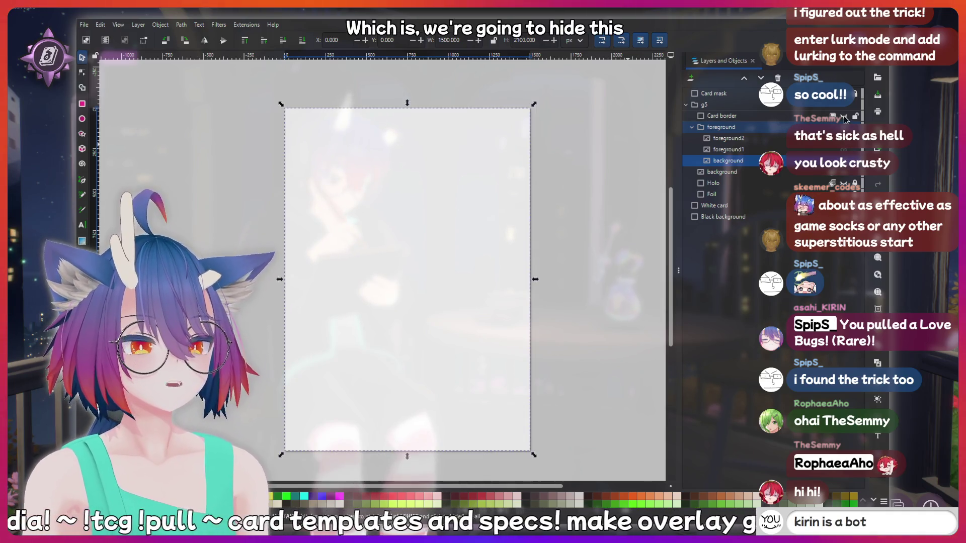
pyautogui.click(847, 176)
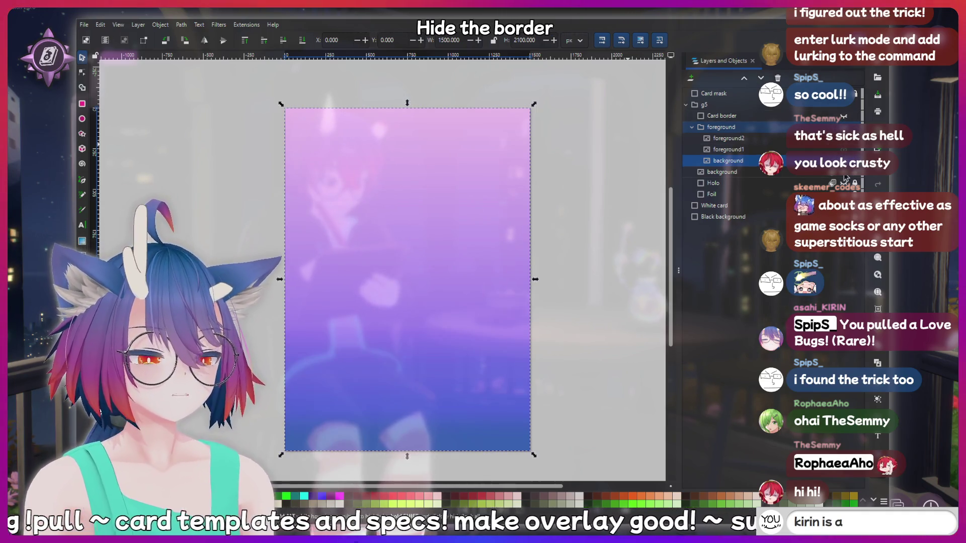
pyautogui.click(730, 171)
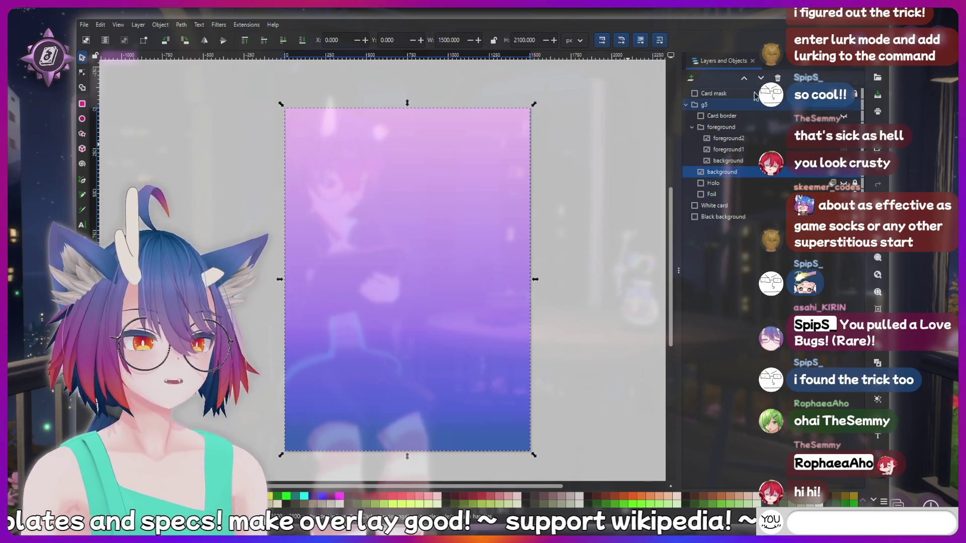
pyautogui.click(848, 177)
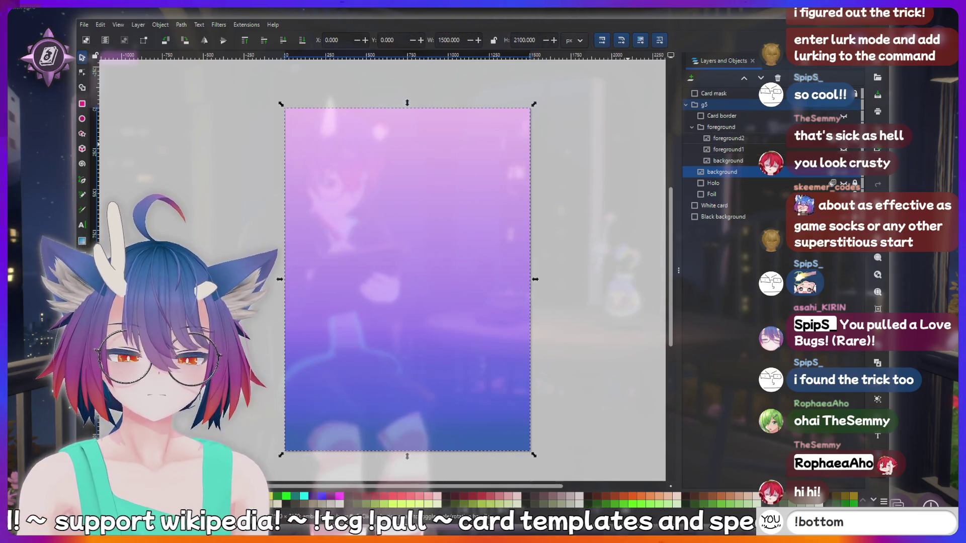
# Check the background's fill and stroke and toggle the nested background layer before exporting
pyautogui.hotkey('ctrl', 'shift', 'f')
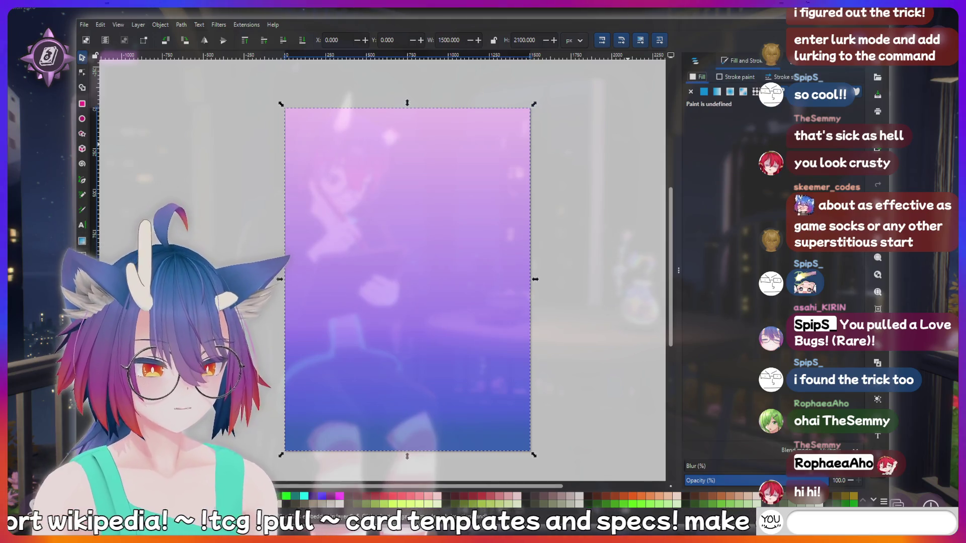
pyautogui.hotkey('ctrl', 'shift', 'l')
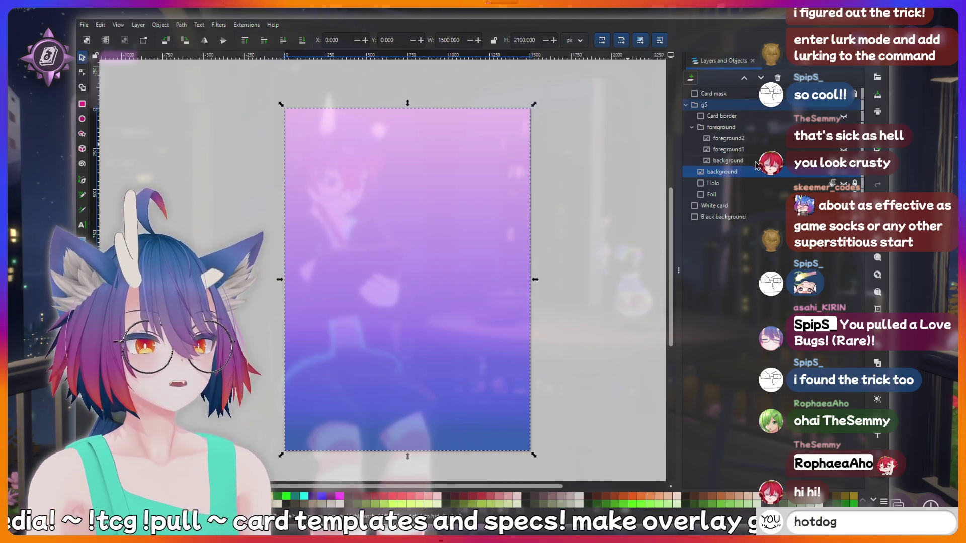
pyautogui.click(744, 161)
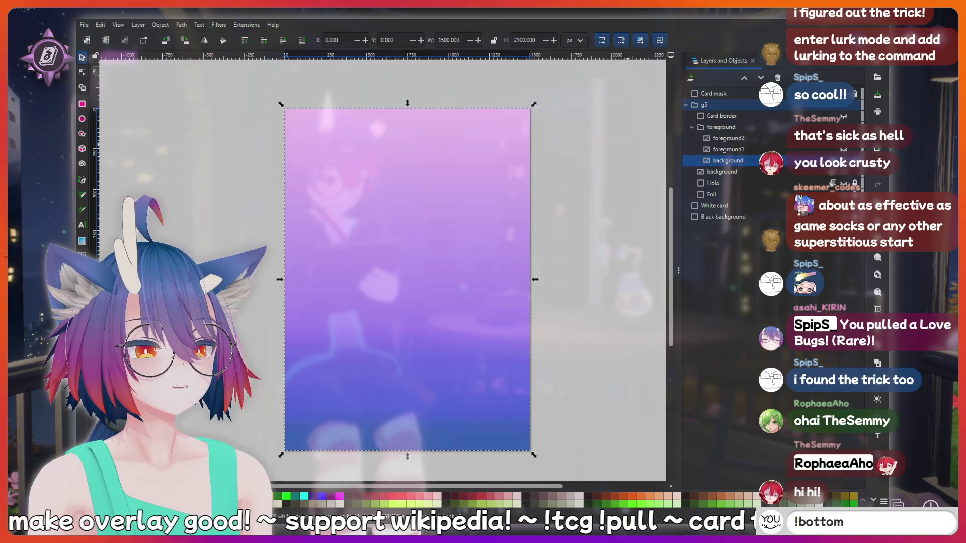
pyautogui.click(845, 173)
pyautogui.click(846, 173)
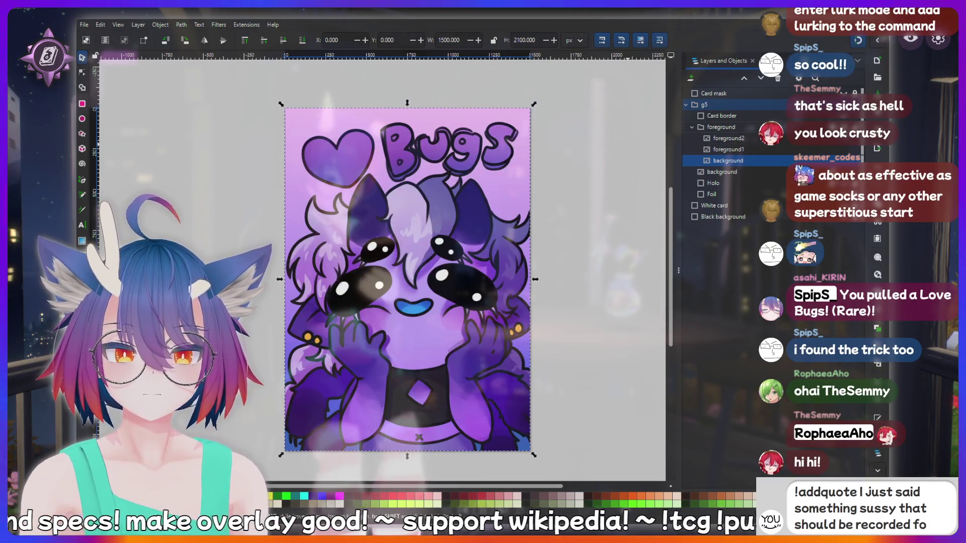
pyautogui.hotkey('ctrl', 'shift', 'e')
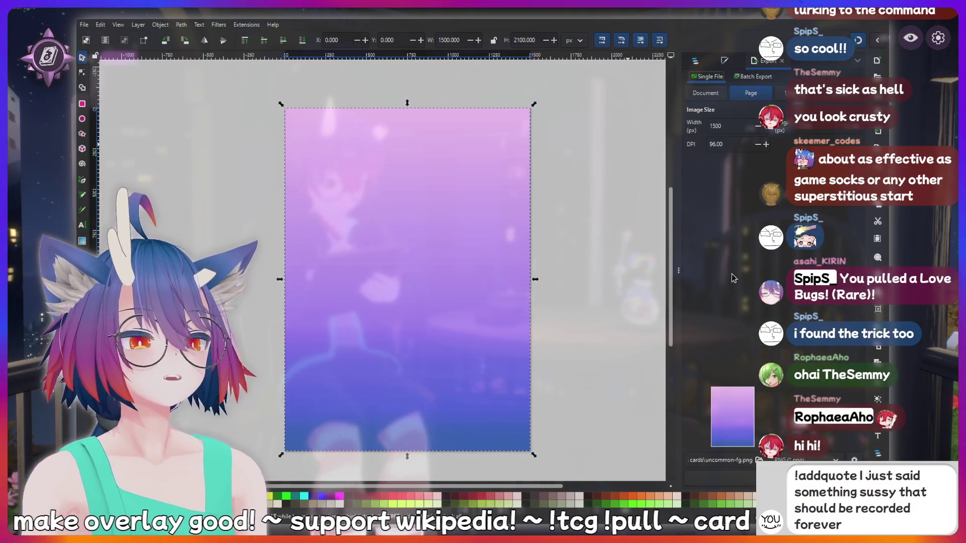
# Export the gradient background alone as uncommon-bg.png, then return to the layer tree
pyautogui.click(741, 460)
pyautogui.press('BackSpace')
pyautogui.write('b')
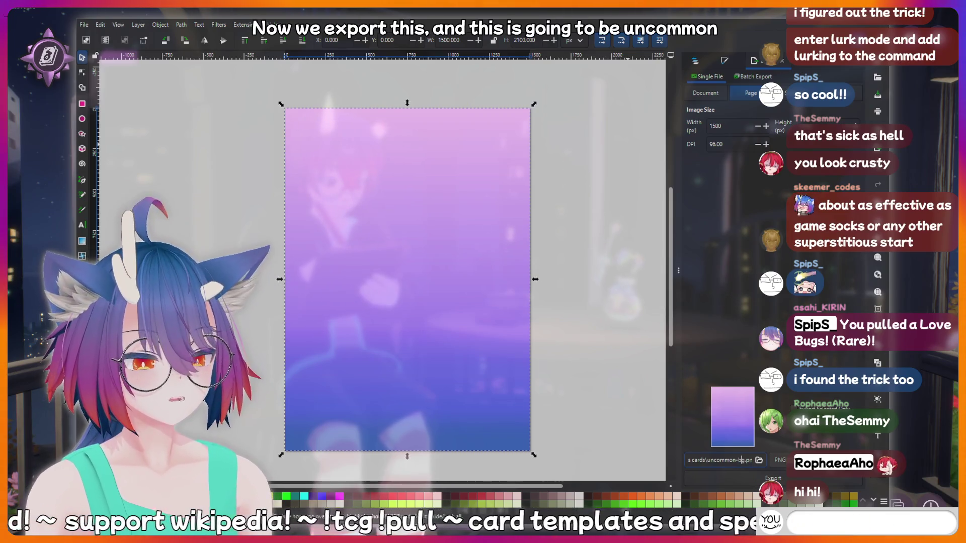
pyautogui.click(798, 479)
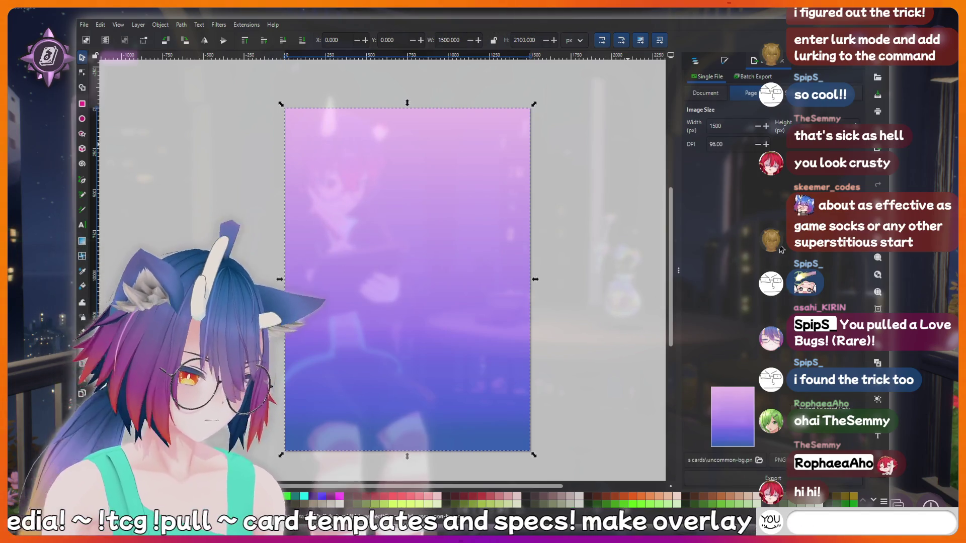
pyautogui.click(706, 67)
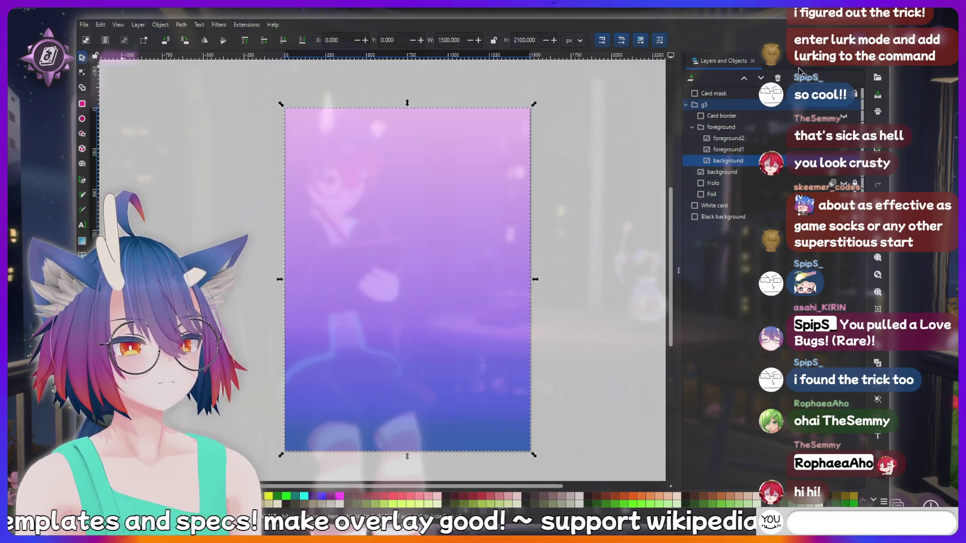
# Enter the stray text 'hiii' and '!charity', then make the Card border layer visible again
pyautogui.click(771, 68)
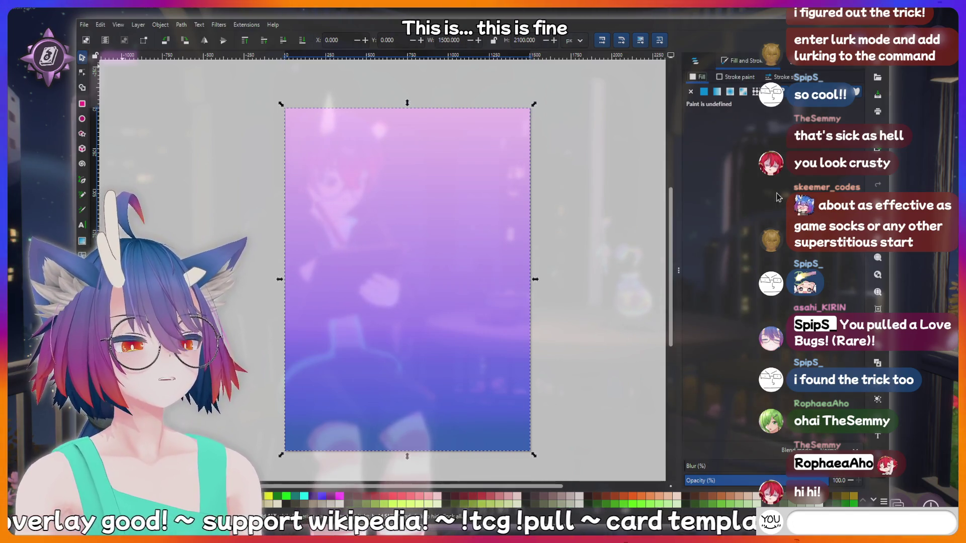
pyautogui.hotkey('ctrl', 'shift', 'e')
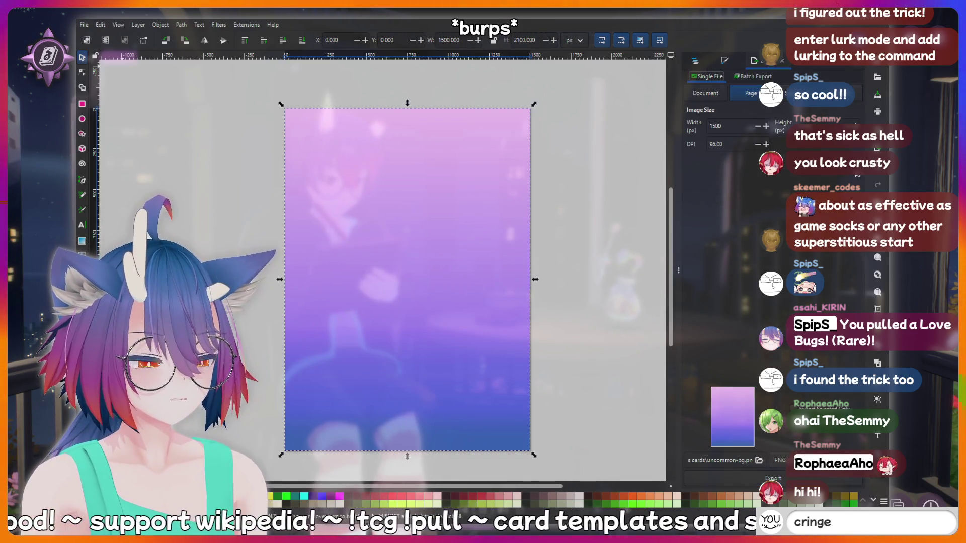
pyautogui.write('hiii')
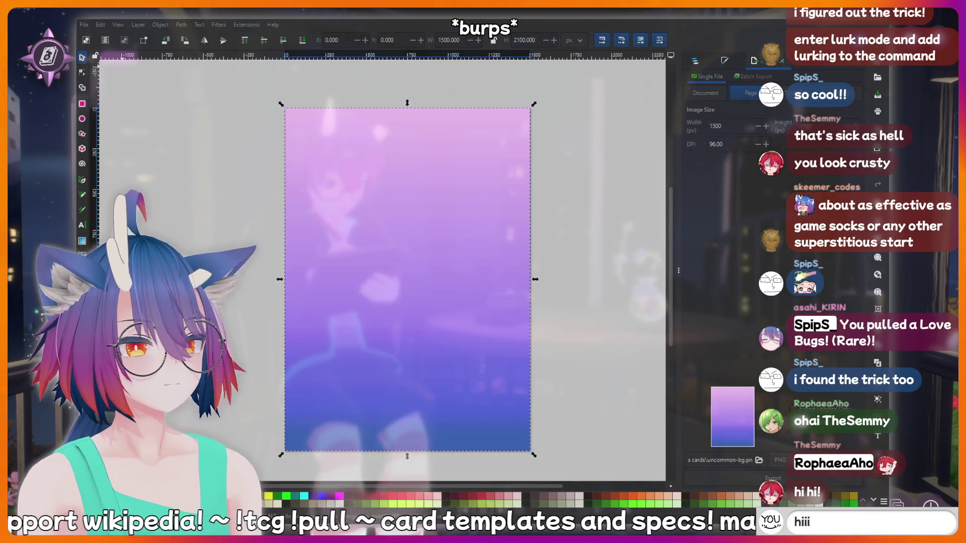
pyautogui.press('Return')
pyautogui.write('me')
pyautogui.press('BackSpace')
pyautogui.press('BackSpace')
pyautogui.press('BackSpace')
pyautogui.press('BackSpace')
pyautogui.write('!charity')
pyautogui.press('Return')
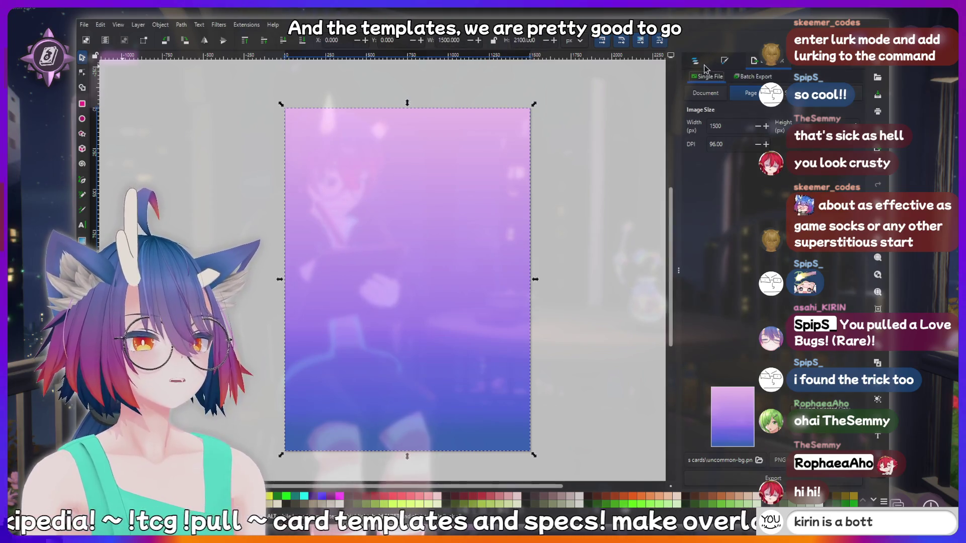
pyautogui.hotkey('ctrl', 'shift', 'l')
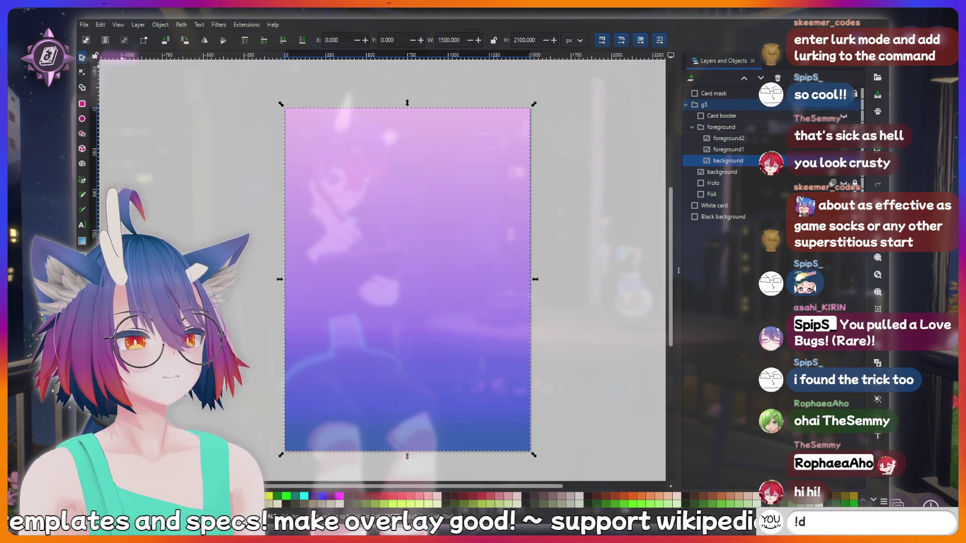
pyautogui.click(855, 182)
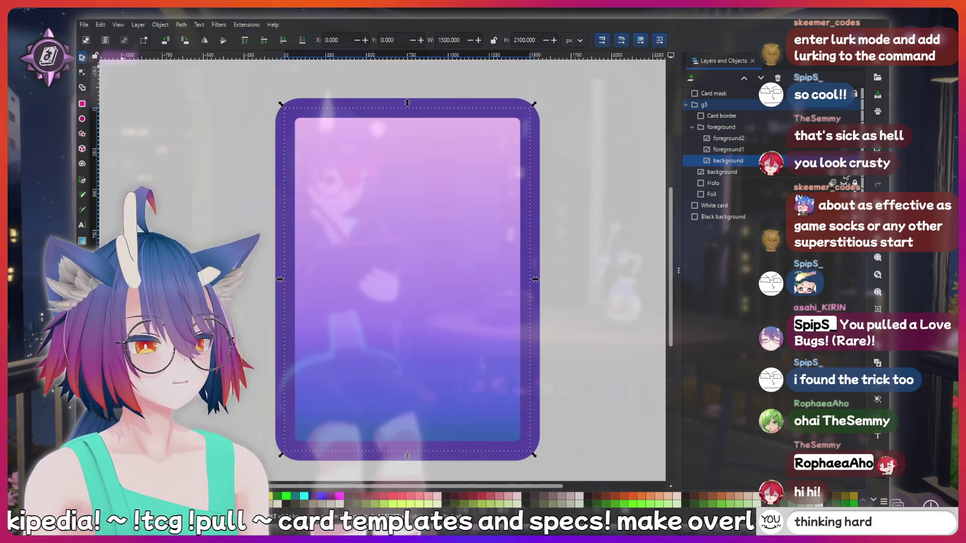
# Hide the gradient background, deselect everything, and set the file name for the border-only PNG
pyautogui.click(846, 182)
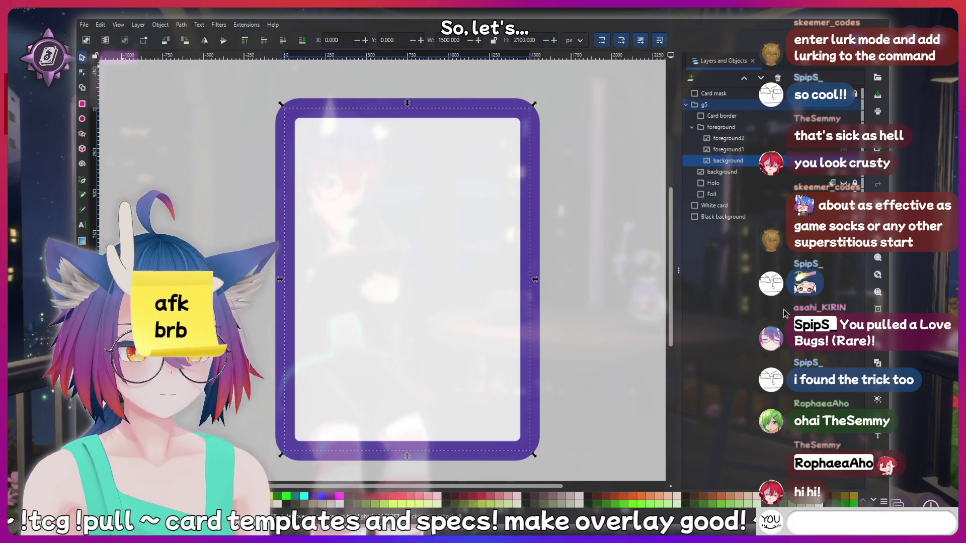
pyautogui.hotkey('ctrl', 'shift', 'e')
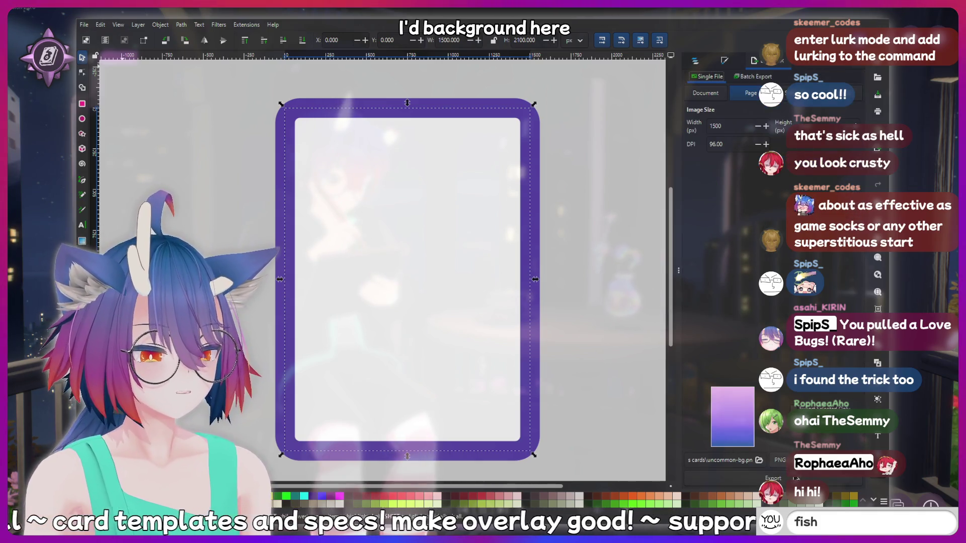
pyautogui.moveTo(743, 460); pyautogui.dragTo(727, 461)
pyautogui.write('!clip')
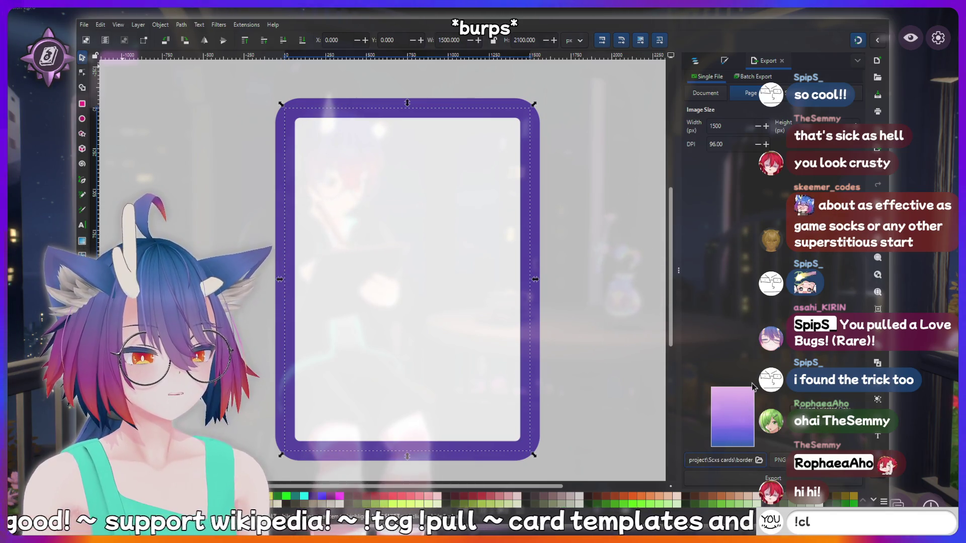
pyautogui.click(695, 61)
pyautogui.click(594, 288)
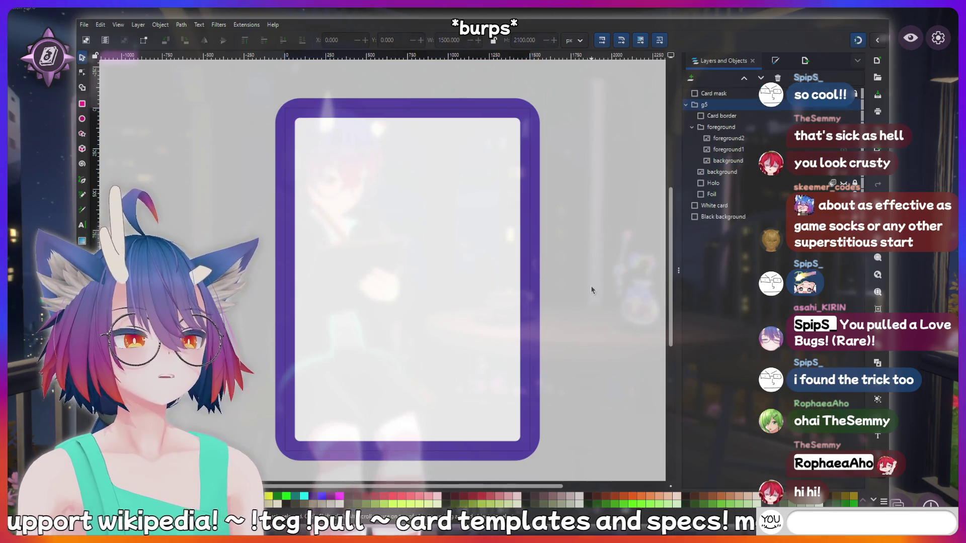
pyautogui.click(805, 60)
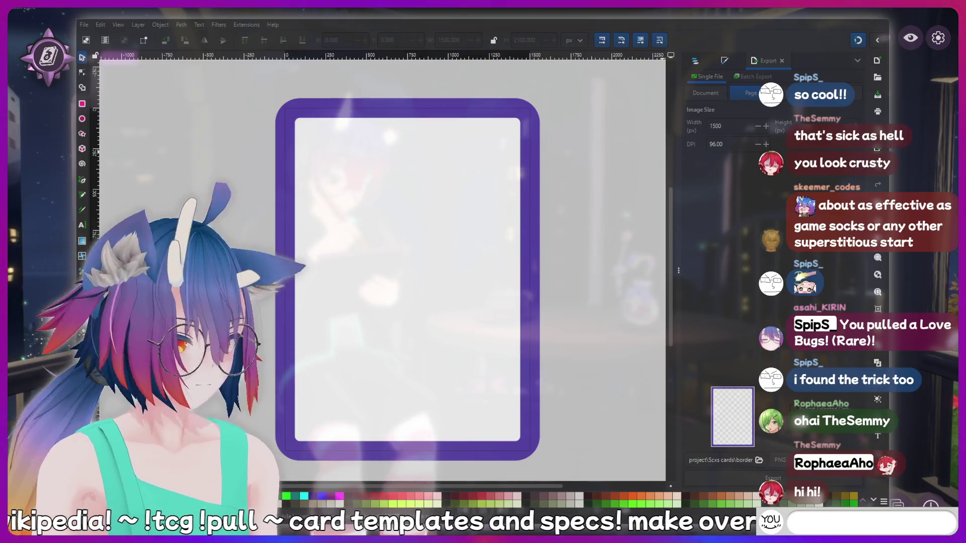
pyautogui.write('!bottom')
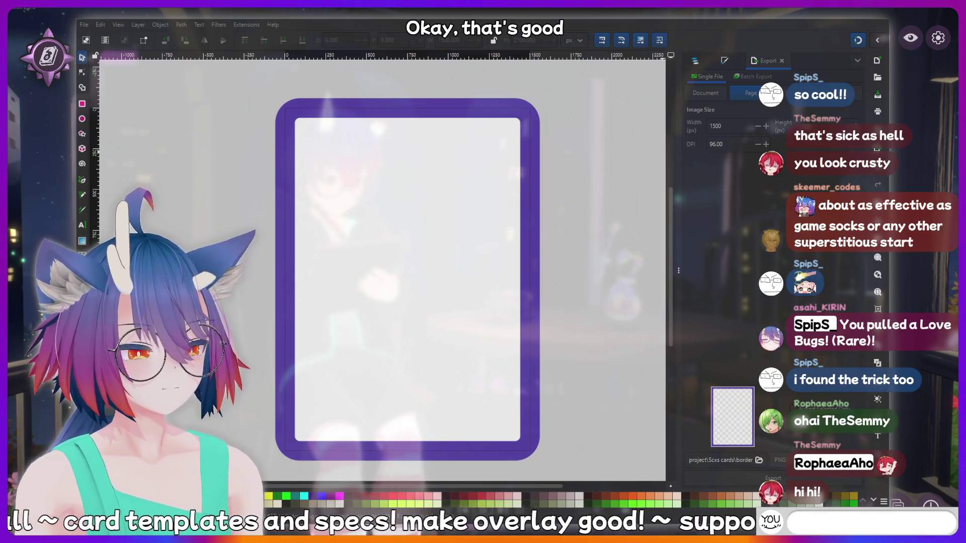
pyautogui.write('!fish')
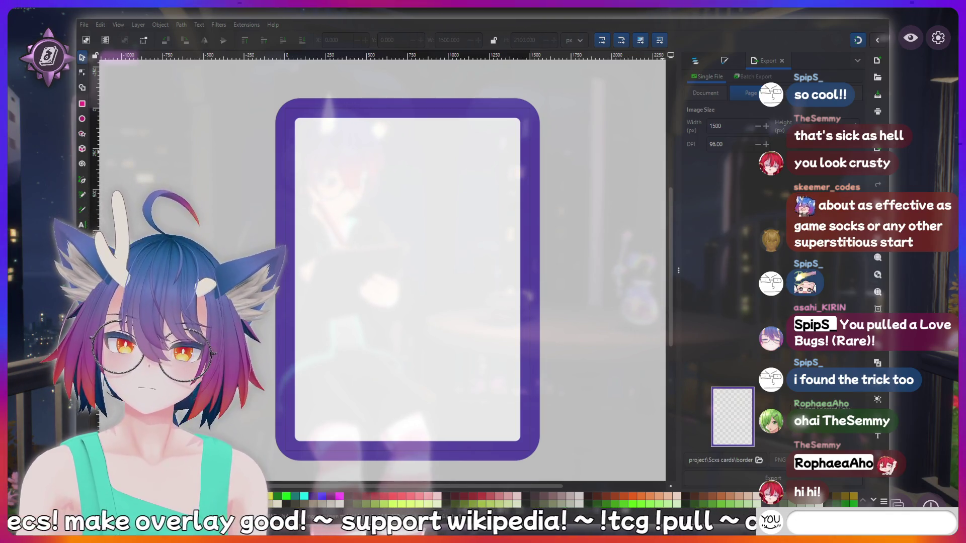
pyautogui.write('hinking h')
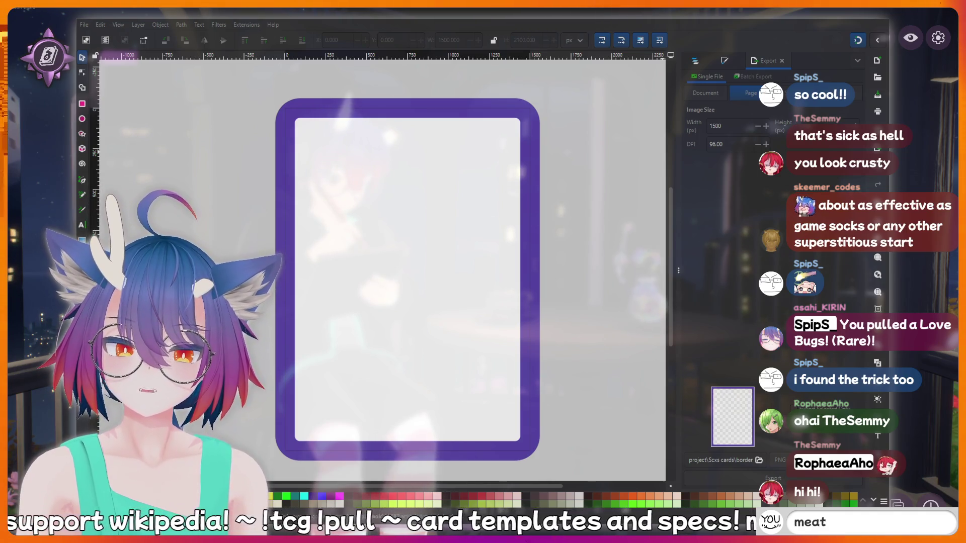
pyautogui.hotkey('alt', 'Tab')
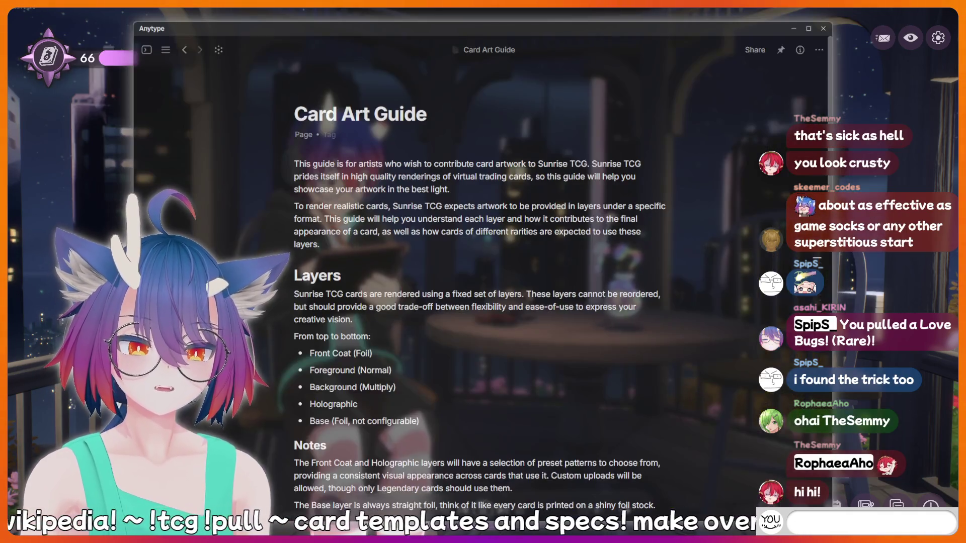
# Below the Card Border paragraph, type 'Example:' followed by a blank line
pyautogui.scroll(-3, 410, 213)
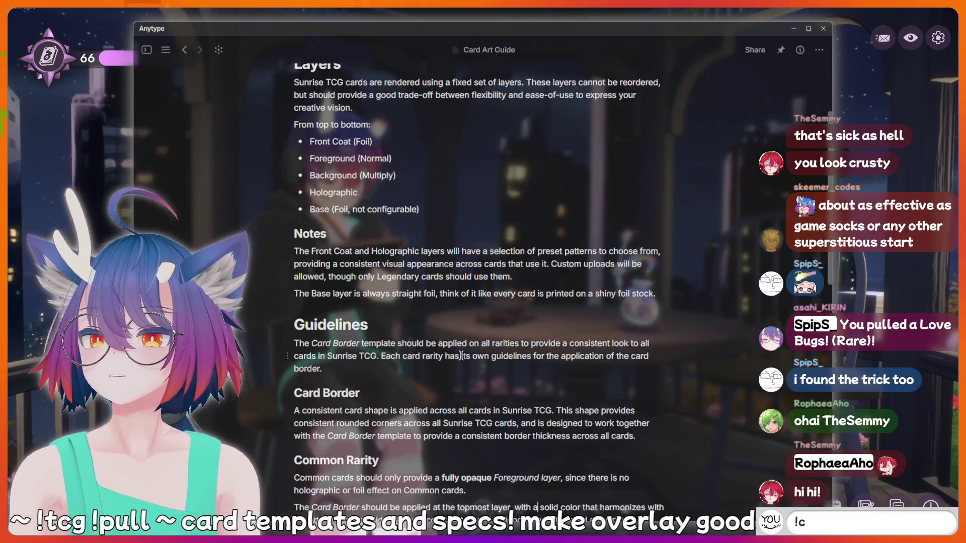
pyautogui.scroll(-3, 410, 212)
pyautogui.scroll(4, 410, 213)
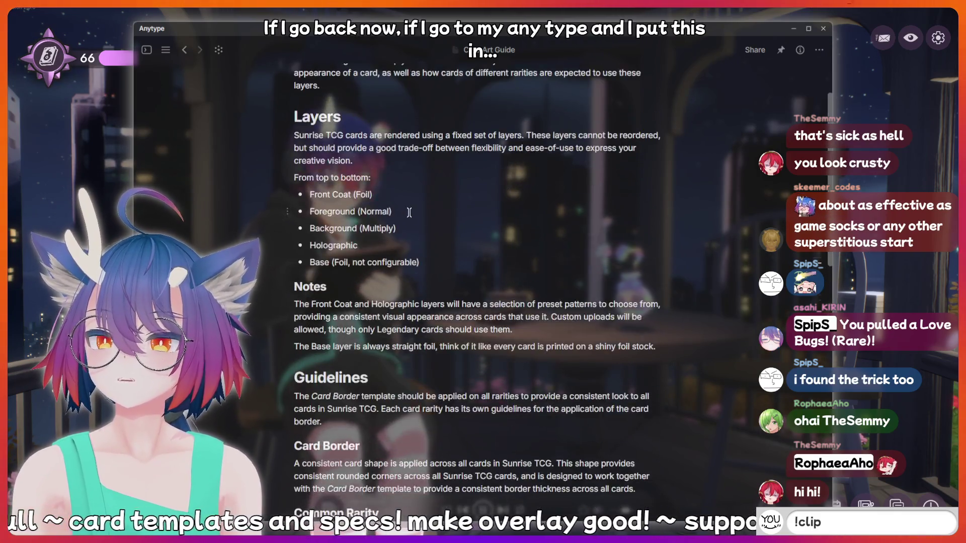
pyautogui.scroll(-2, 405, 218)
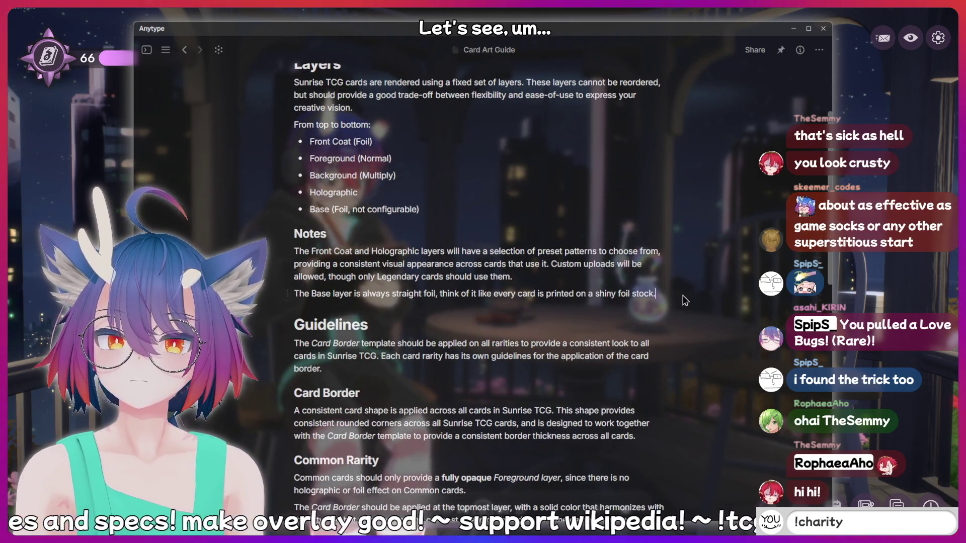
pyautogui.scroll(-7, 674, 296)
pyautogui.scroll(7, 709, 308)
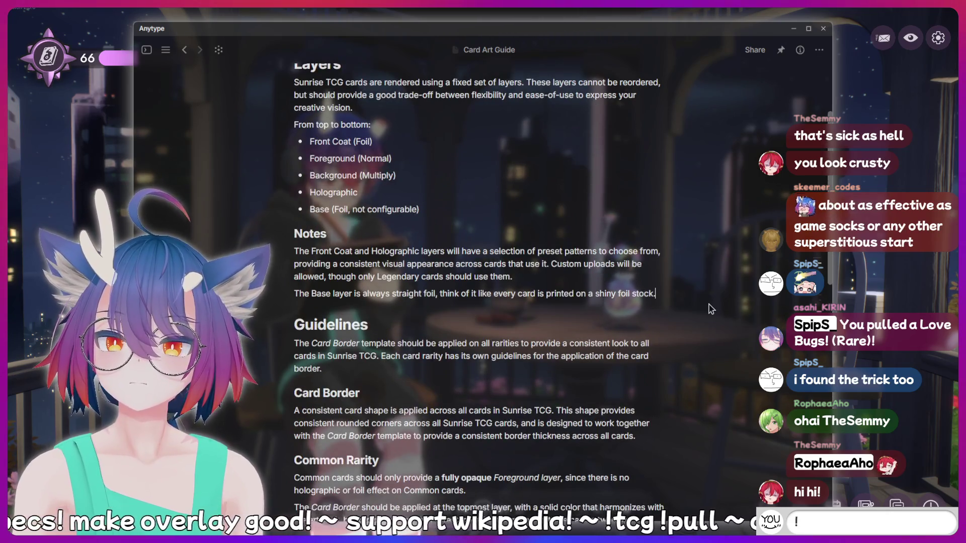
pyautogui.scroll(-4, 710, 309)
pyautogui.write('charity')
pyautogui.click(644, 234)
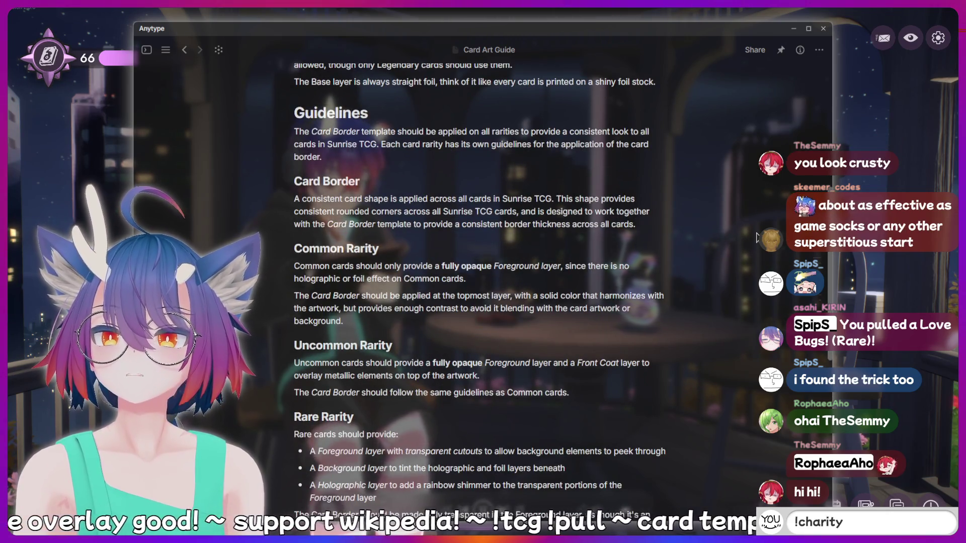
pyautogui.press('Return')
pyautogui.write('Example:')
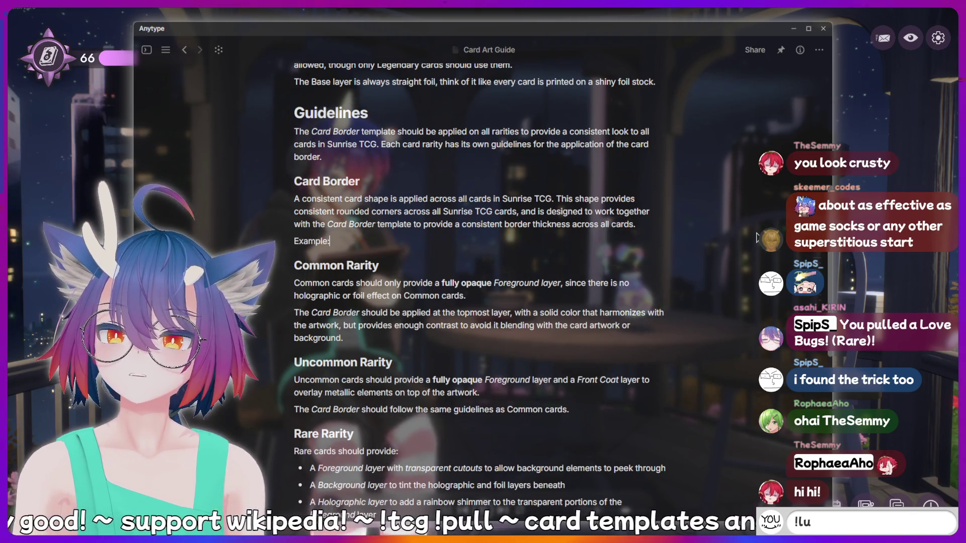
pyautogui.press('Return')
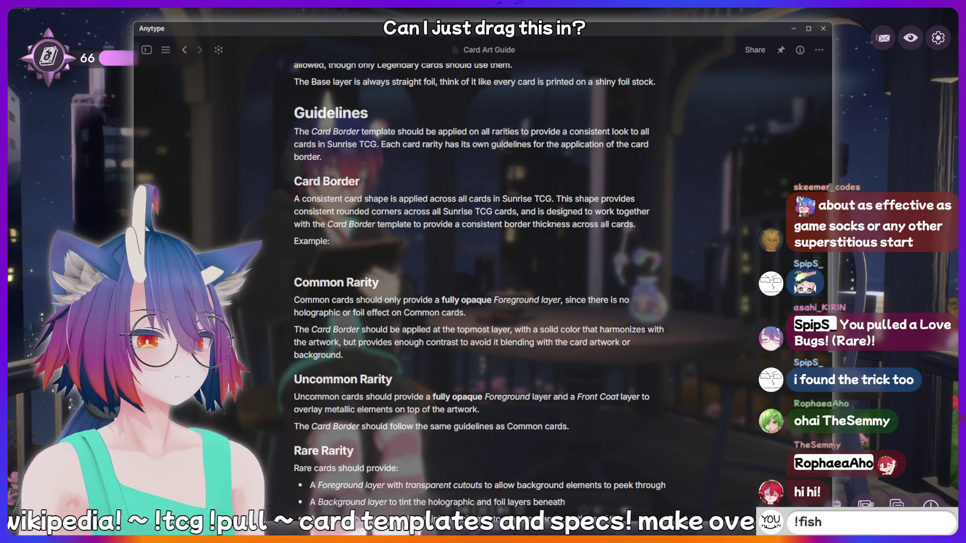
# Drop the exported Love Bugs card PNG into the page and move it directly under 'Example:'
pyautogui.moveTo(480, 363)
pyautogui.mouseDown()
pyautogui.moveTo(479, 257)
pyautogui.moveTo(459, 271)
pyautogui.mouseUp()
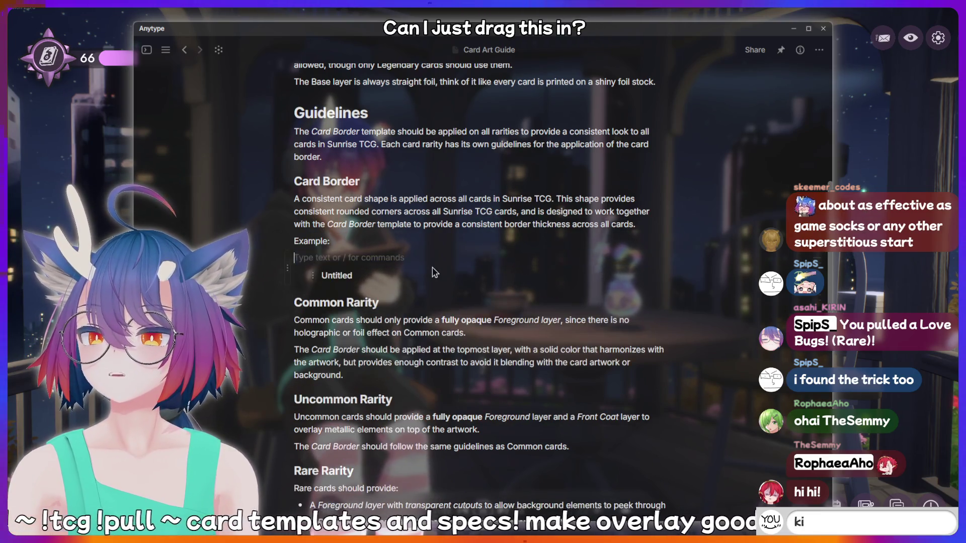
pyautogui.scroll(-3, 459, 287)
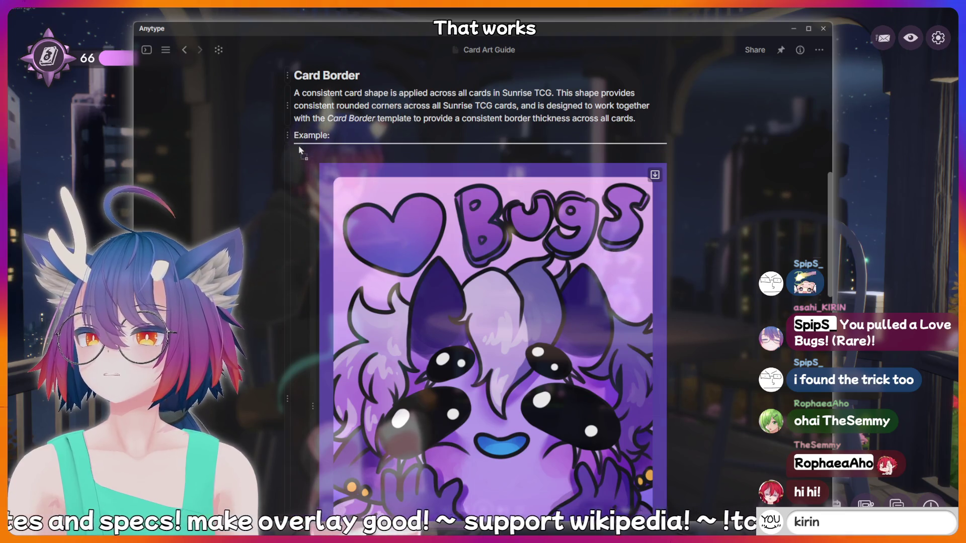
pyautogui.moveTo(313, 184); pyautogui.dragTo(298, 145)
pyautogui.scroll(-8, 463, 359)
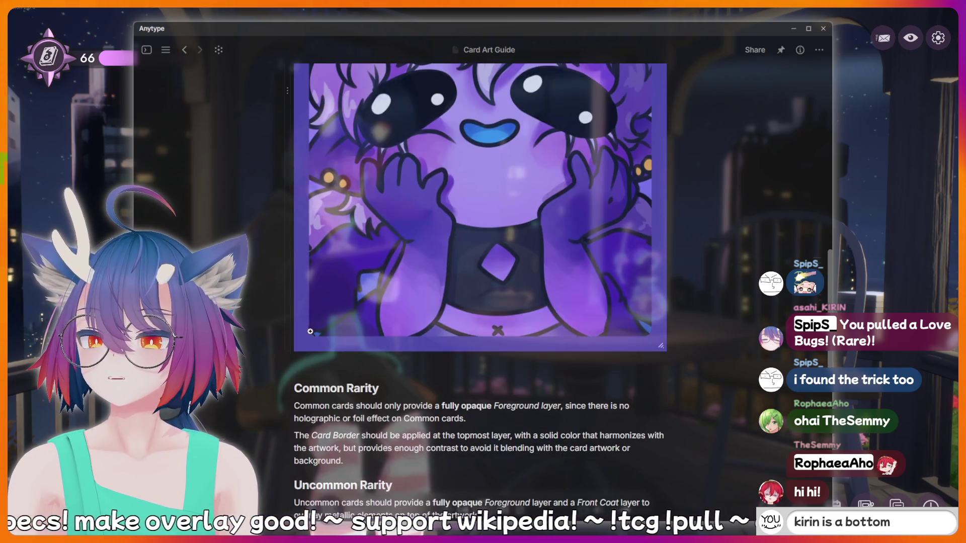
pyautogui.scroll(10, 465, 360)
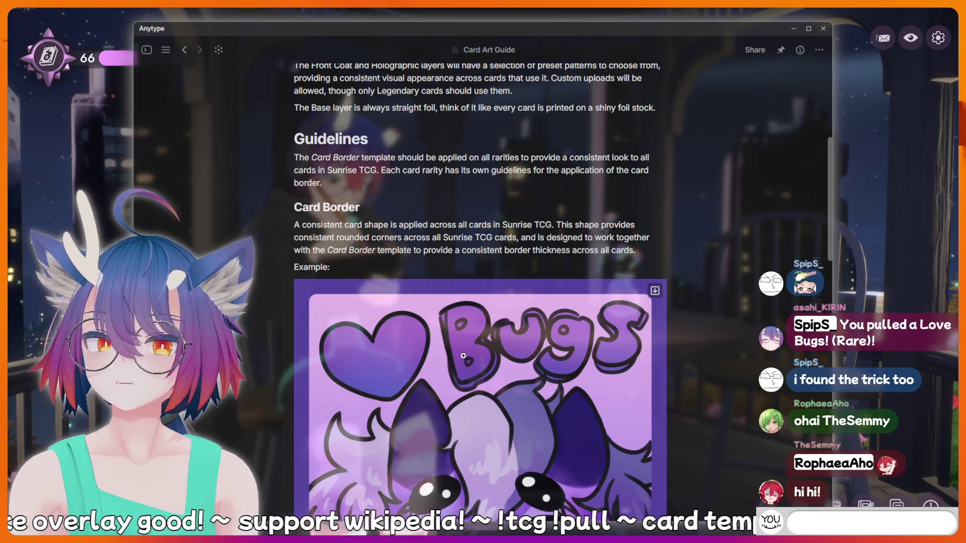
pyautogui.scroll(-5, 468, 352)
pyautogui.scroll(5, 468, 352)
pyautogui.scroll(-5, 539, 265)
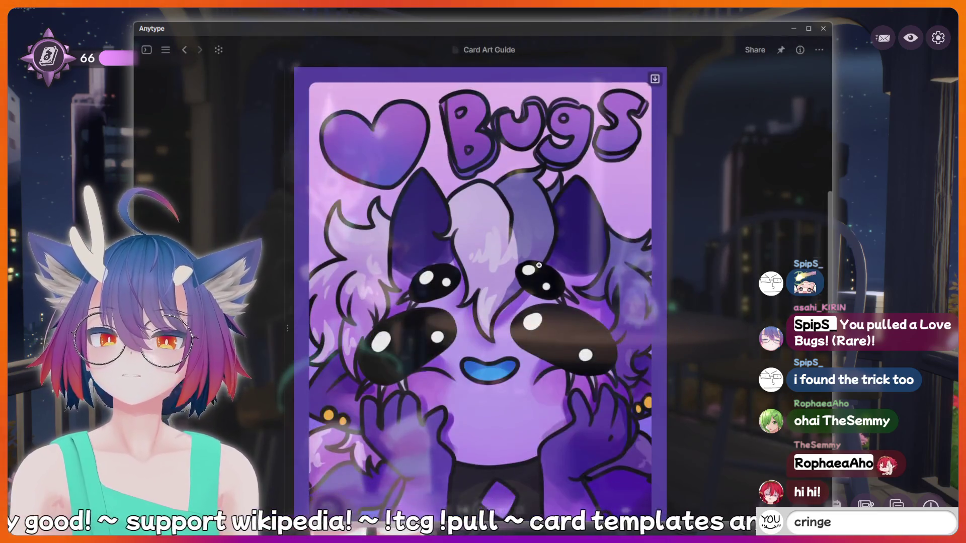
pyautogui.scroll(-8, 539, 266)
pyautogui.scroll(10, 584, 288)
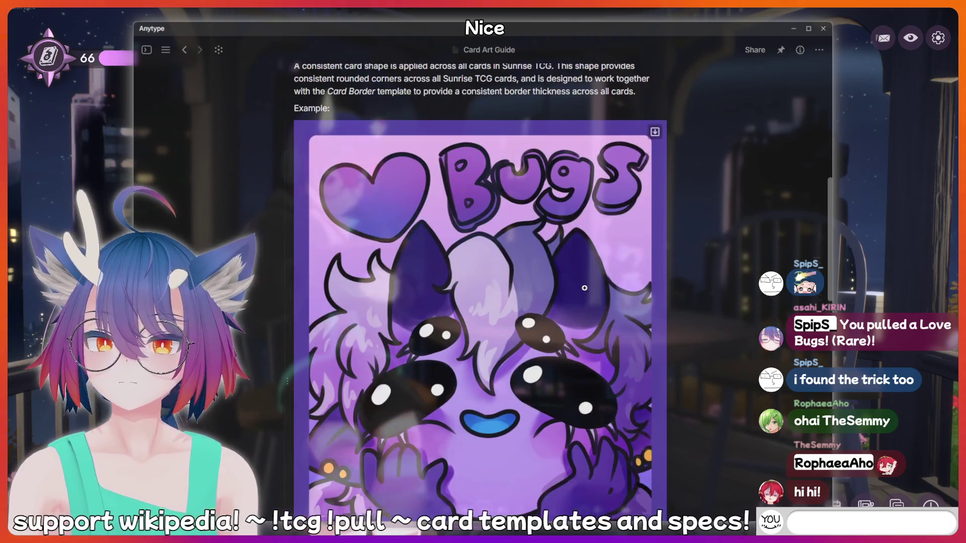
# Check the Bugs image block's options menu and close it without changes
pyautogui.rightClick(585, 288)
pyautogui.moveTo(642, 249)
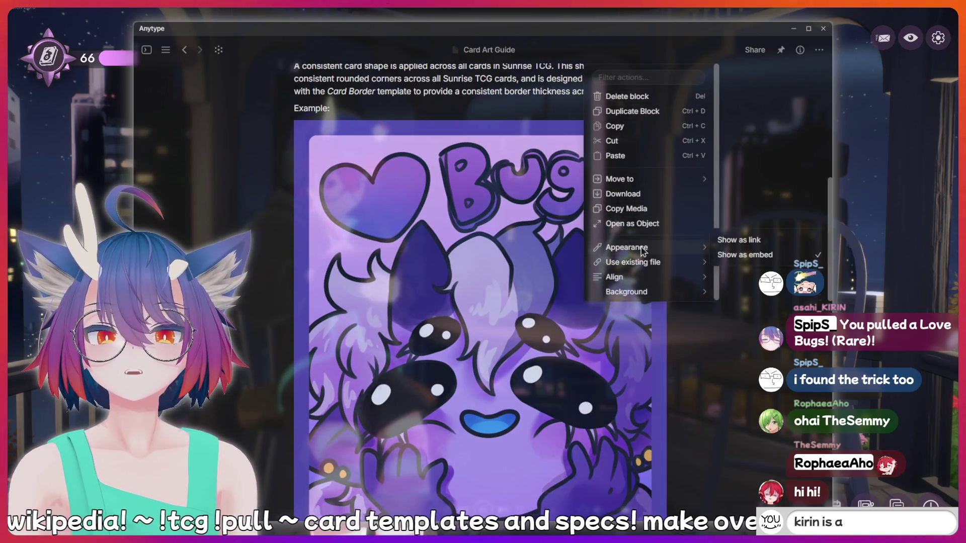
pyautogui.moveTo(607, 280)
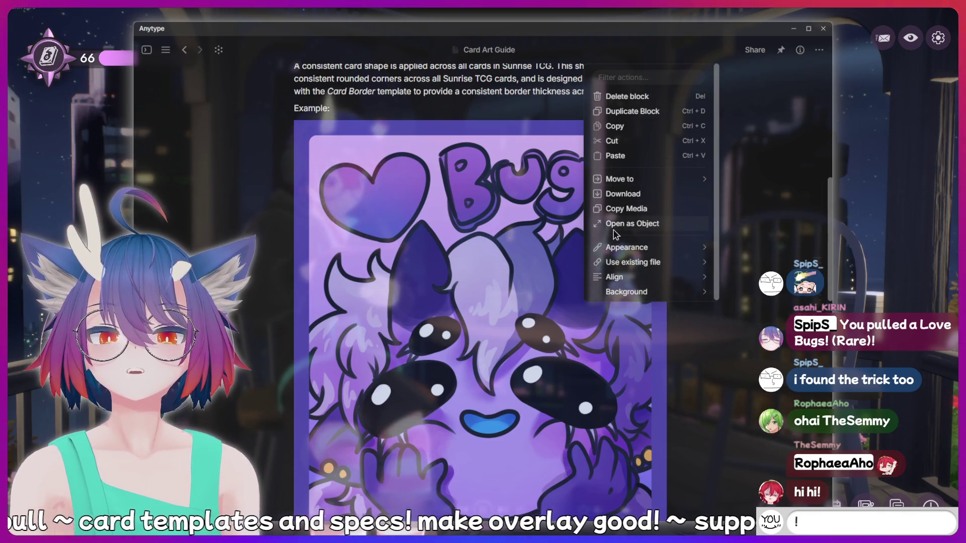
pyautogui.moveTo(623, 262)
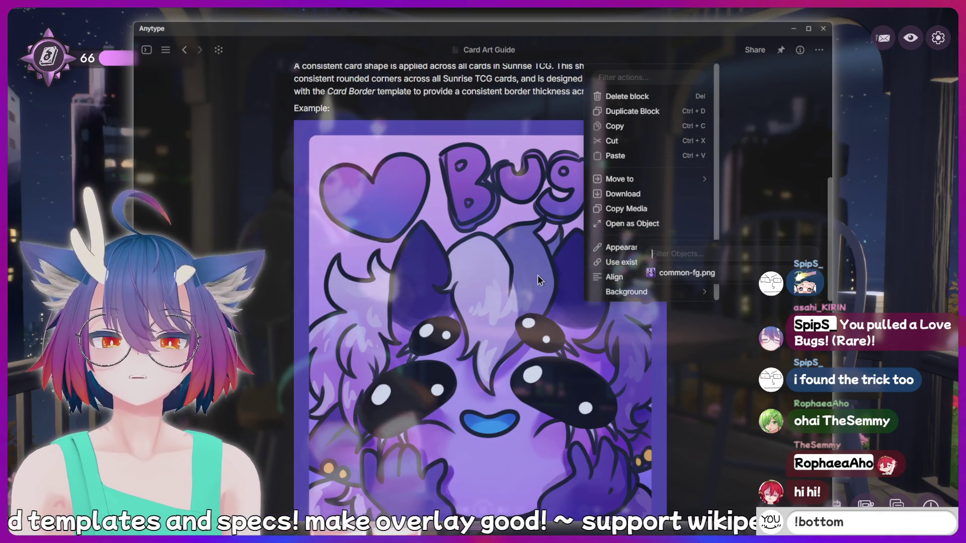
pyautogui.click(538, 276)
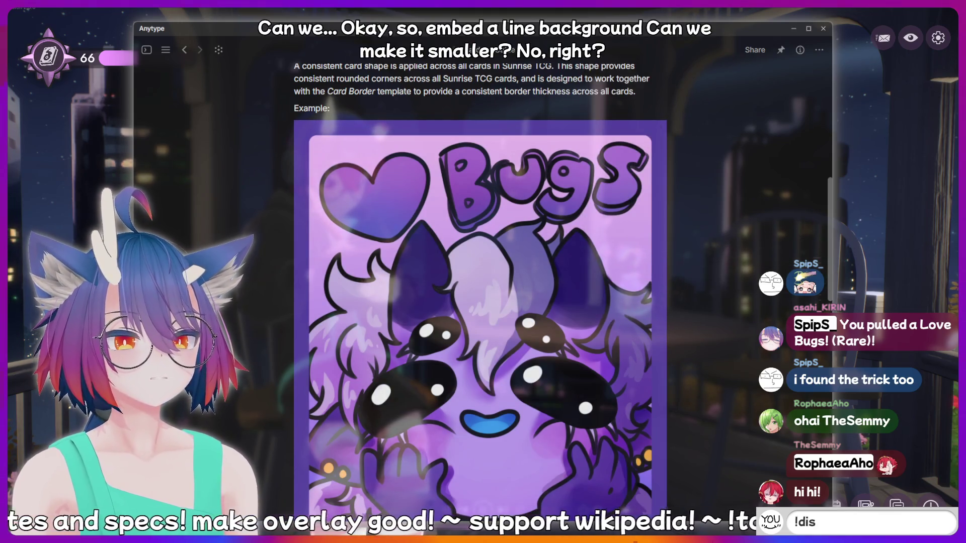
# Shrink the Bugs card image to about half width using its resize corner
pyautogui.scroll(-5, 602, 261)
pyautogui.scroll(6, 603, 261)
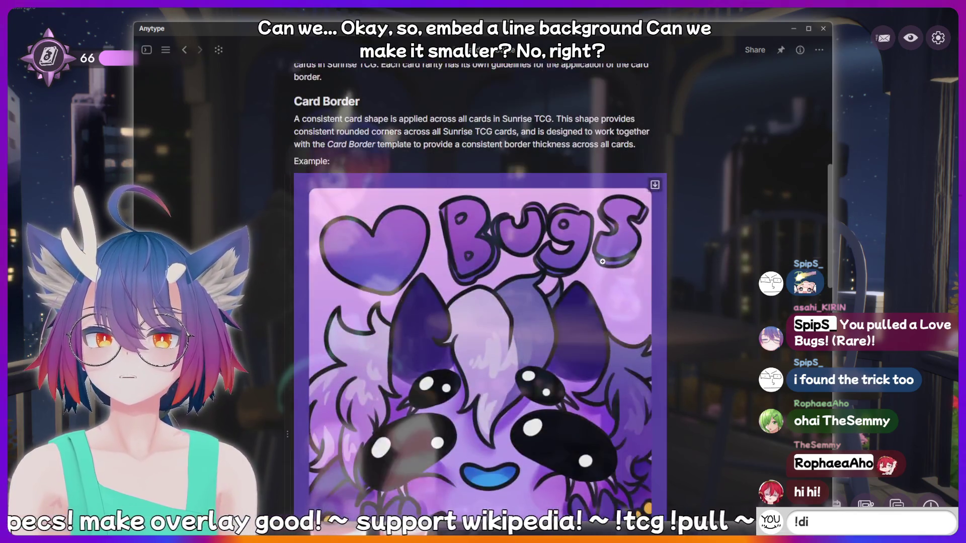
pyautogui.scroll(-3, 602, 261)
pyautogui.scroll(3, 603, 261)
pyautogui.scroll(-5, 728, 288)
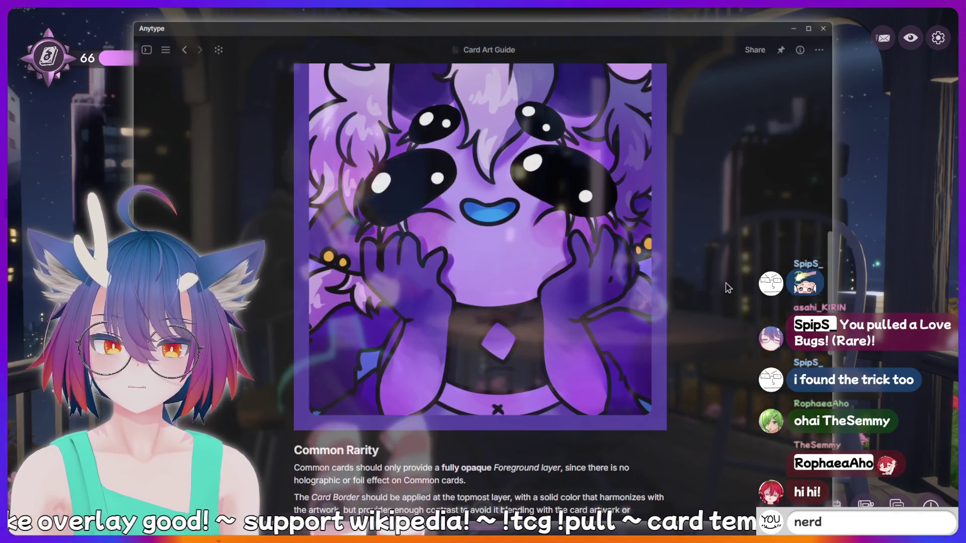
pyautogui.moveTo(649, 242)
pyautogui.mouseDown()
pyautogui.moveTo(481, 215)
pyautogui.moveTo(493, 241)
pyautogui.mouseUp()
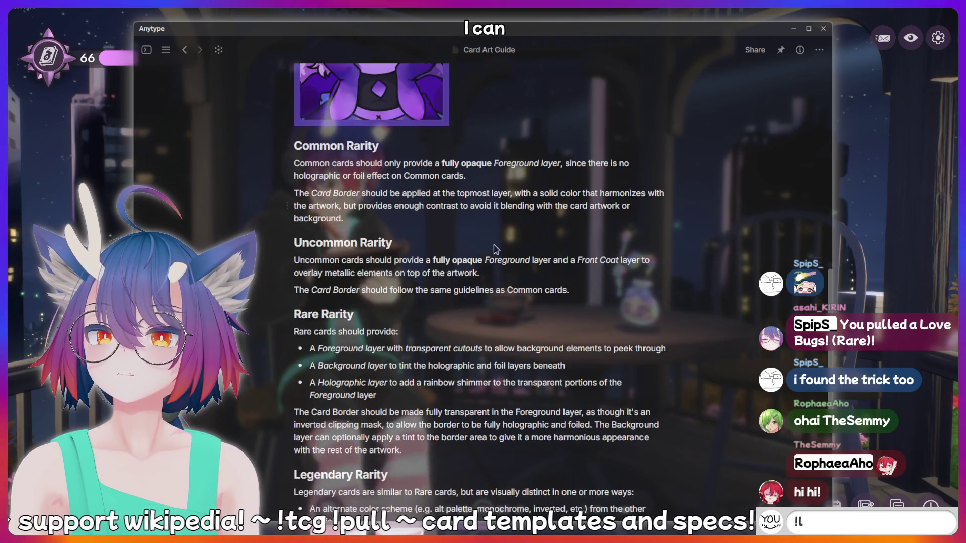
pyautogui.scroll(5, 493, 241)
pyautogui.scroll(-2, 492, 259)
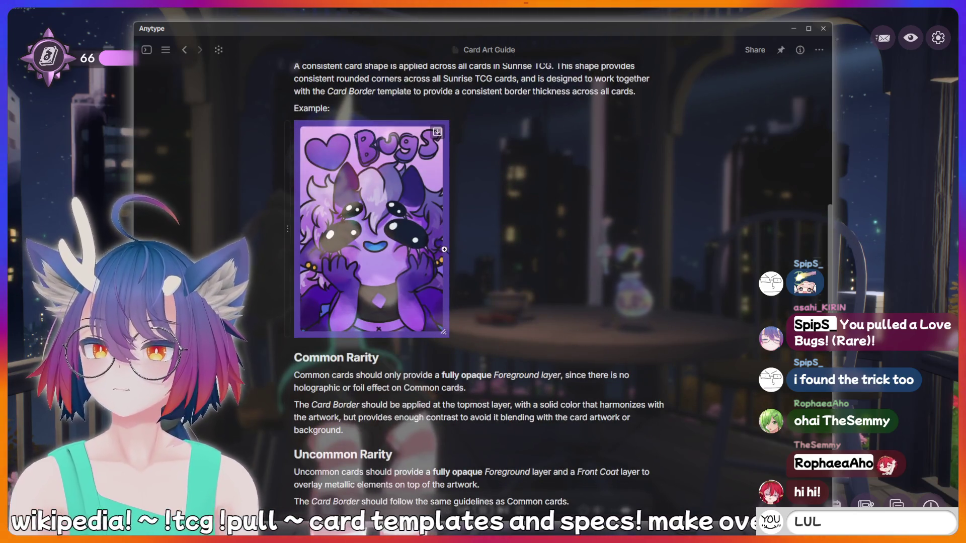
pyautogui.click(449, 105)
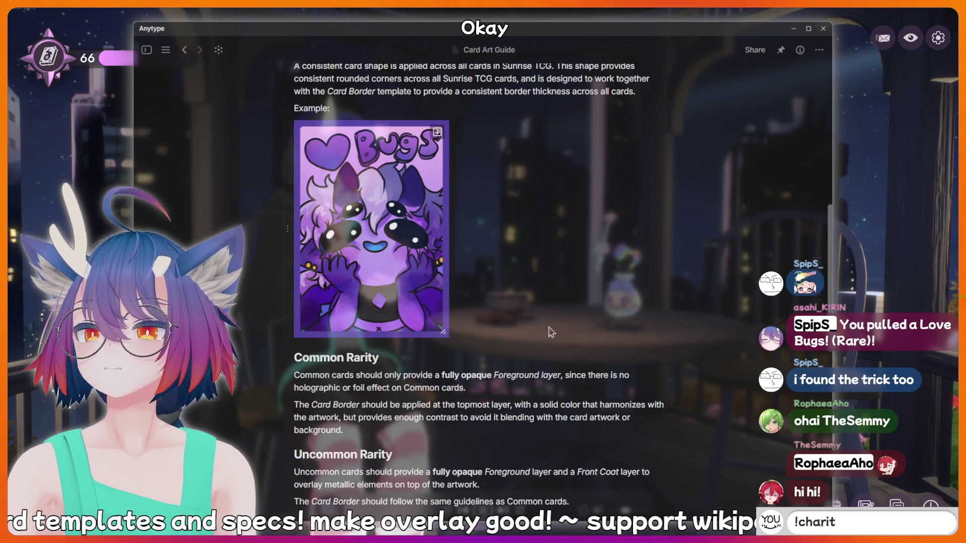
# Move the 'Example:' label and Bugs image together from Card Border to Common Rarity
pyautogui.scroll(2, 476, 157)
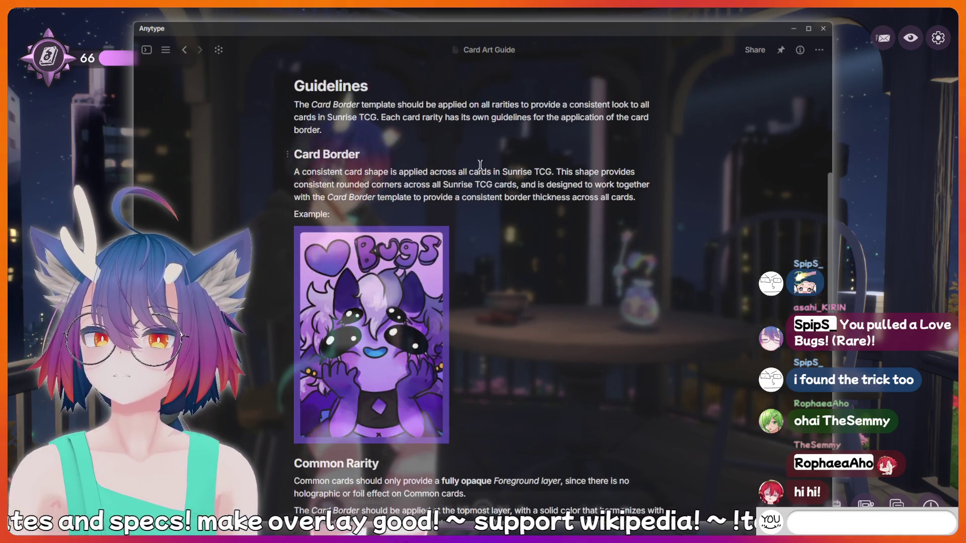
pyautogui.scroll(1, 550, 231)
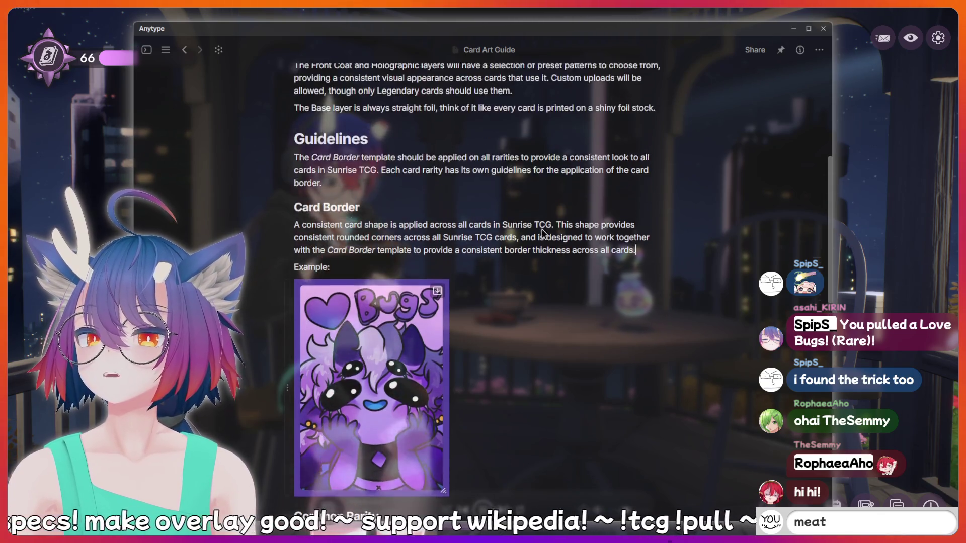
pyautogui.scroll(-3, 503, 242)
pyautogui.scroll(4, 356, 248)
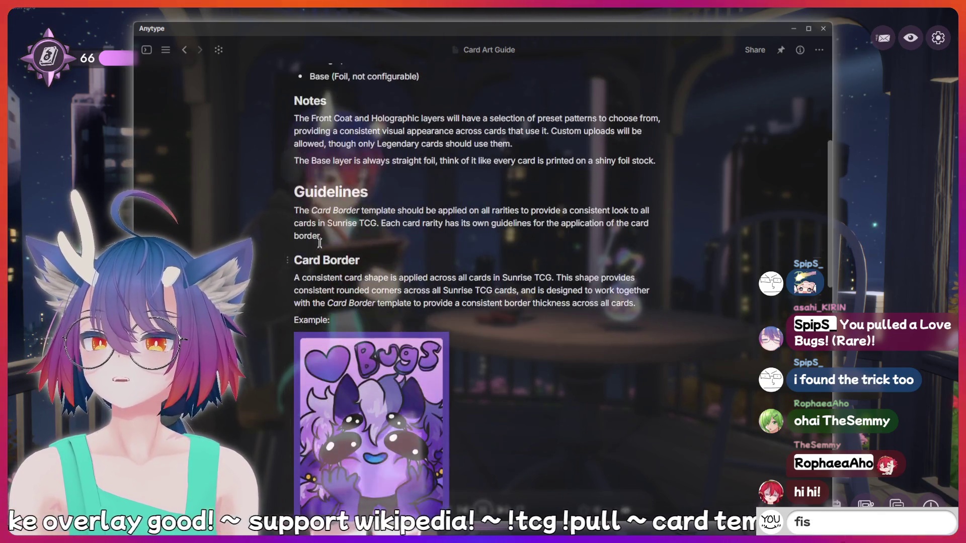
pyautogui.scroll(-2, 323, 298)
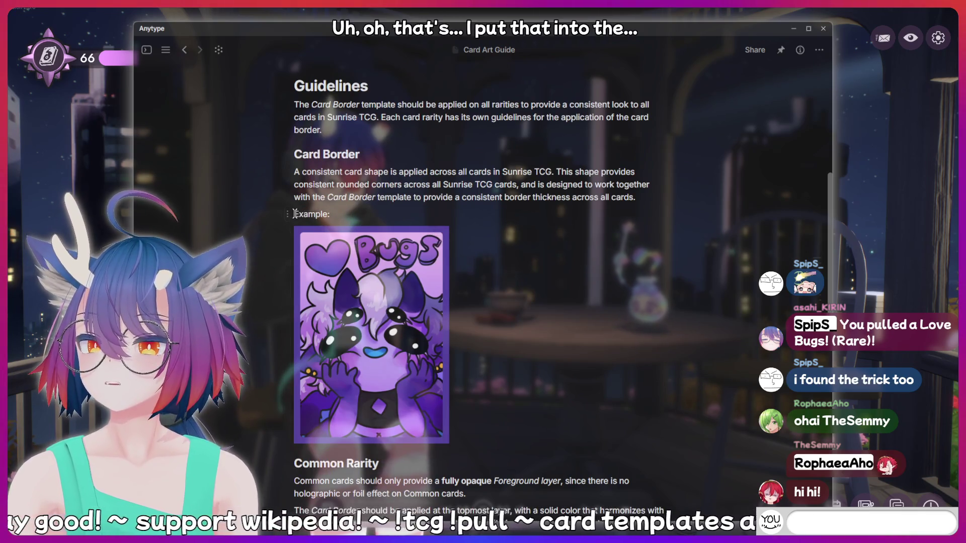
pyautogui.moveTo(294, 214); pyautogui.dragTo(423, 268)
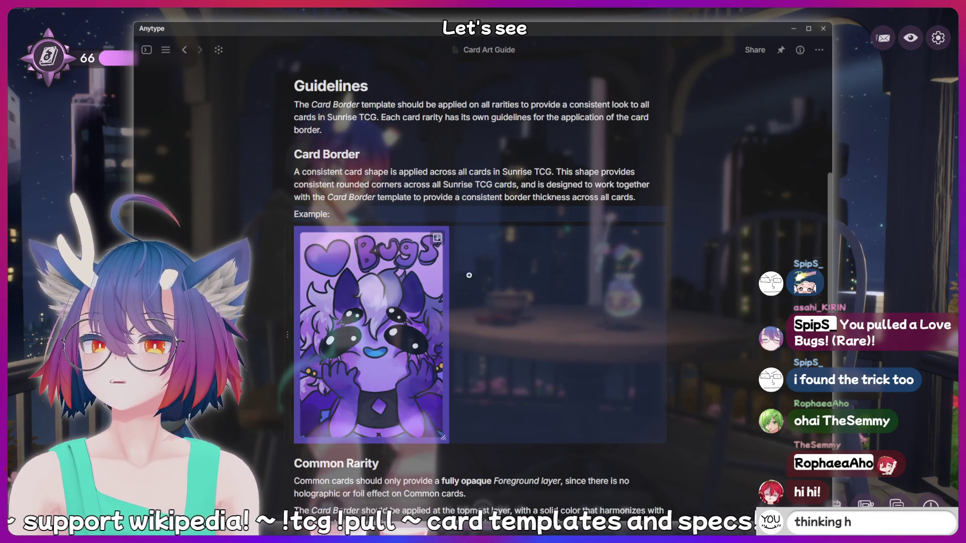
pyautogui.press('Delete')
pyautogui.hotkey('ctrl', 'z')
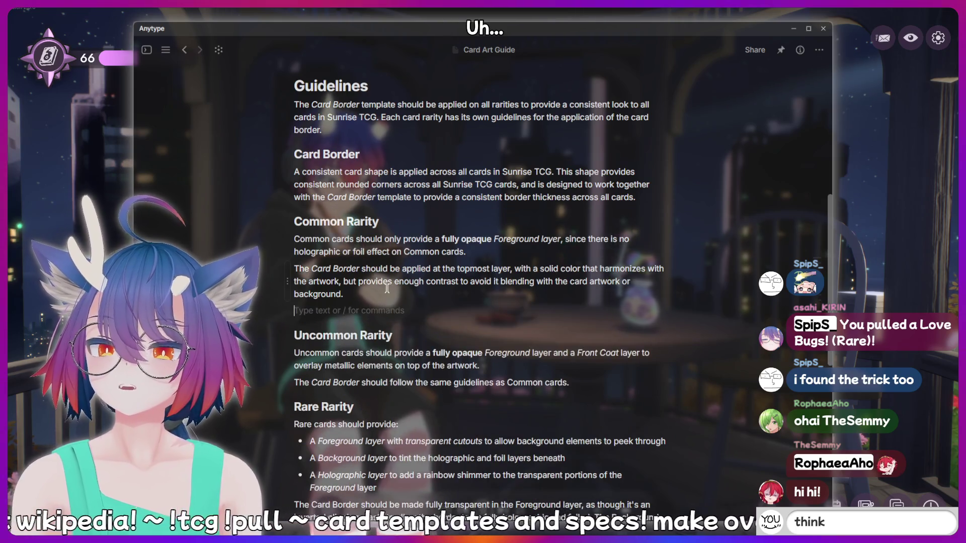
# Remove the stray empty lines left around the moved example
pyautogui.scroll(-2, 391, 284)
pyautogui.scroll(-1, 392, 285)
pyautogui.click(362, 205)
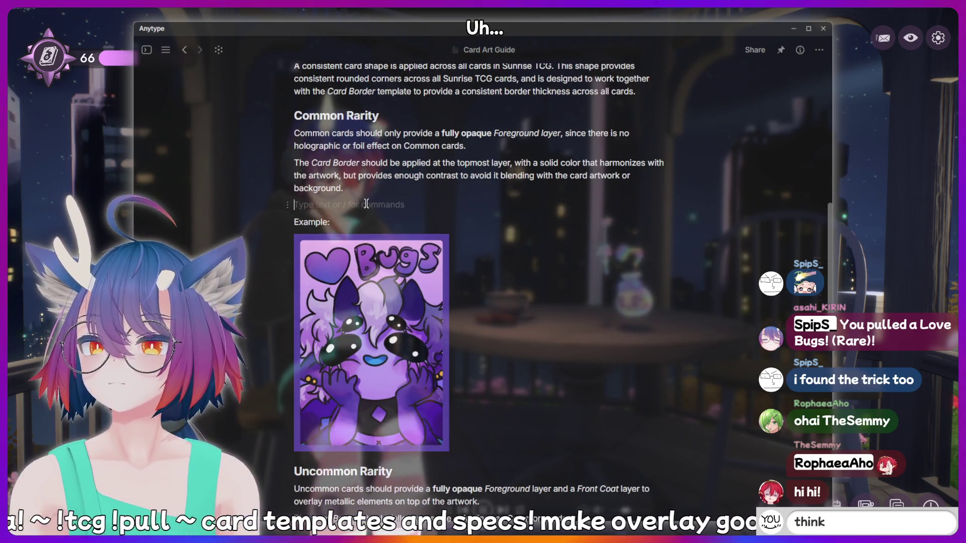
pyautogui.press('BackSpace')
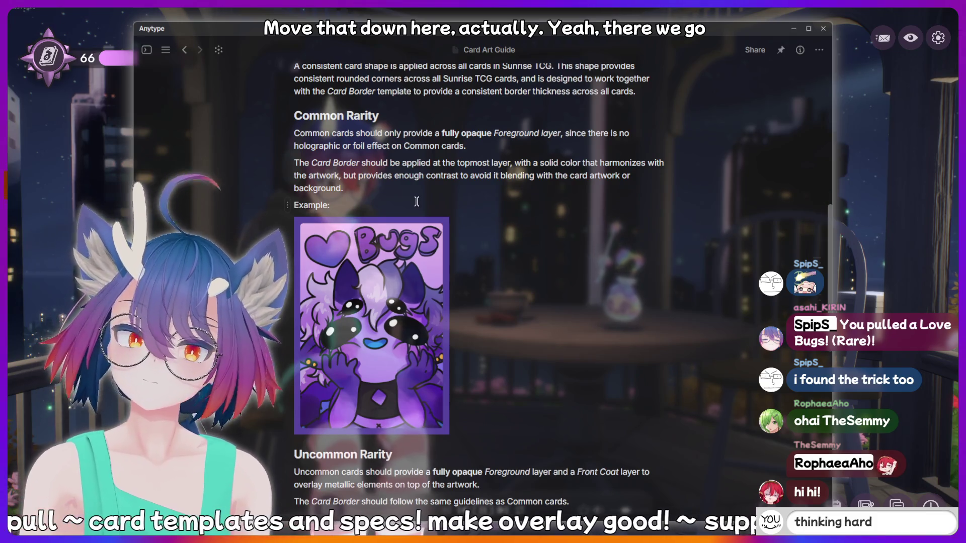
pyautogui.click(648, 92)
pyautogui.press('Return')
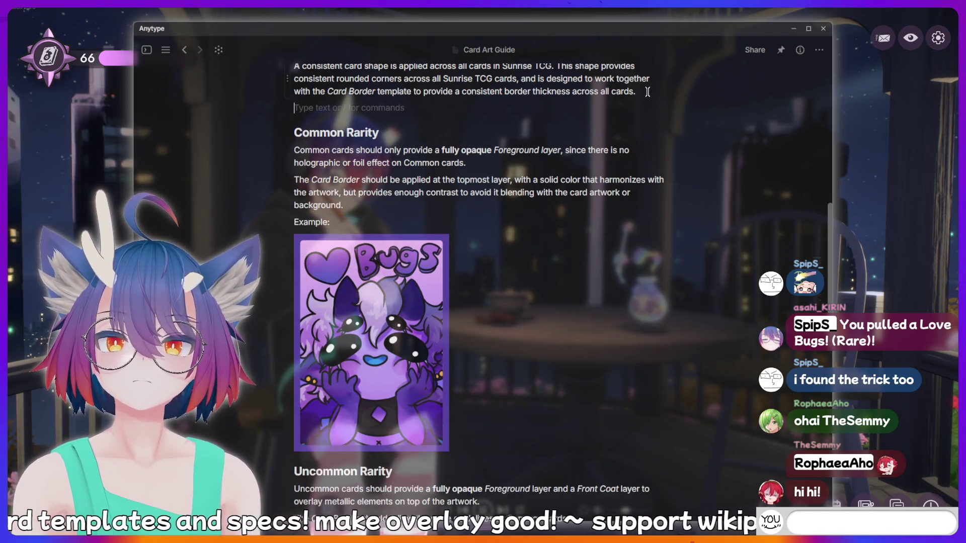
pyautogui.scroll(5, 632, 172)
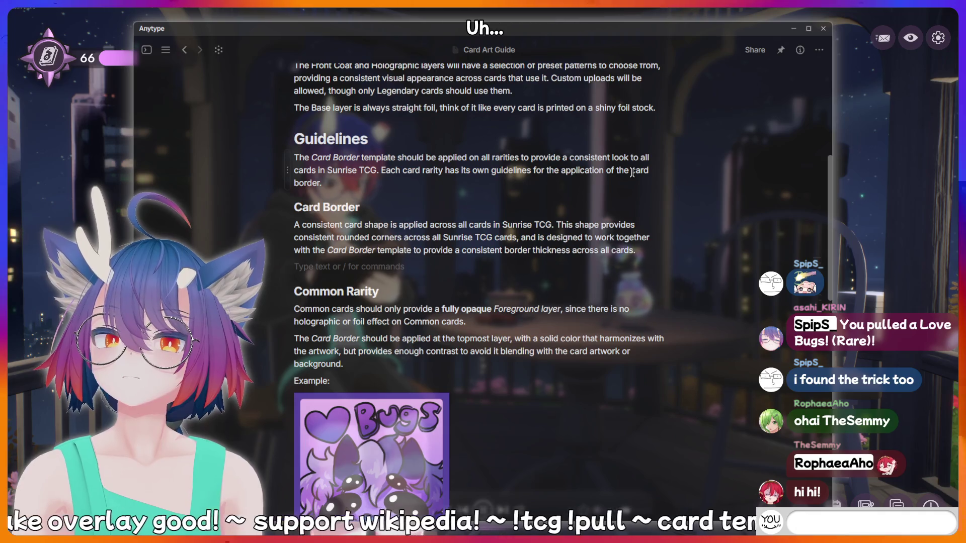
pyautogui.press('BackSpace')
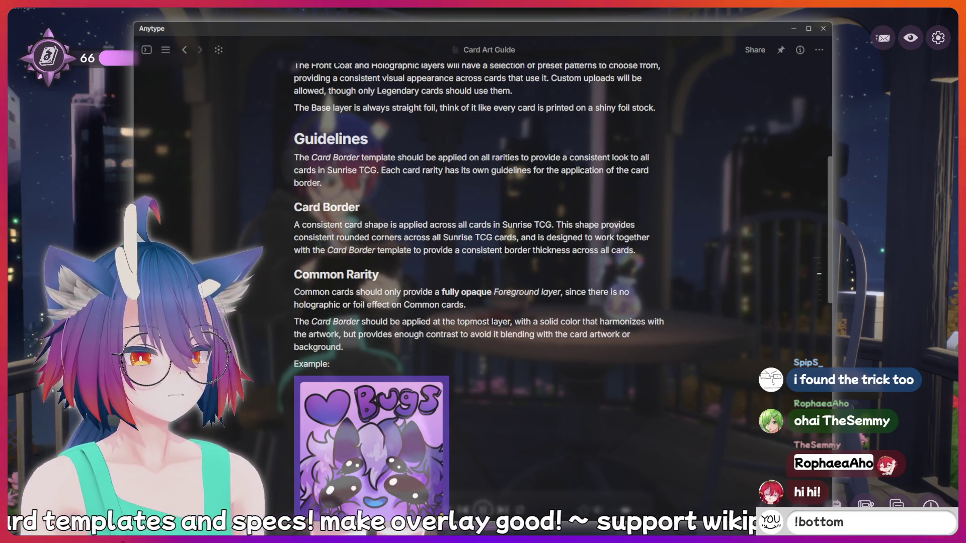
pyautogui.write('!bottom')
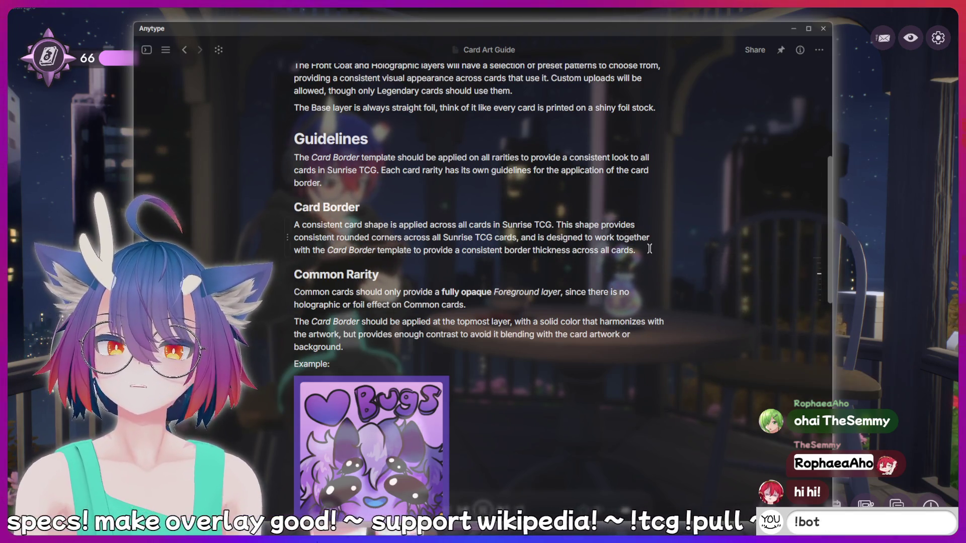
pyautogui.click(644, 249)
pyautogui.press('Return')
pyautogui.write('Ex')
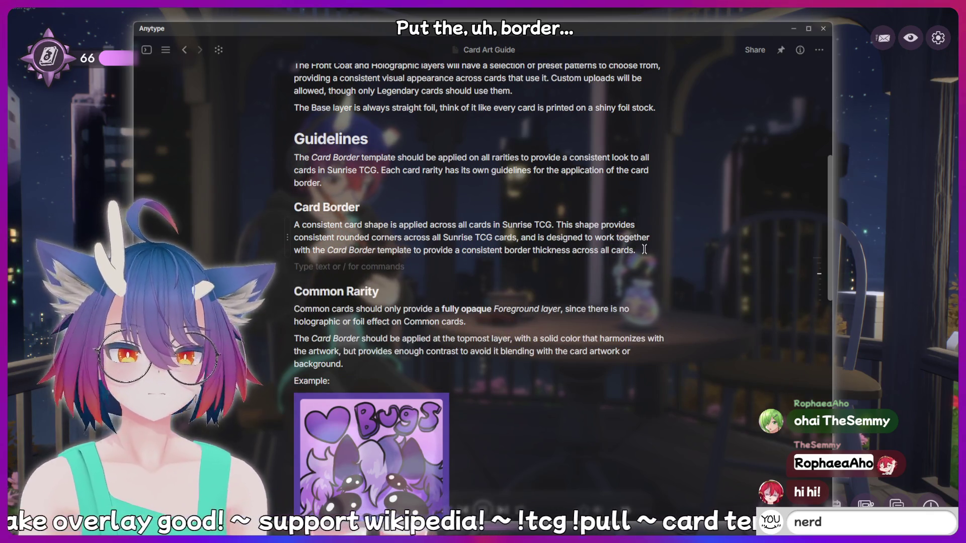
pyautogui.write('ample:')
pyautogui.press('Return')
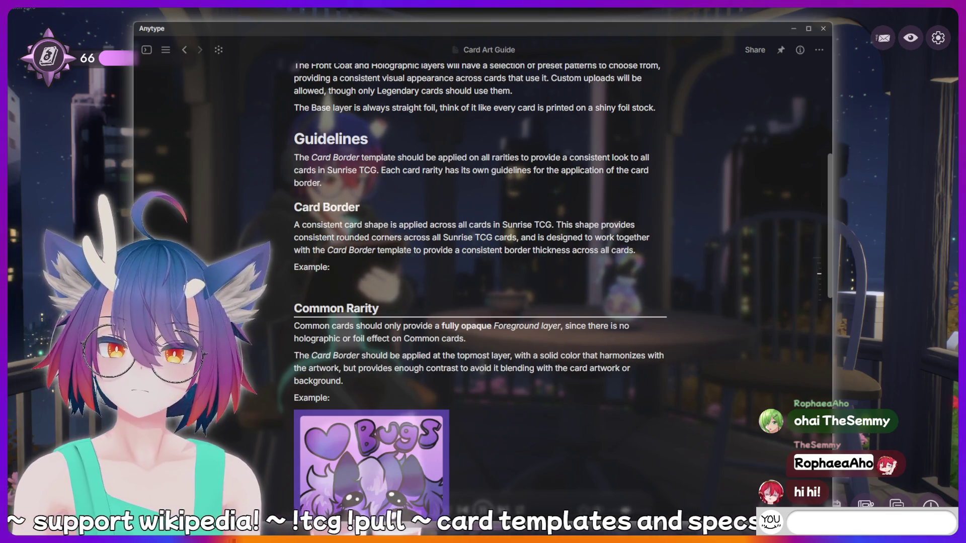
pyautogui.press('Escape')
pyautogui.hotkey('ctrl', 'v')
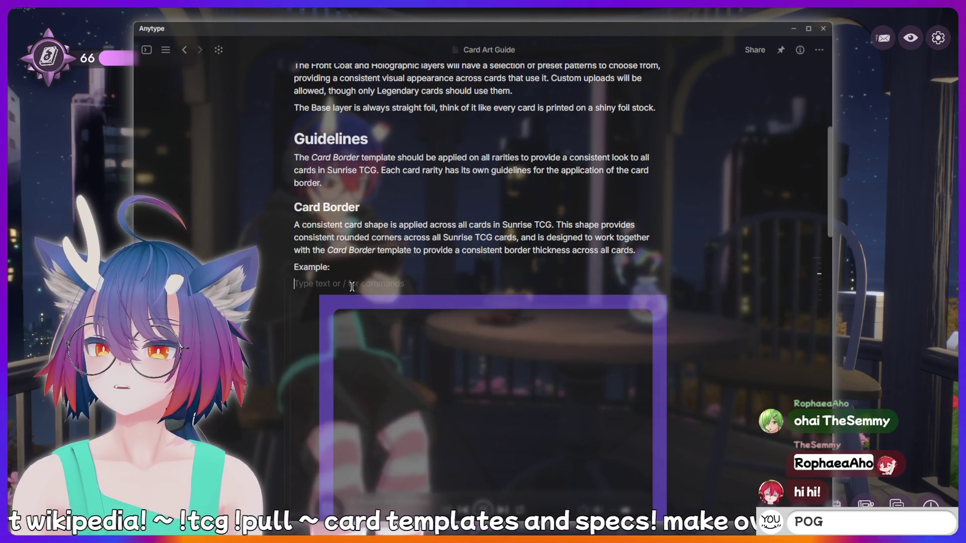
pyautogui.click(342, 302)
pyautogui.press('Escape')
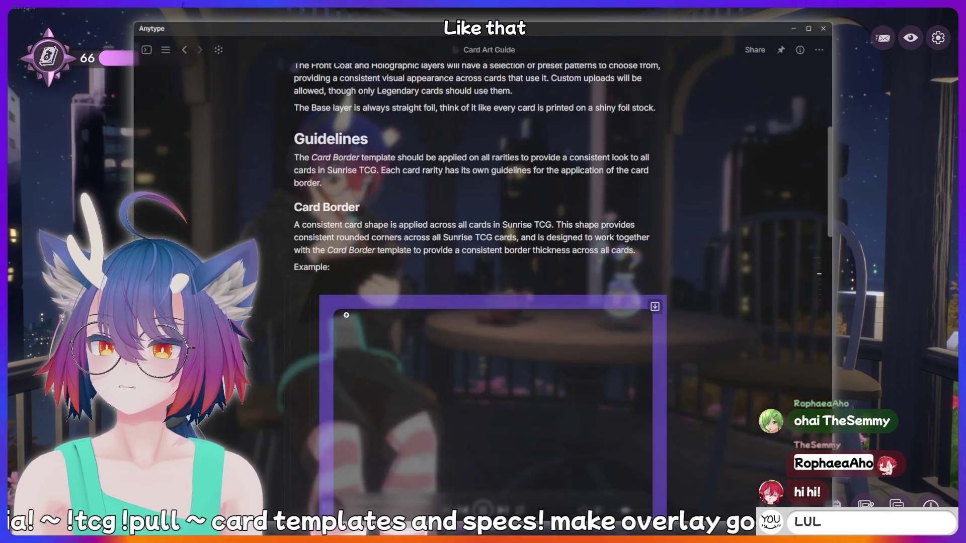
pyautogui.moveTo(314, 315); pyautogui.dragTo(373, 288)
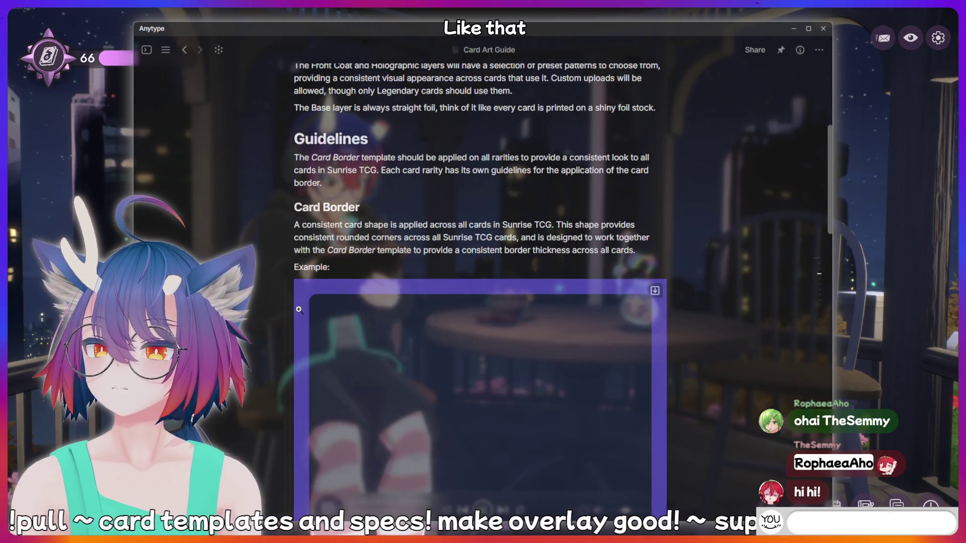
pyautogui.scroll(-5, 414, 311)
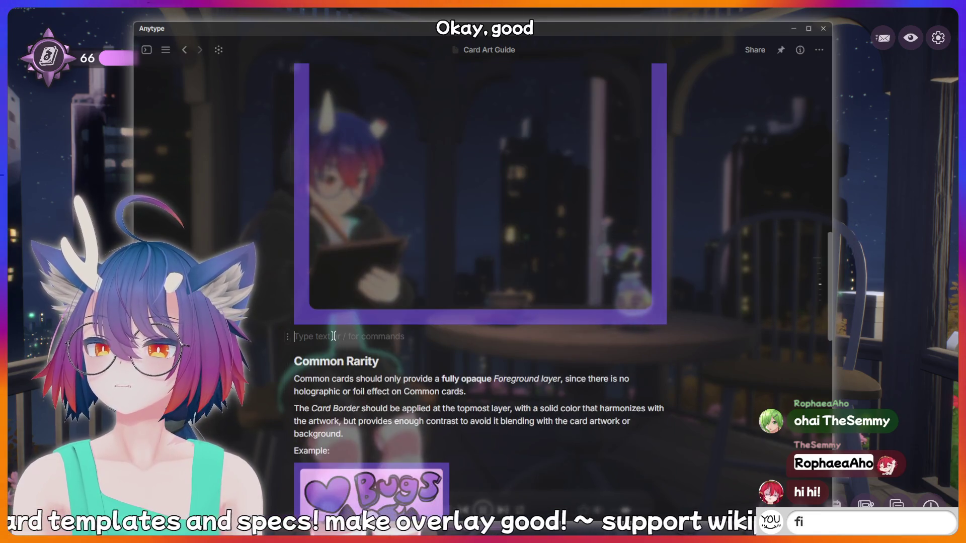
pyautogui.scroll(5, 459, 353)
pyautogui.scroll(-5, 632, 338)
pyautogui.click(632, 339)
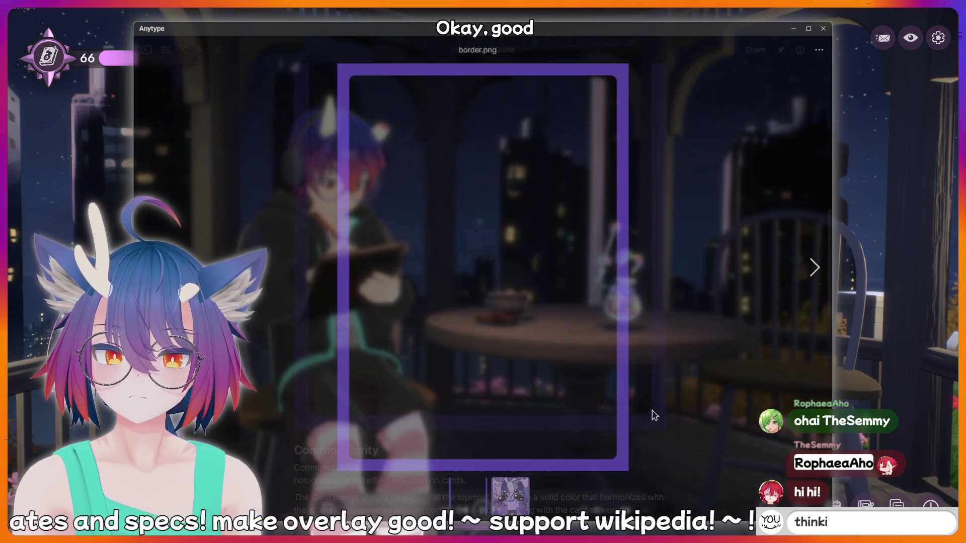
pyautogui.click(721, 384)
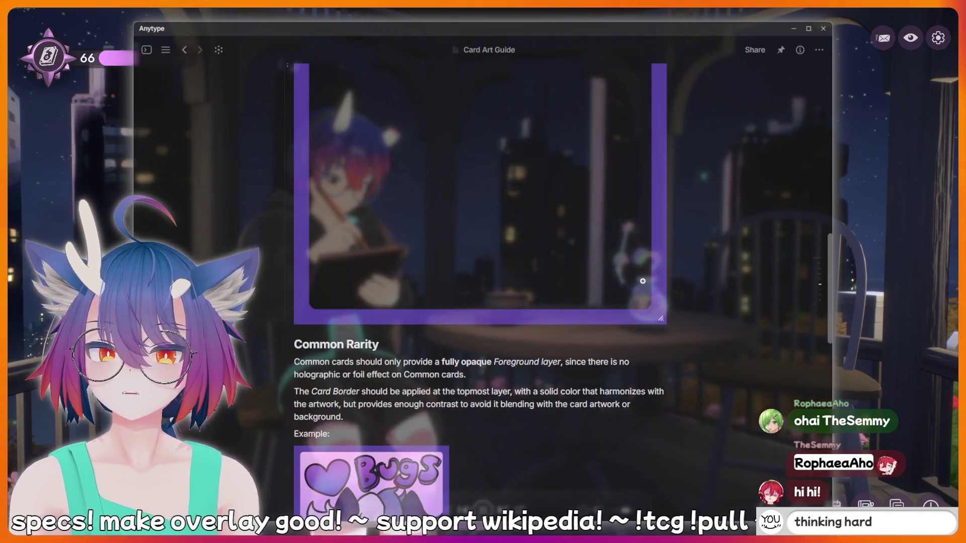
pyautogui.scroll(-6, 663, 319)
pyautogui.scroll(2, 517, 164)
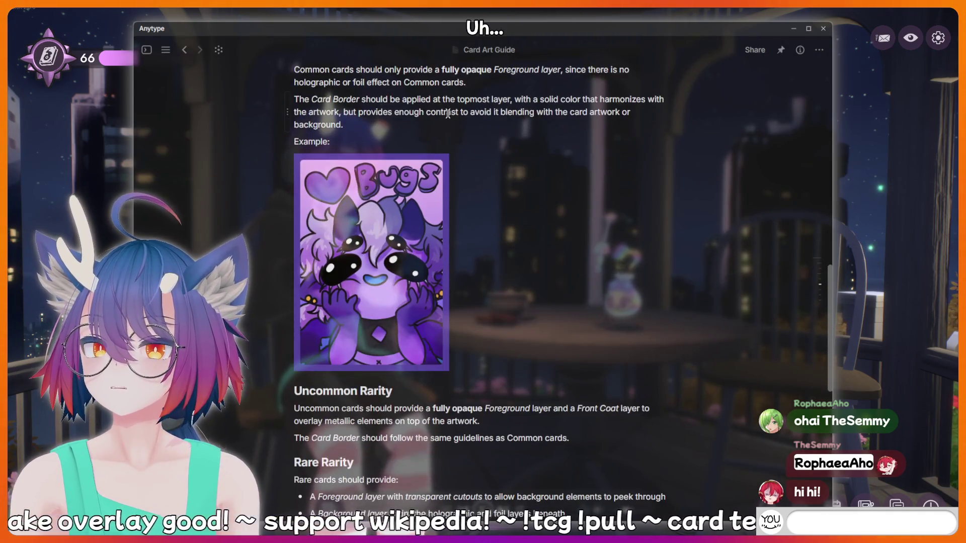
pyautogui.scroll(3, 483, 176)
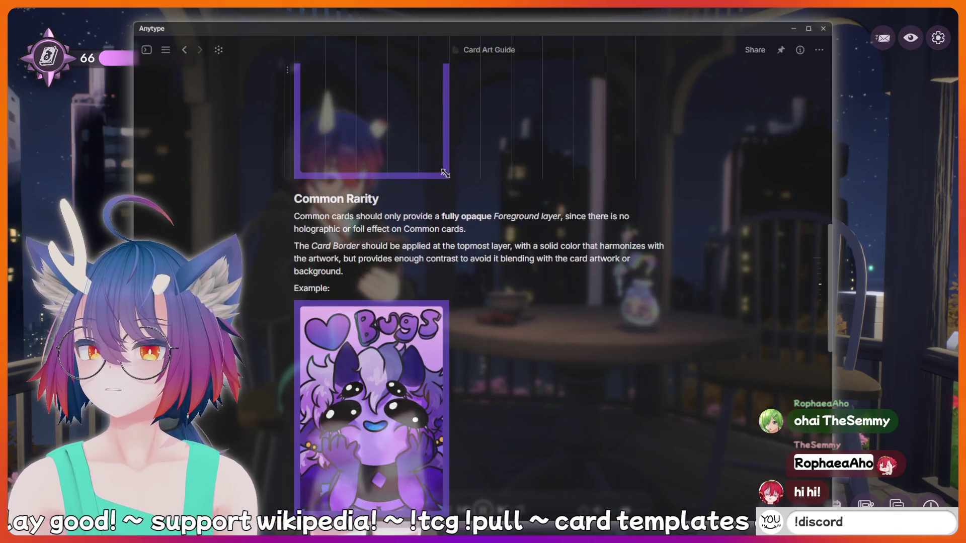
pyautogui.scroll(3, 510, 311)
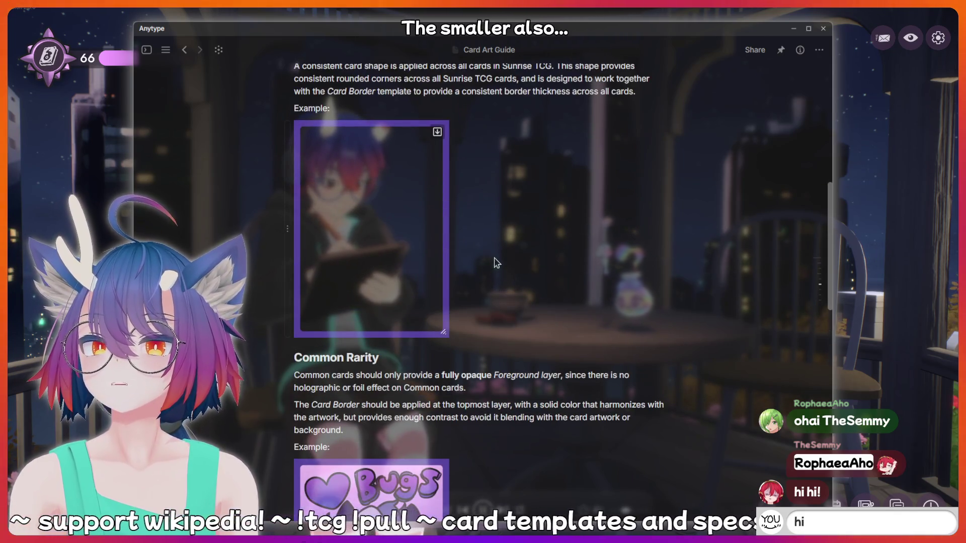
pyautogui.scroll(-3, 505, 322)
pyautogui.scroll(-3, 508, 322)
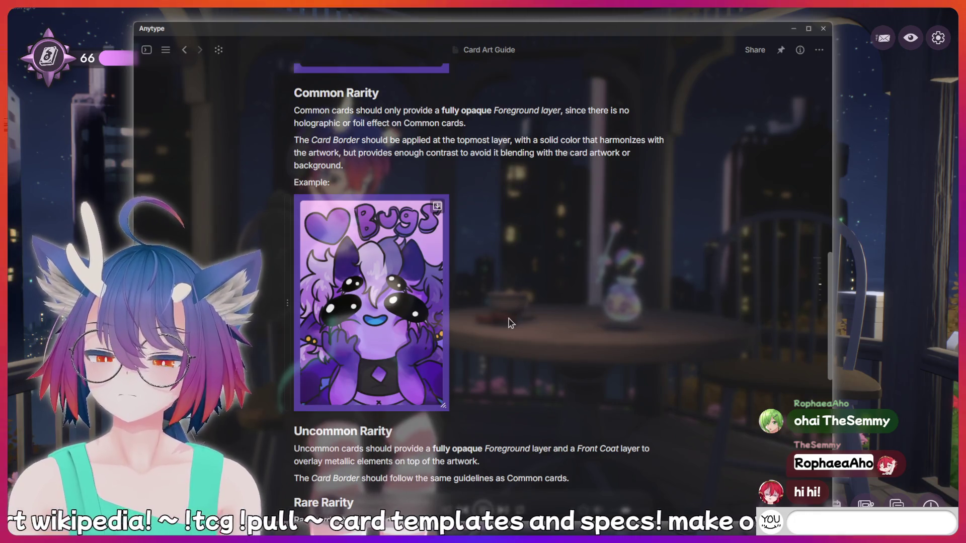
pyautogui.scroll(-3, 510, 322)
pyautogui.scroll(-2, 581, 226)
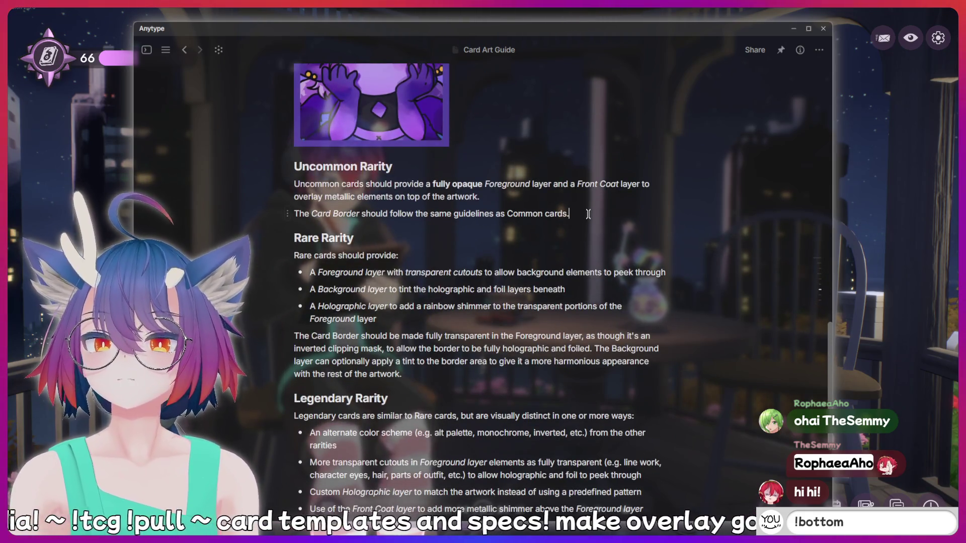
# Add an 'Example Front Coat:' caption after the Uncommon Rarity border sentence, italicising Front Coat
pyautogui.click(588, 218)
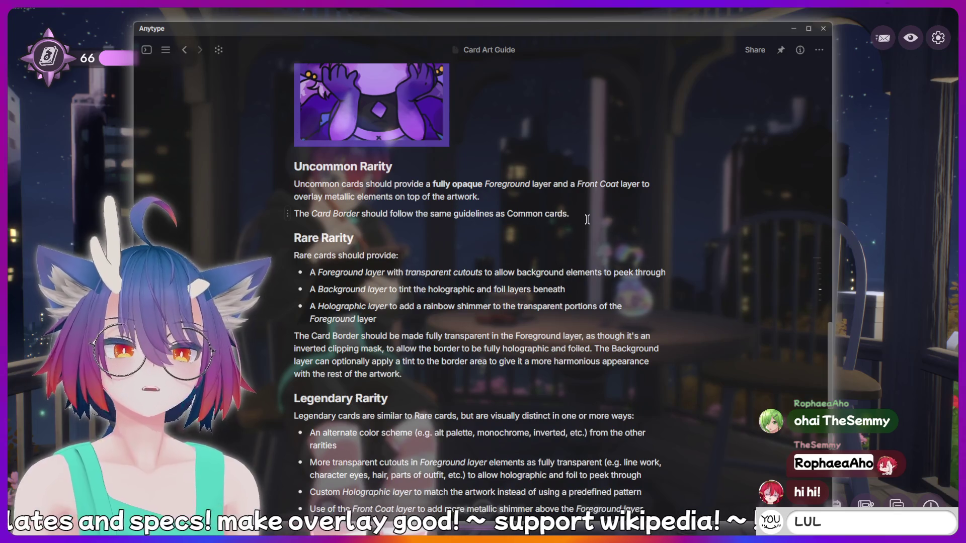
pyautogui.scroll(2, 587, 219)
pyautogui.scroll(1, 587, 220)
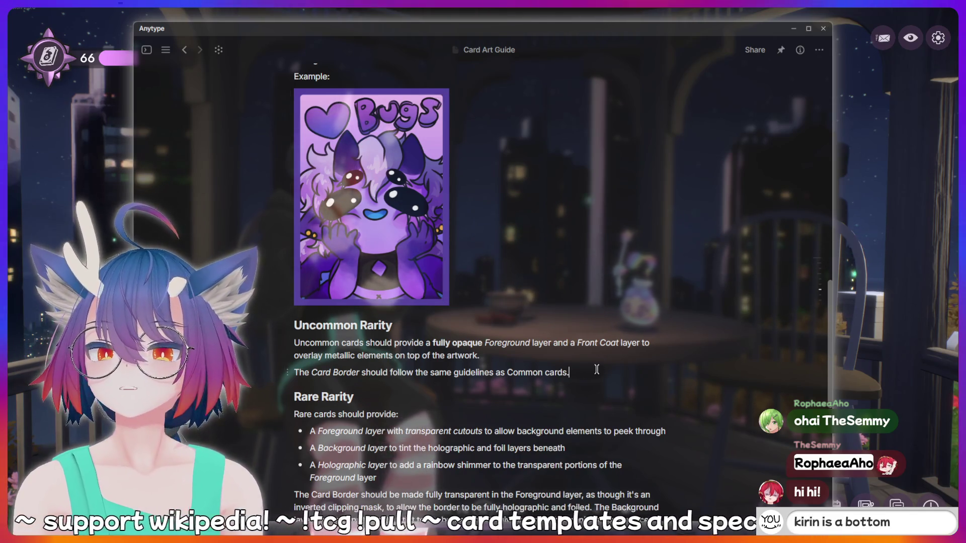
pyautogui.press('Return')
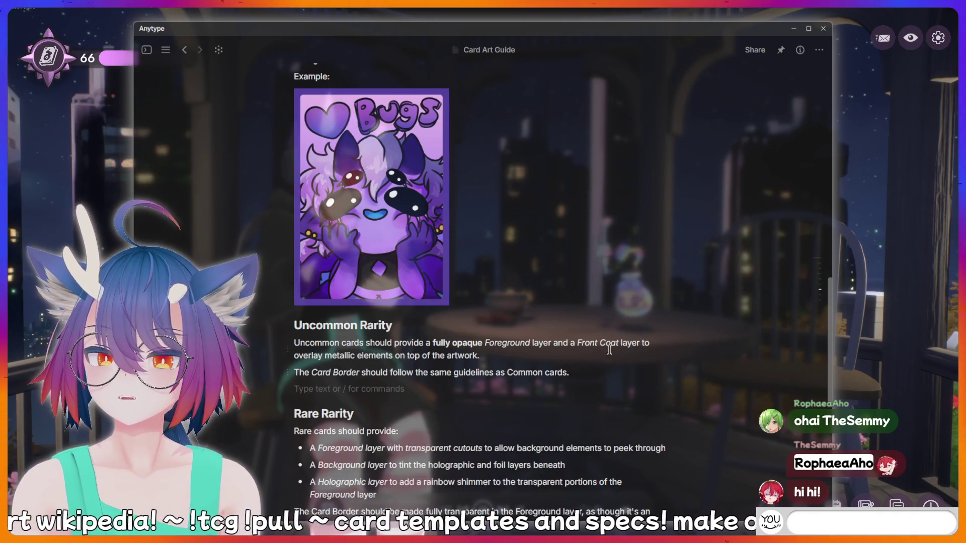
pyautogui.write('Example Front Coat:')
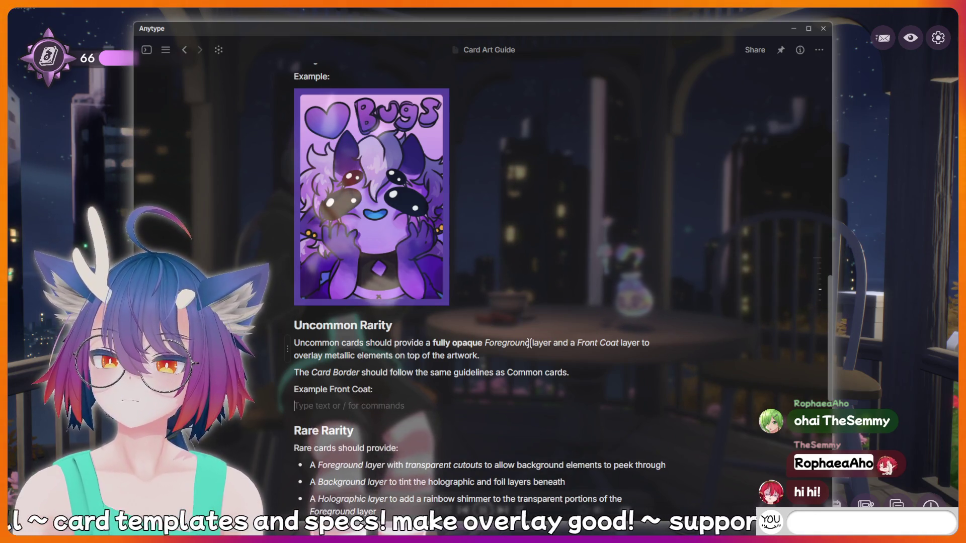
pyautogui.press('Return')
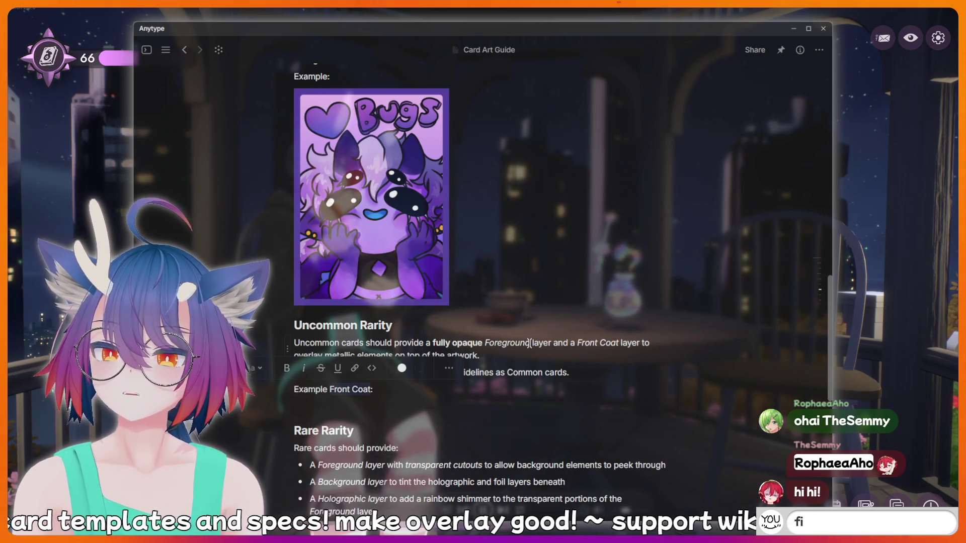
pyautogui.hotkey('ctrl', 'i')
pyautogui.press('End')
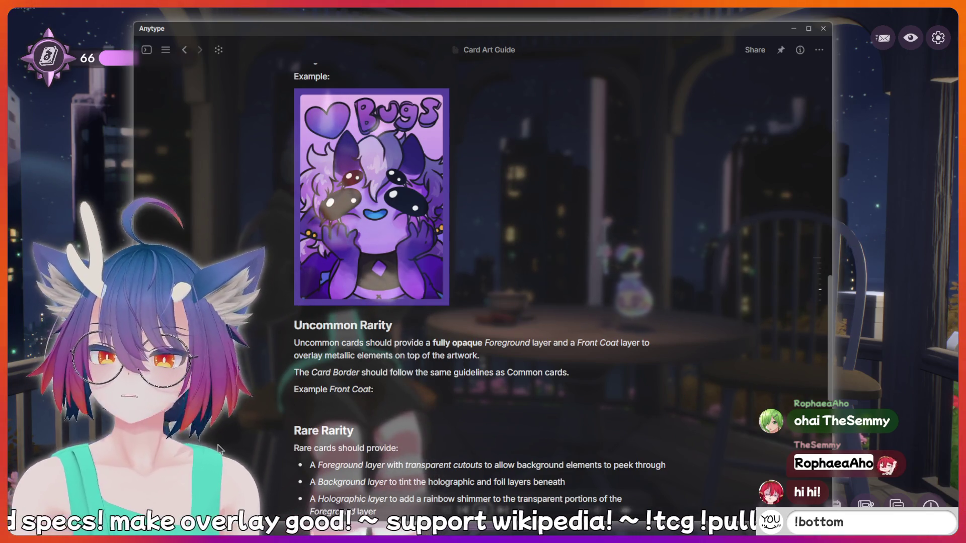
# Paste Foil mask.png below the caption and shrink the bubble image to thumbnail size
pyautogui.press('Down')
pyautogui.press('Return')
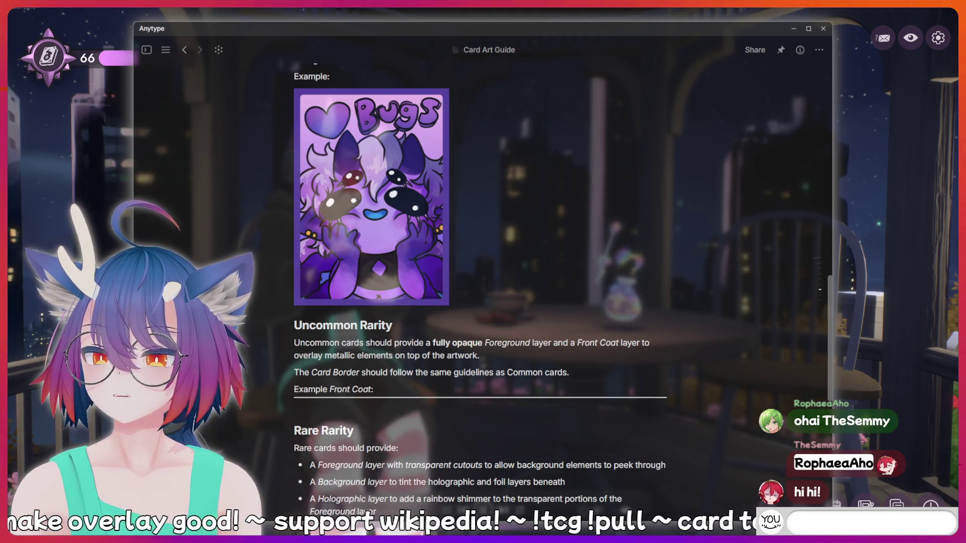
pyautogui.hotkey('ctrl', 'v')
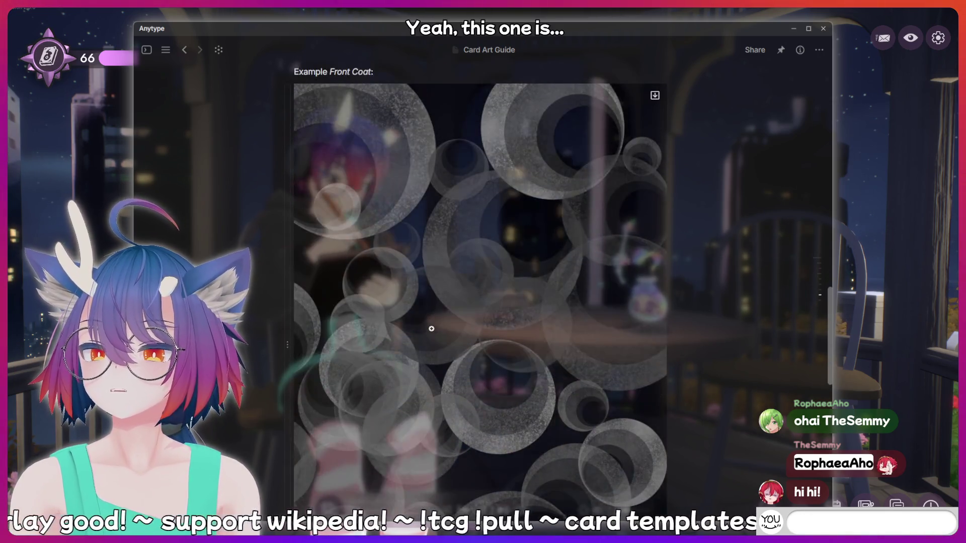
pyautogui.click(564, 383)
pyautogui.press('Escape')
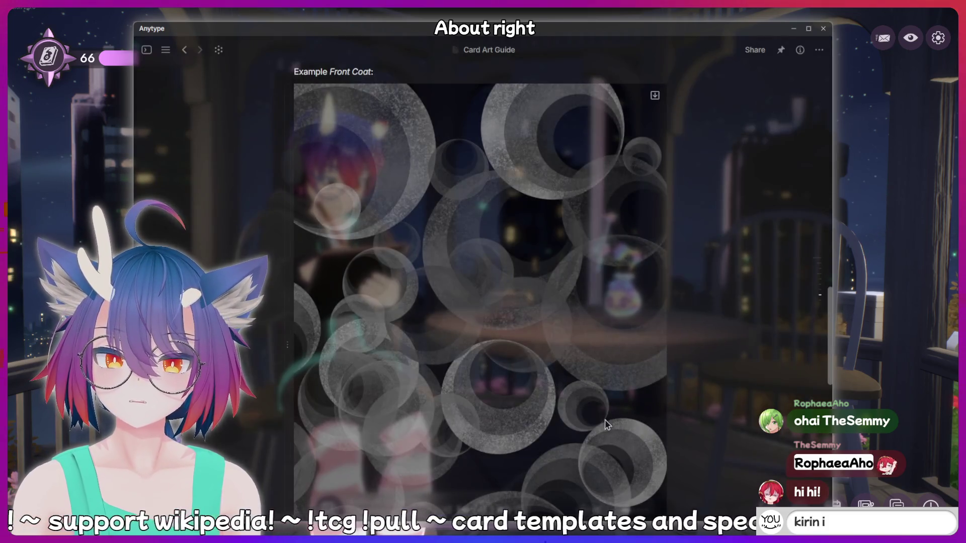
pyautogui.scroll(-2, 654, 443)
pyautogui.moveTo(659, 437); pyautogui.dragTo(445, 150)
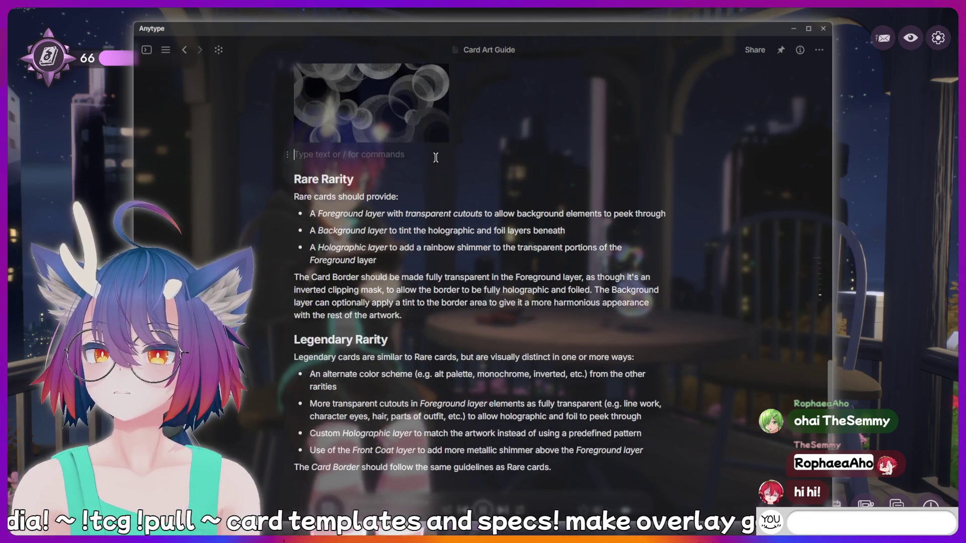
# Add an 'Example:' line with an empty block after the Rare Rarity paragraph
pyautogui.scroll(5, 436, 158)
pyautogui.scroll(3, 469, 250)
pyautogui.scroll(-8, 469, 250)
pyautogui.scroll(-2, 469, 250)
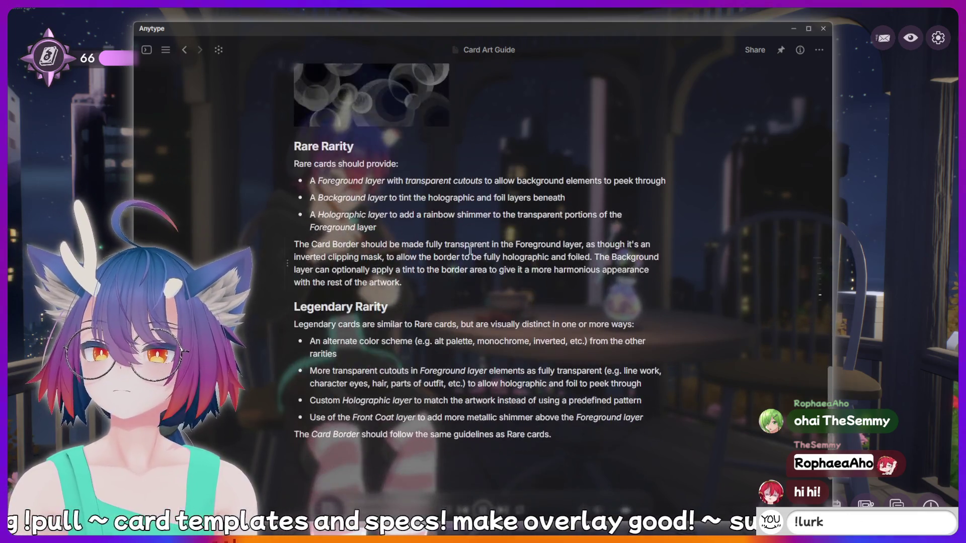
pyautogui.scroll(5, 469, 250)
pyautogui.scroll(2, 469, 250)
pyautogui.scroll(-3, 470, 252)
pyautogui.scroll(-3, 473, 253)
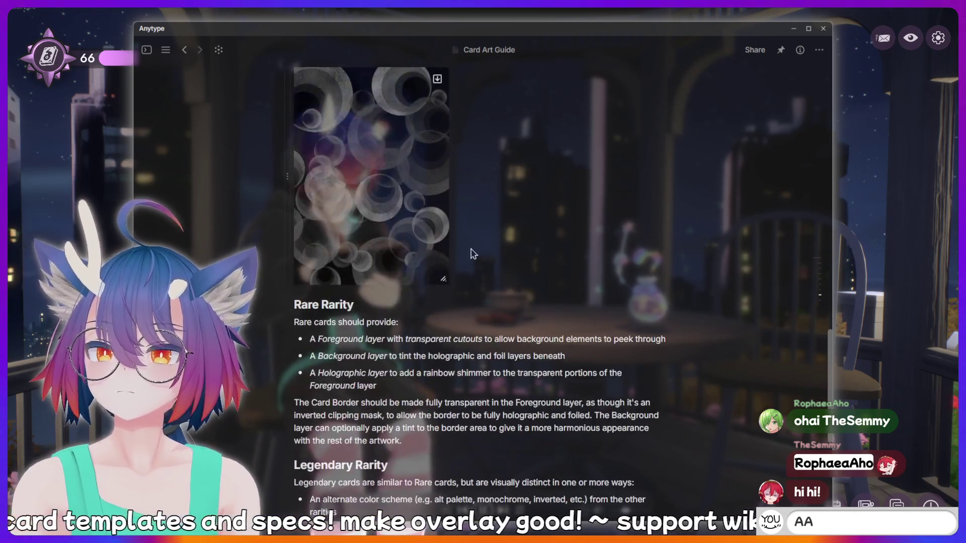
pyautogui.scroll(-3, 473, 254)
pyautogui.press('Return')
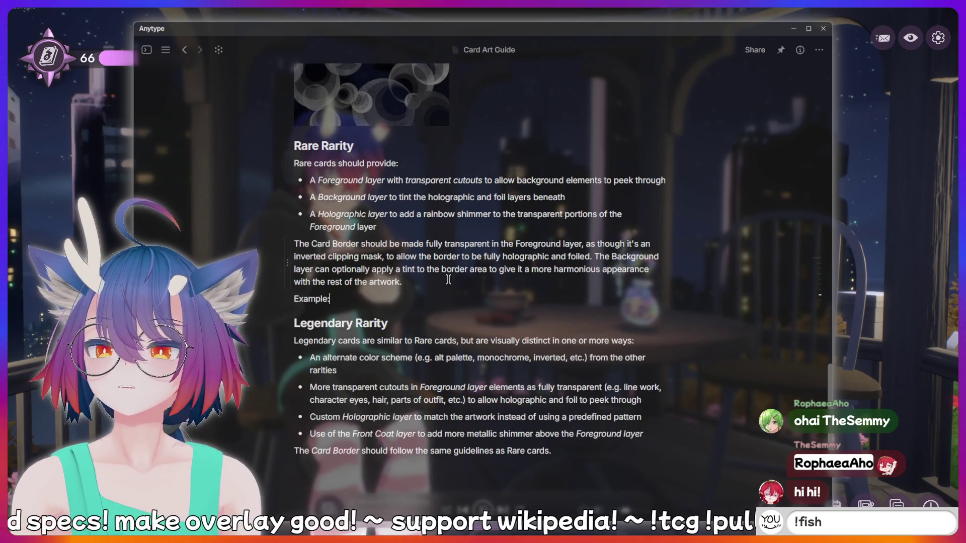
pyautogui.press('Return')
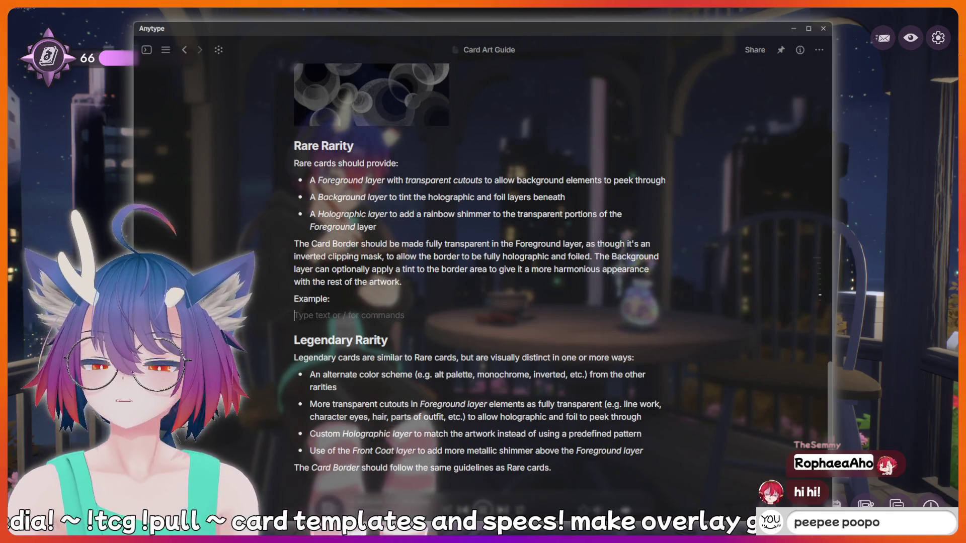
# Paste the Bugs card art under Rare Rarity's 'Example:' and shrink it
pyautogui.write('---')
pyautogui.hotkey('ctrl', 'v')
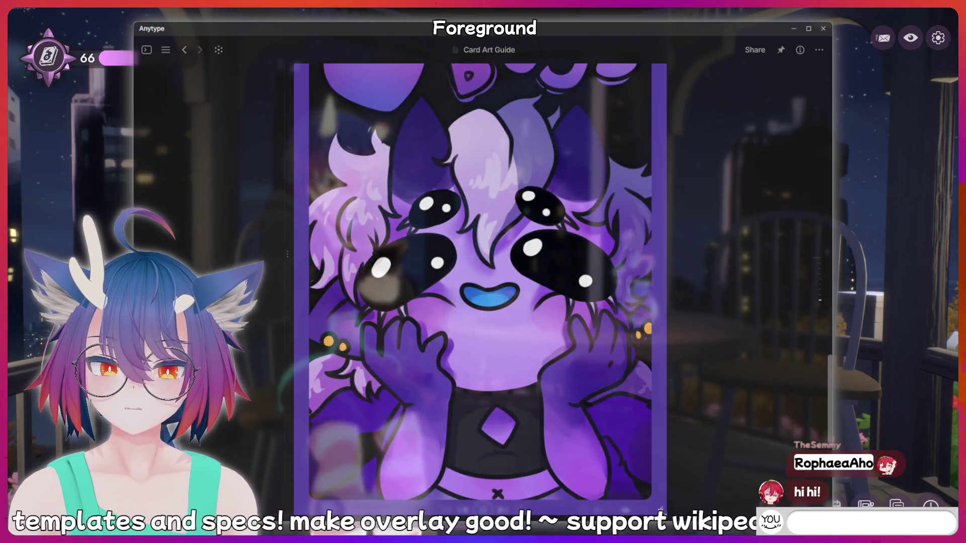
pyautogui.moveTo(659, 282); pyautogui.dragTo(407, 375)
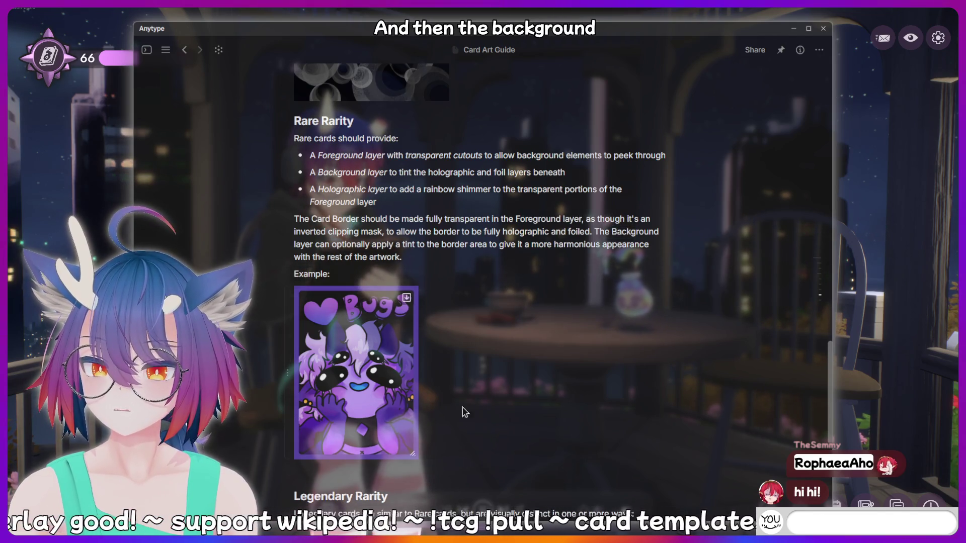
# Drop the pink gradient uncommon-bg.png image below the card art
pyautogui.moveTo(483, 503); pyautogui.dragTo(475, 437)
pyautogui.scroll(-3, 474, 437)
pyautogui.click(453, 419)
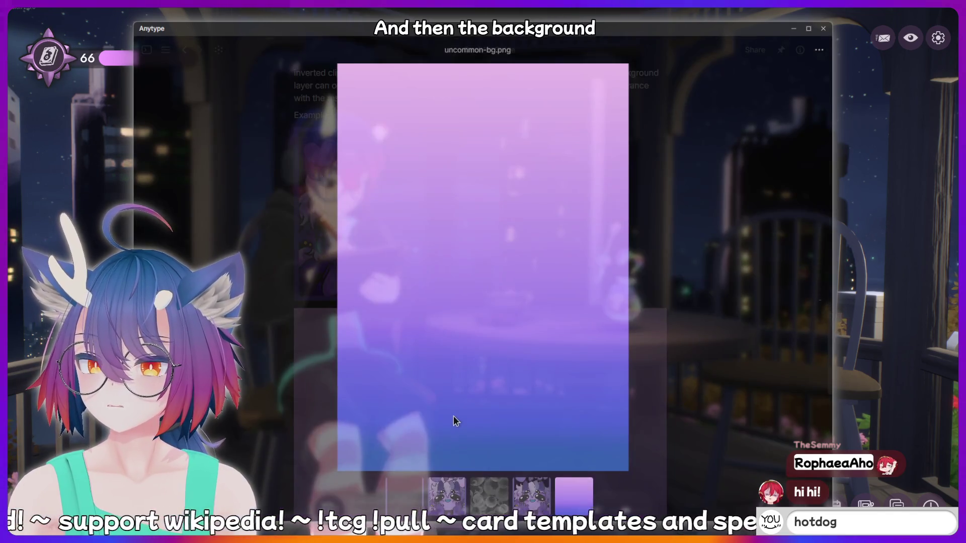
pyautogui.click(705, 419)
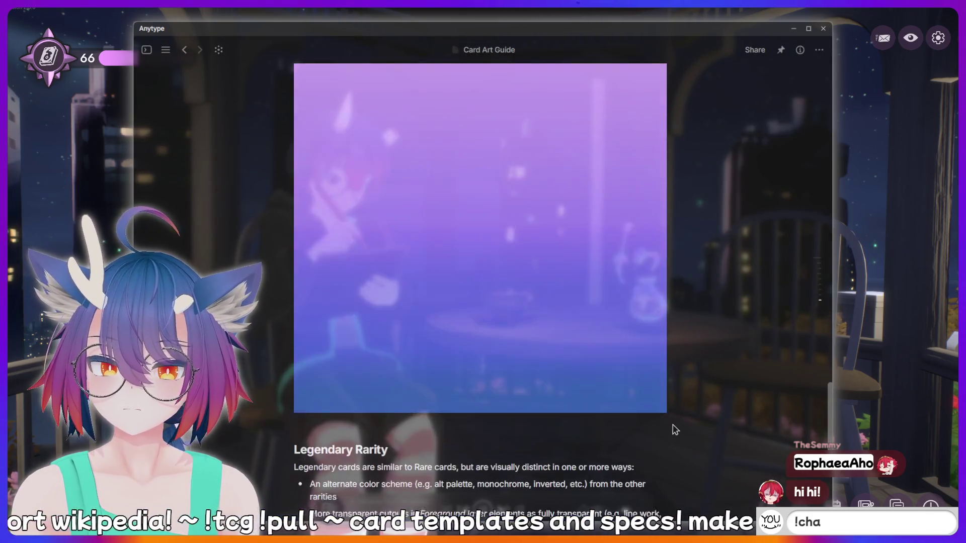
# Preview the background image and the Bugs card art at full size
pyautogui.scroll(-5, 448, 255)
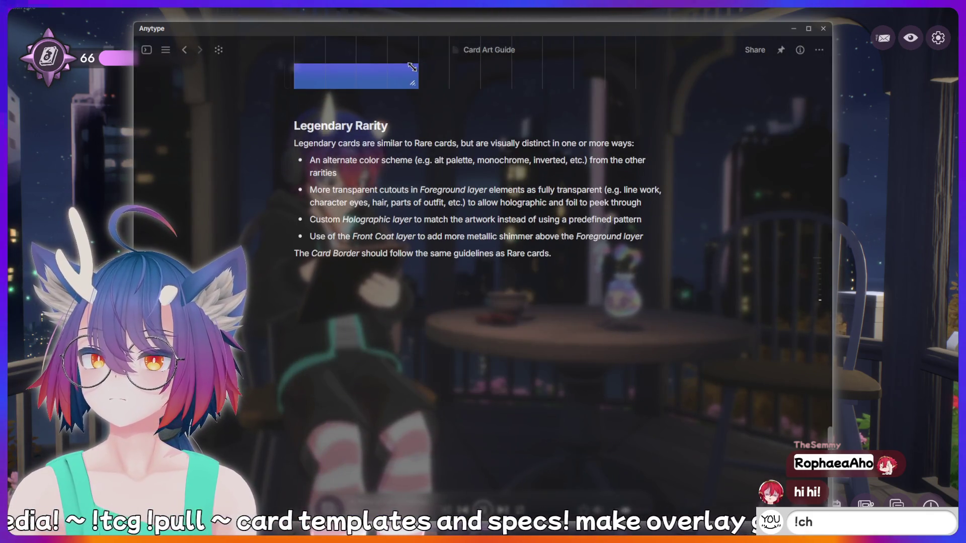
pyautogui.scroll(3, 424, 313)
pyautogui.click(367, 319)
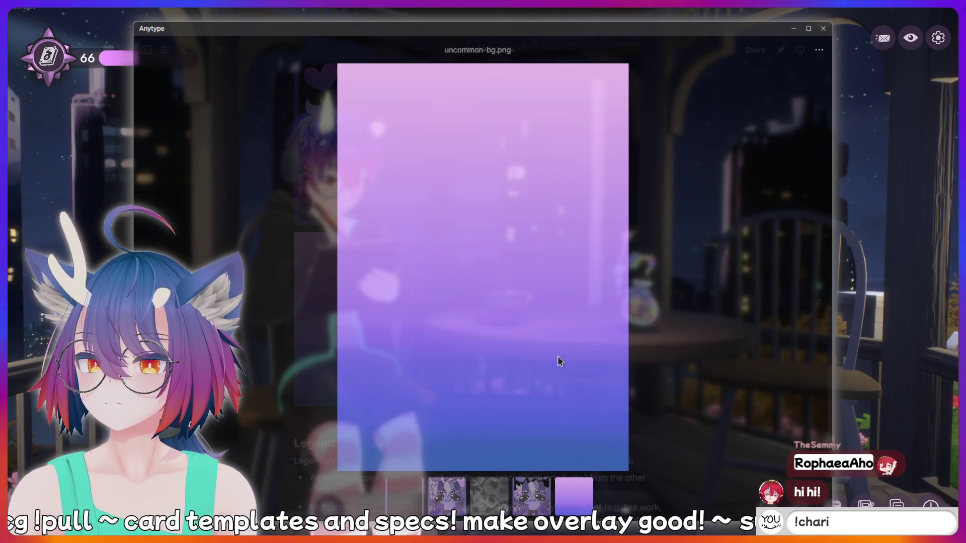
pyautogui.click(312, 352)
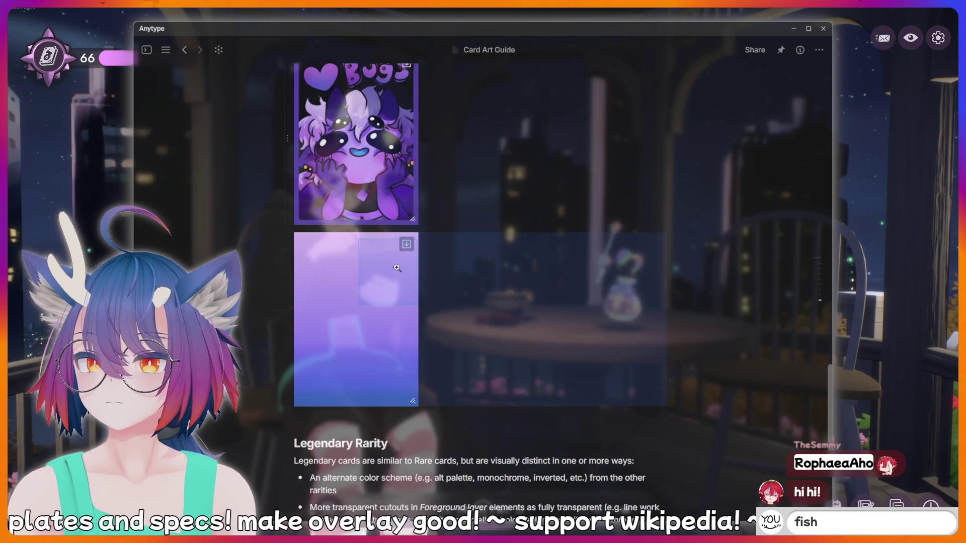
pyautogui.click(382, 306)
pyautogui.click(675, 328)
pyautogui.scroll(5, 669, 357)
pyautogui.scroll(-1, 490, 393)
pyautogui.scroll(-2, 387, 239)
pyautogui.click(386, 239)
pyautogui.click(711, 269)
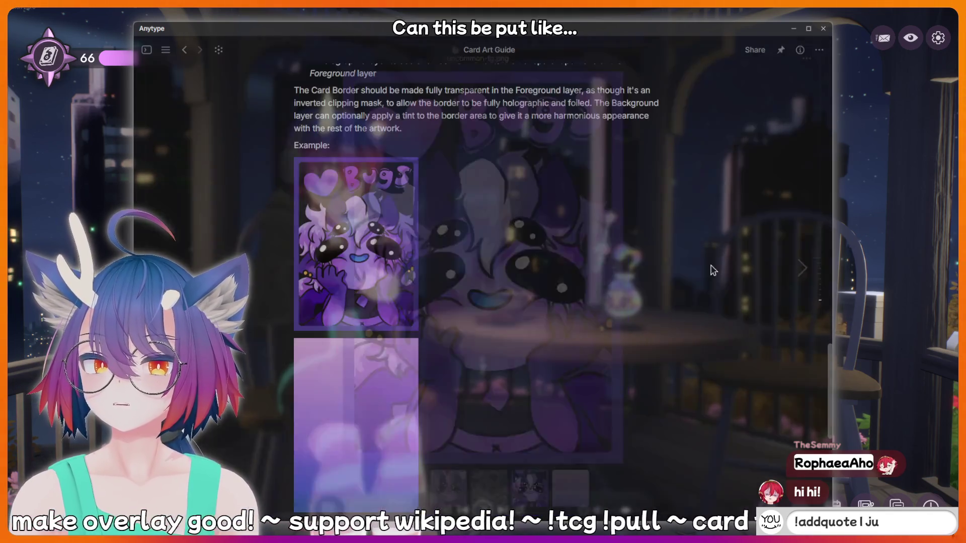
# Inspect the Bugs image block's action menu and preview uncommon-bg.png full size, changing nothing
pyautogui.rightClick(470, 251)
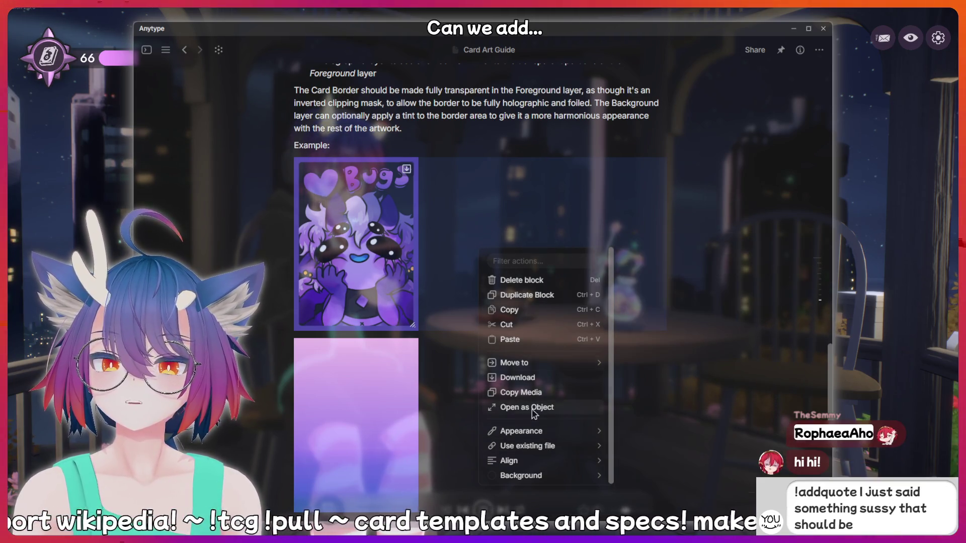
pyautogui.moveTo(526, 436)
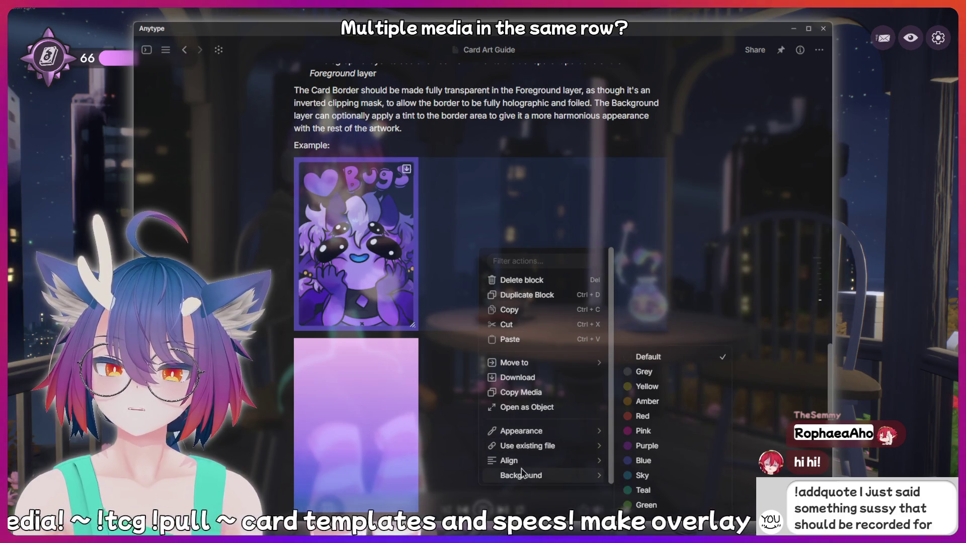
pyautogui.click(724, 286)
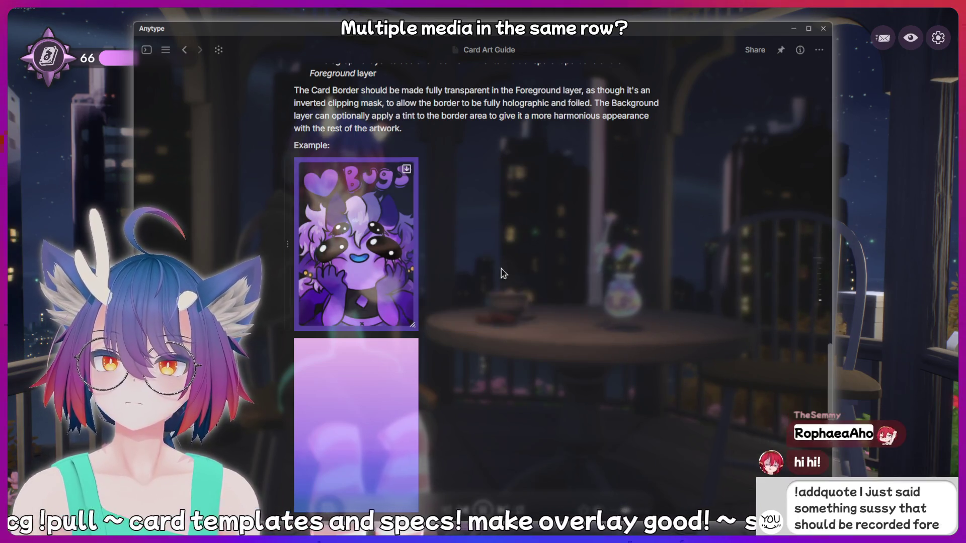
pyautogui.click(345, 376)
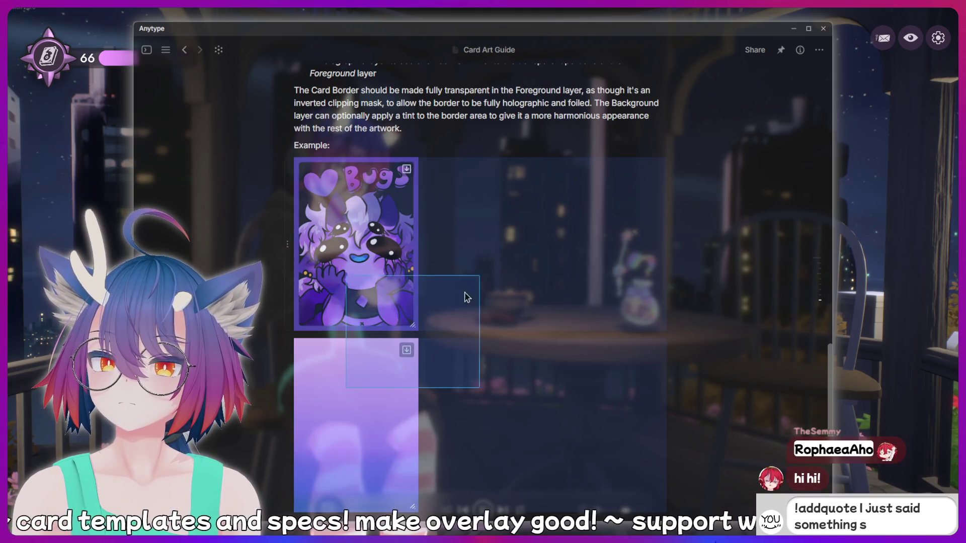
pyautogui.click(318, 378)
pyautogui.scroll(-5, 478, 317)
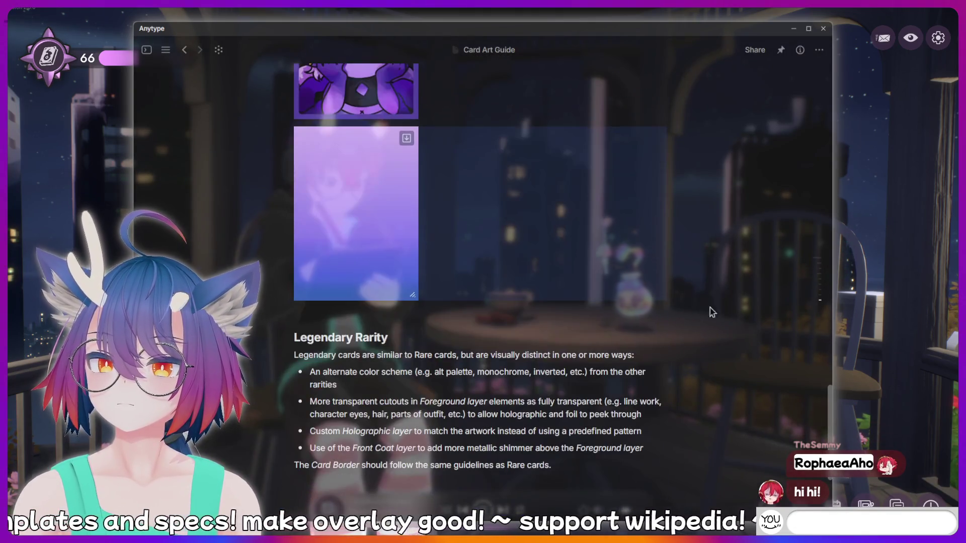
pyautogui.scroll(5, 478, 317)
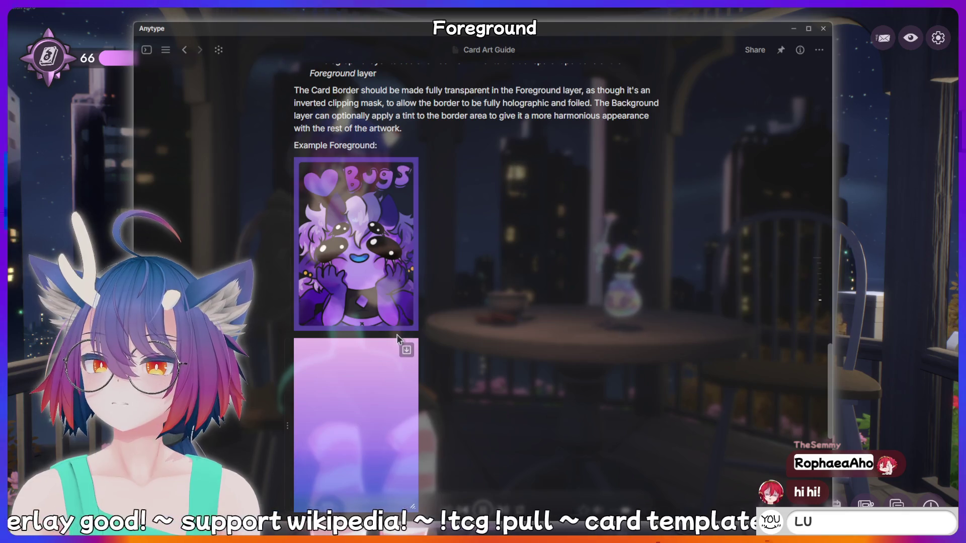
# Preview the pink background example image full size, then return to the Rare section
pyautogui.click(388, 345)
pyautogui.click(348, 359)
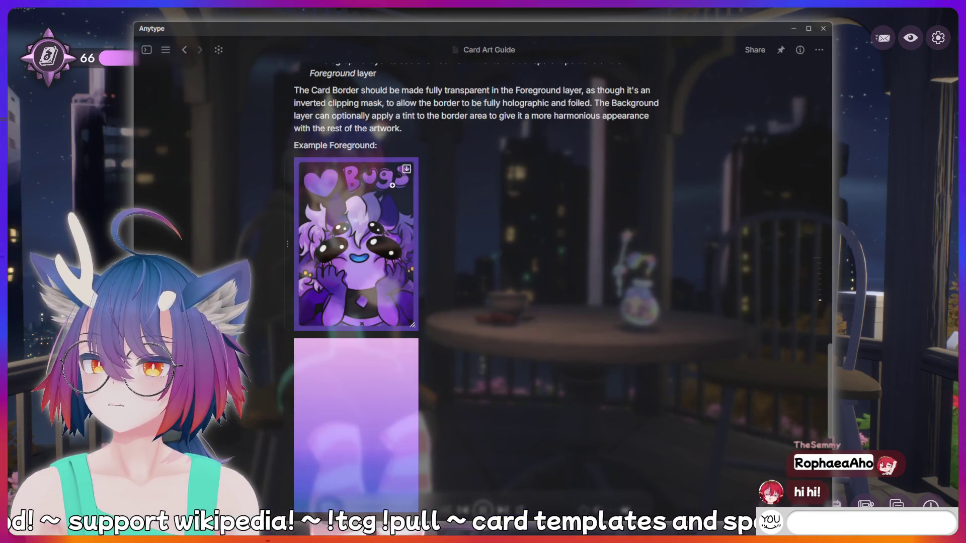
pyautogui.scroll(-2, 402, 145)
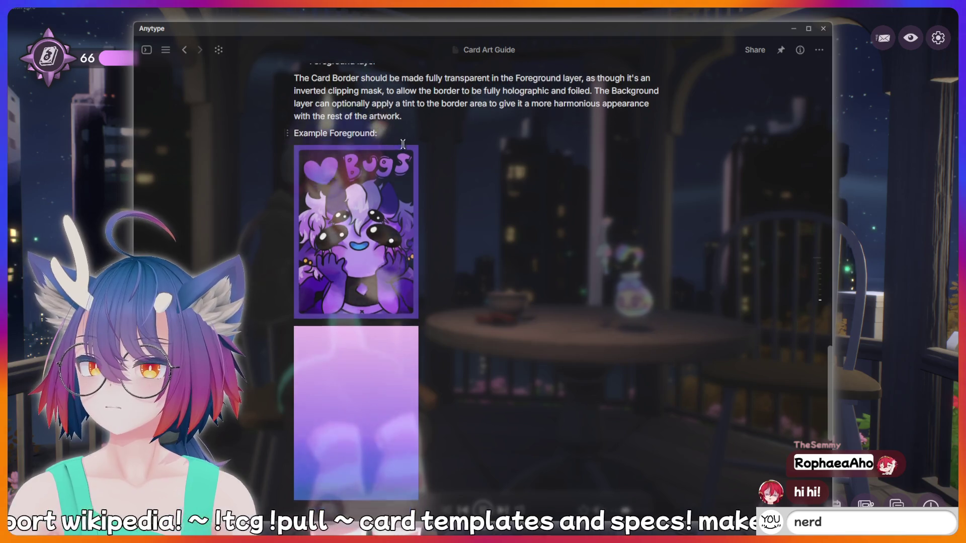
pyautogui.scroll(-3, 403, 144)
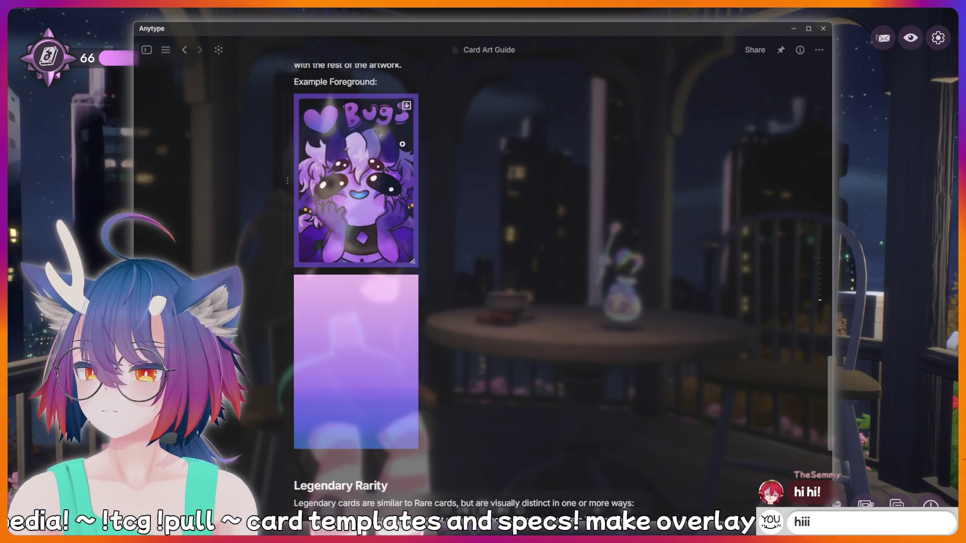
pyautogui.scroll(-1, 403, 145)
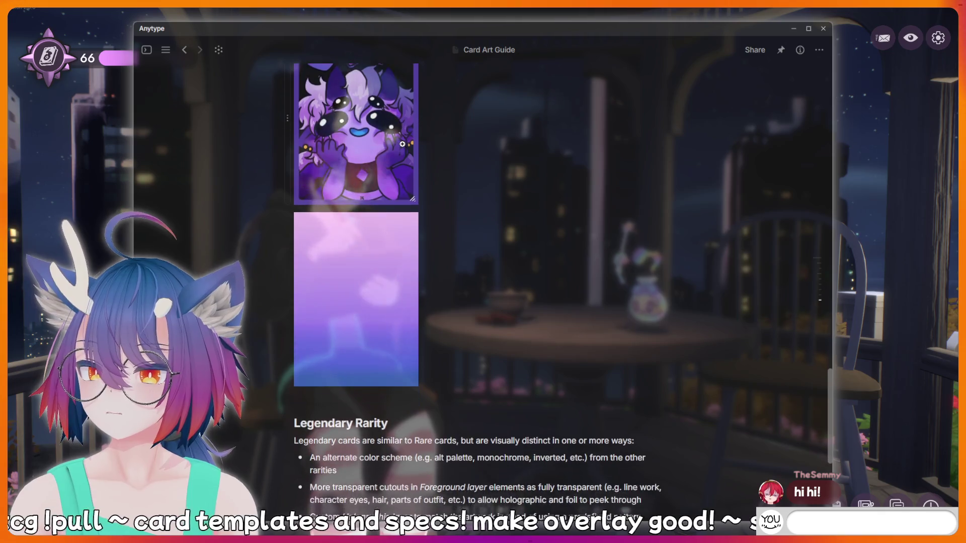
pyautogui.scroll(1, 402, 144)
pyautogui.scroll(-2, 402, 145)
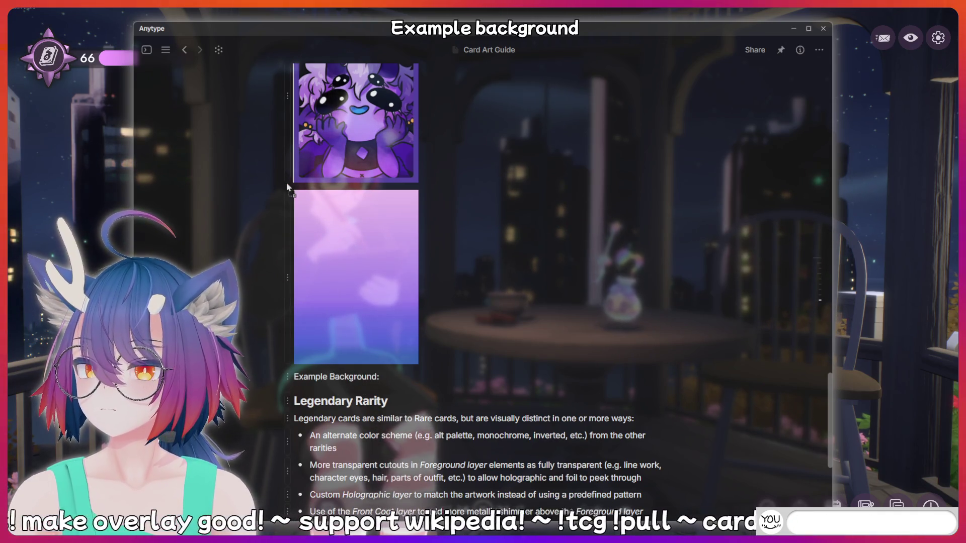
# Move the 'Example Background:' label to just above the gradient background image
pyautogui.moveTo(323, 185); pyautogui.dragTo(345, 194)
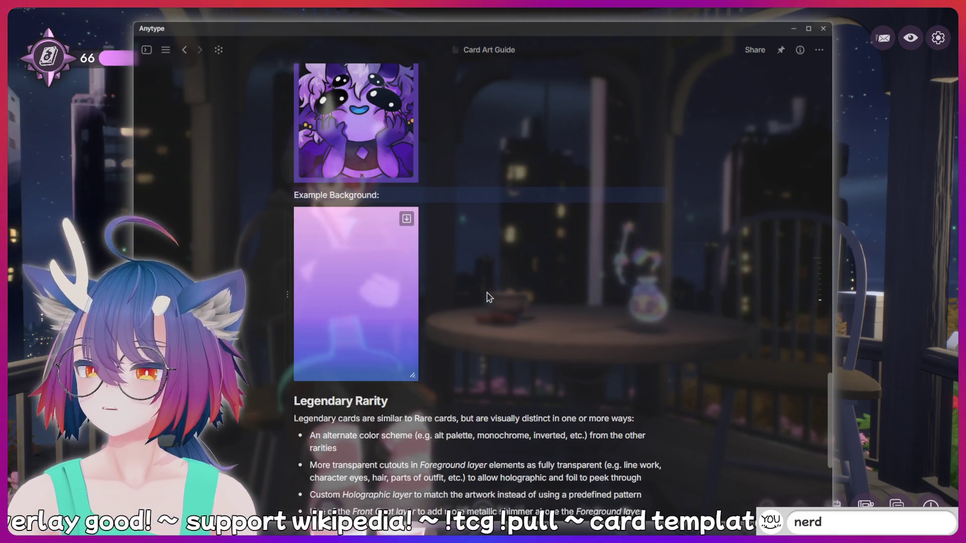
pyautogui.scroll(7, 488, 297)
pyautogui.scroll(-3, 541, 234)
pyautogui.scroll(-4, 539, 242)
pyautogui.scroll(3, 532, 253)
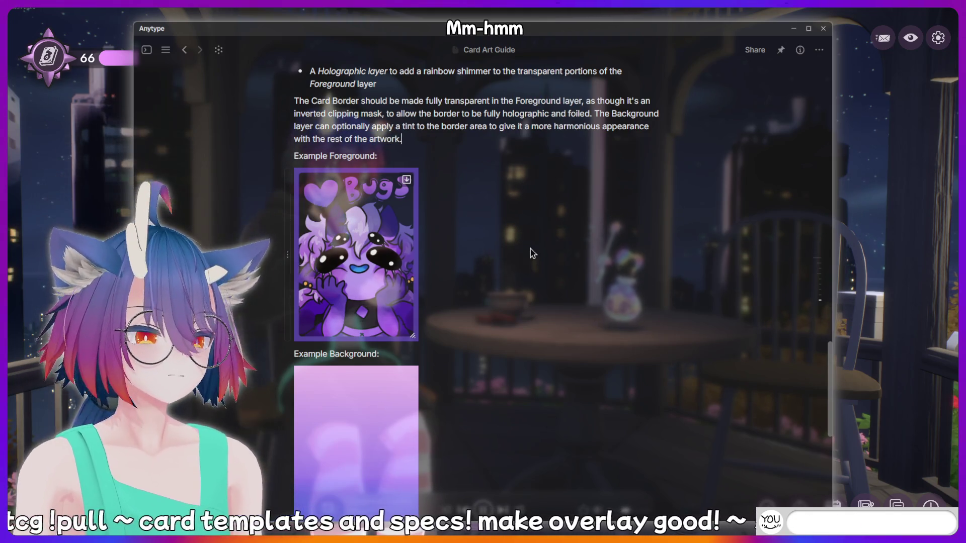
pyautogui.scroll(-2, 563, 316)
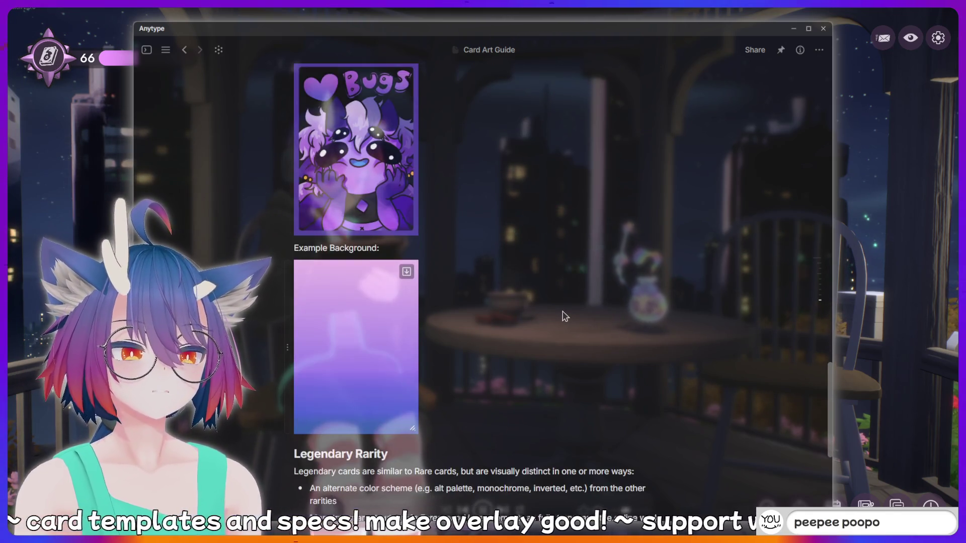
pyautogui.scroll(1, 565, 317)
pyautogui.scroll(-4, 565, 314)
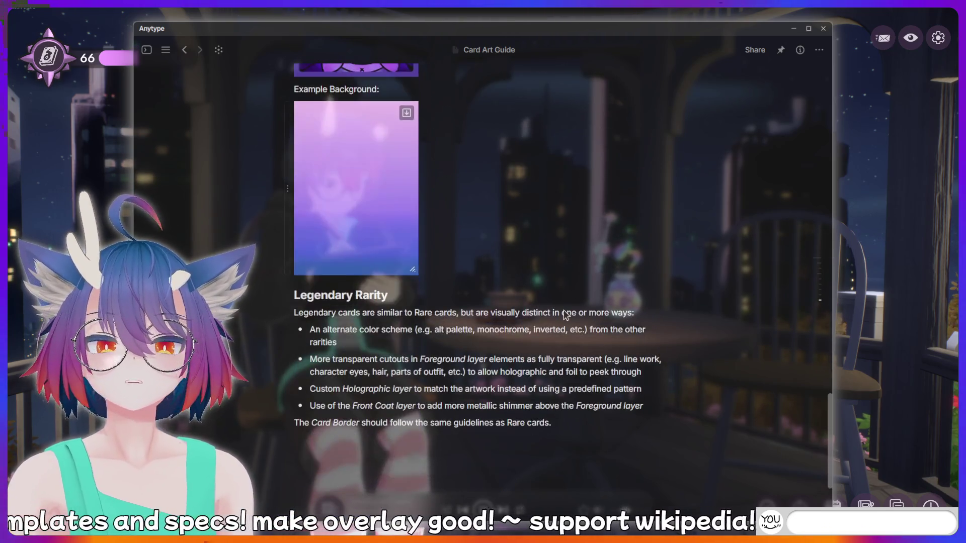
pyautogui.scroll(4, 564, 311)
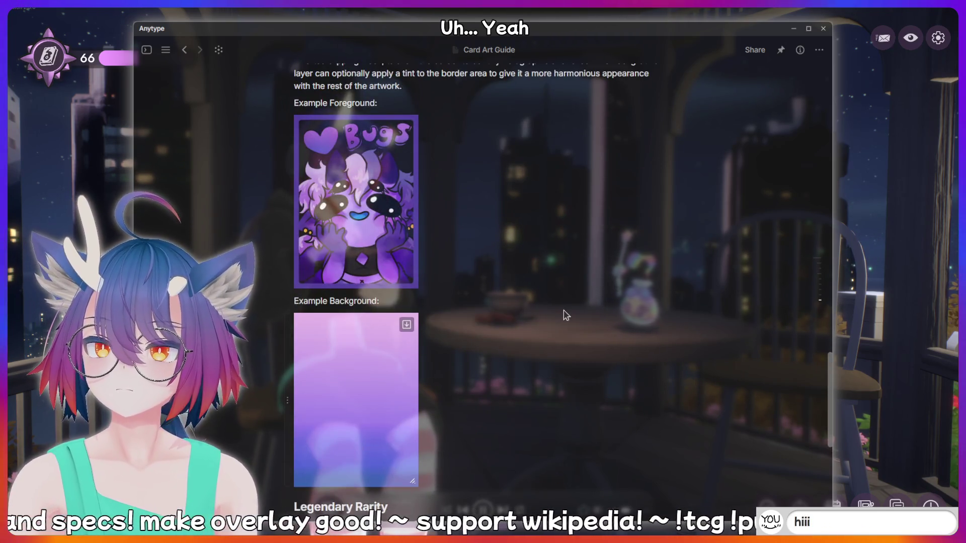
pyautogui.scroll(2, 566, 315)
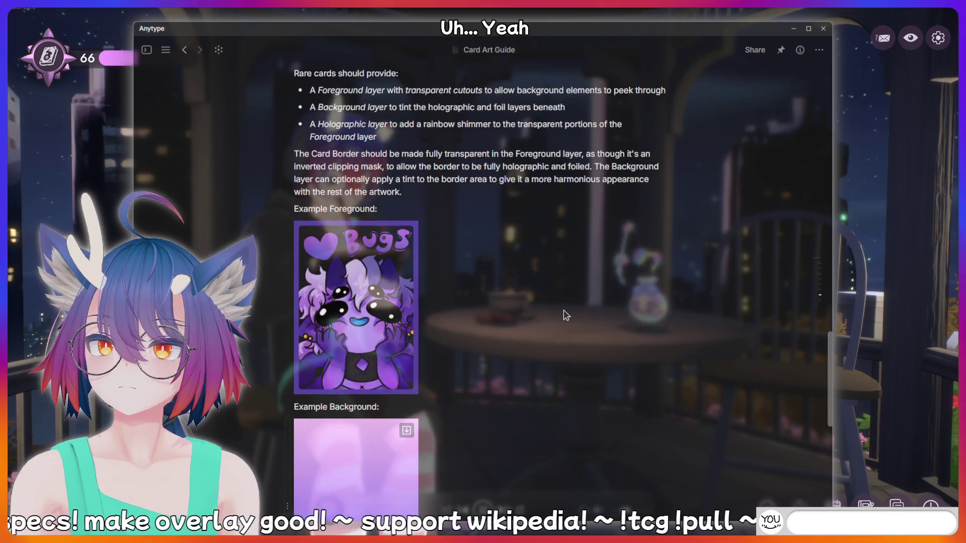
pyautogui.click(387, 274)
pyautogui.click(648, 280)
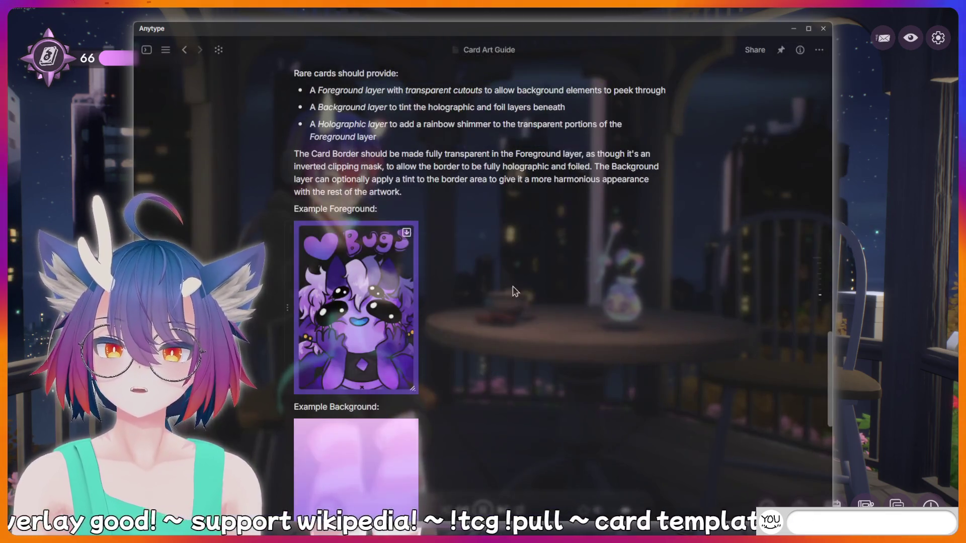
pyautogui.scroll(1, 493, 287)
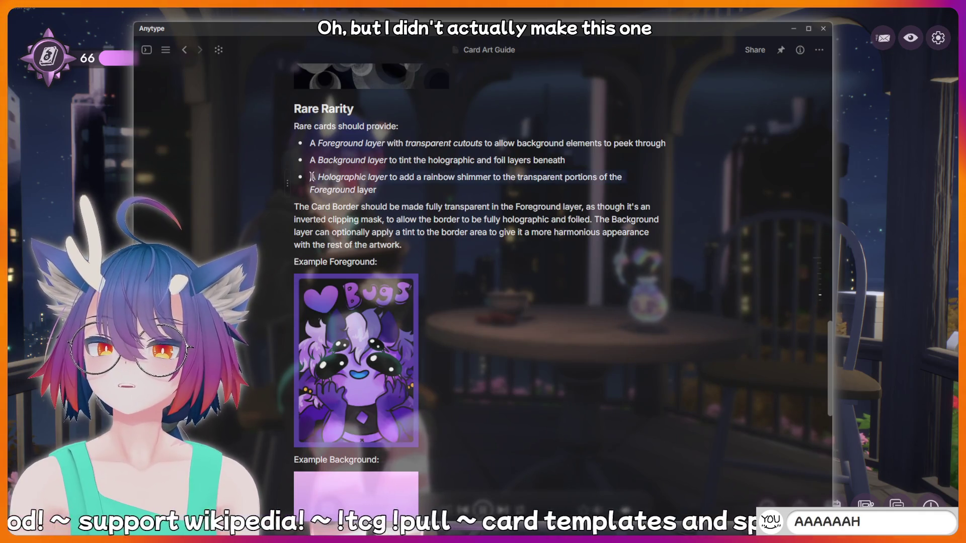
pyautogui.click(429, 243)
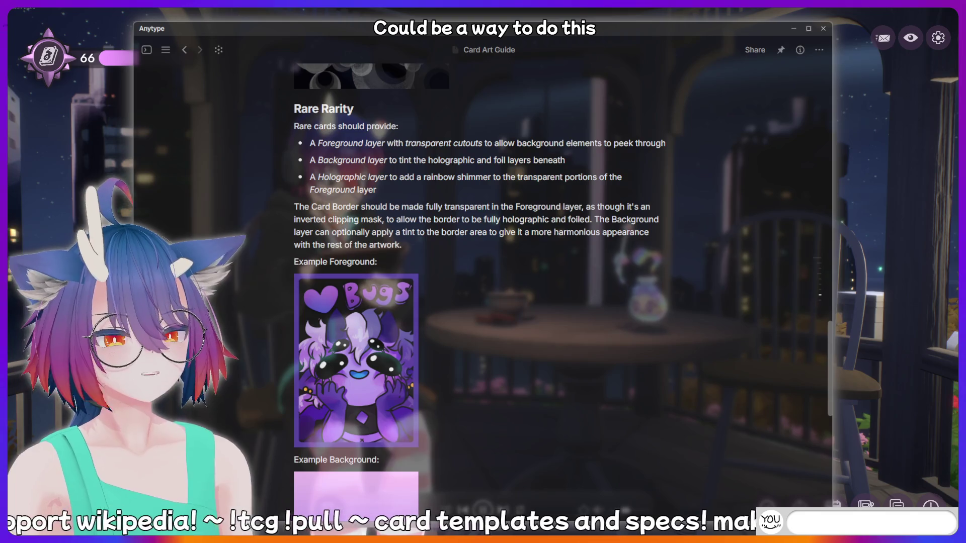
pyautogui.scroll(-2, 662, 84)
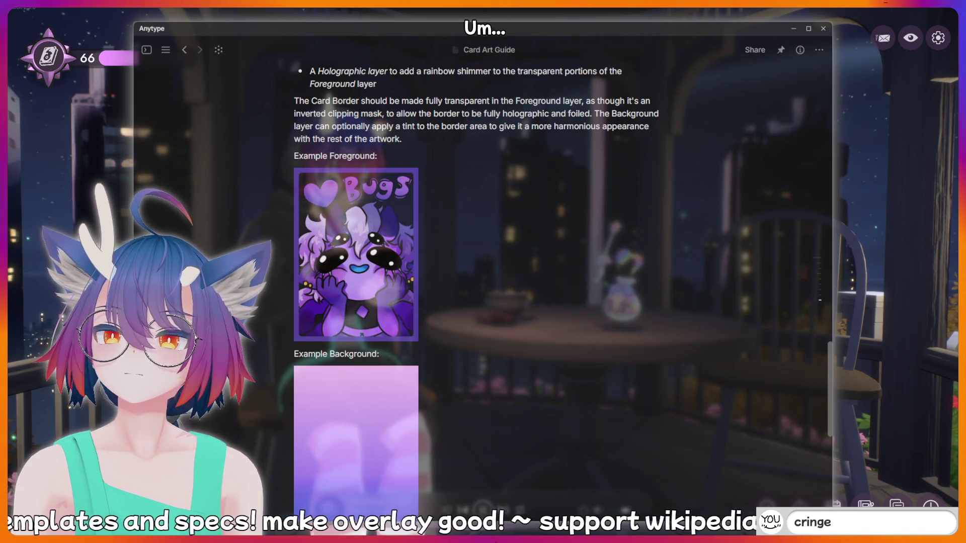
pyautogui.scroll(5, 449, 216)
pyautogui.scroll(5, 449, 216)
pyautogui.scroll(5, 449, 216)
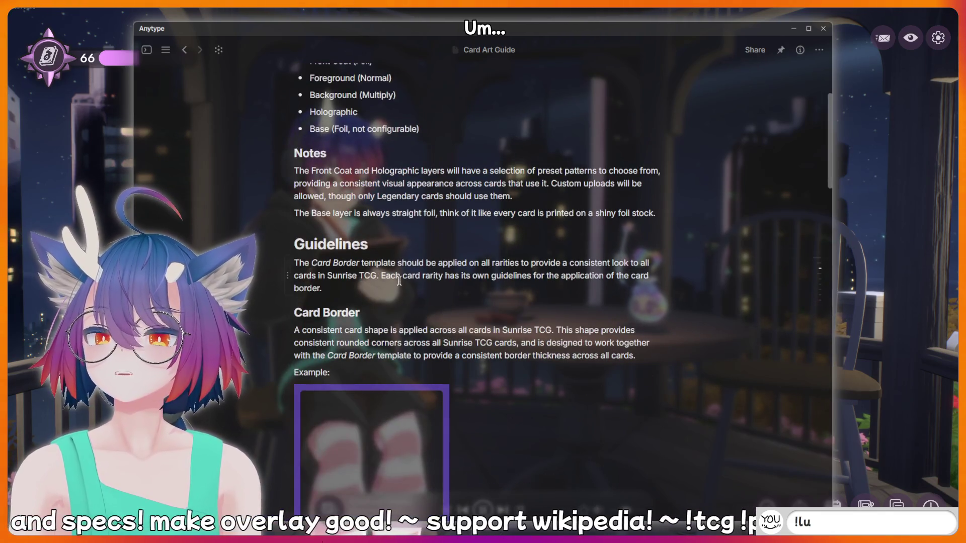
pyautogui.scroll(-3, 493, 337)
pyautogui.scroll(-2, 564, 330)
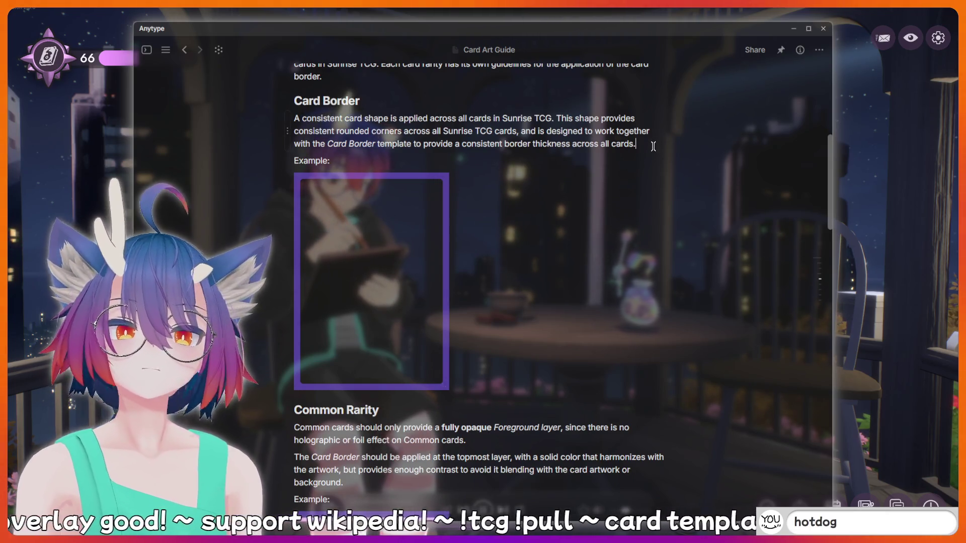
pyautogui.press('Return')
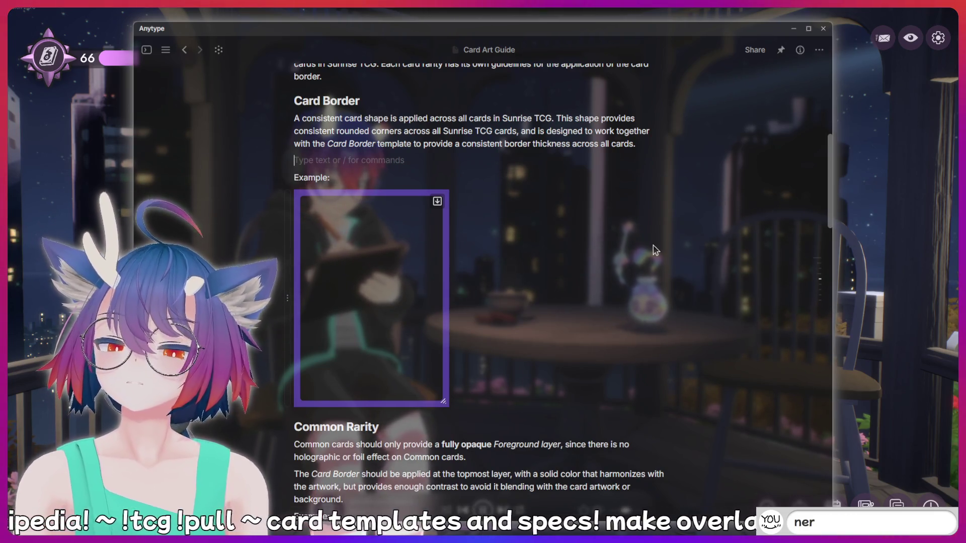
# Write a Note: the border extends to the image corners; rounded corners are clipped by the common clipping mask
pyautogui.write('Note')
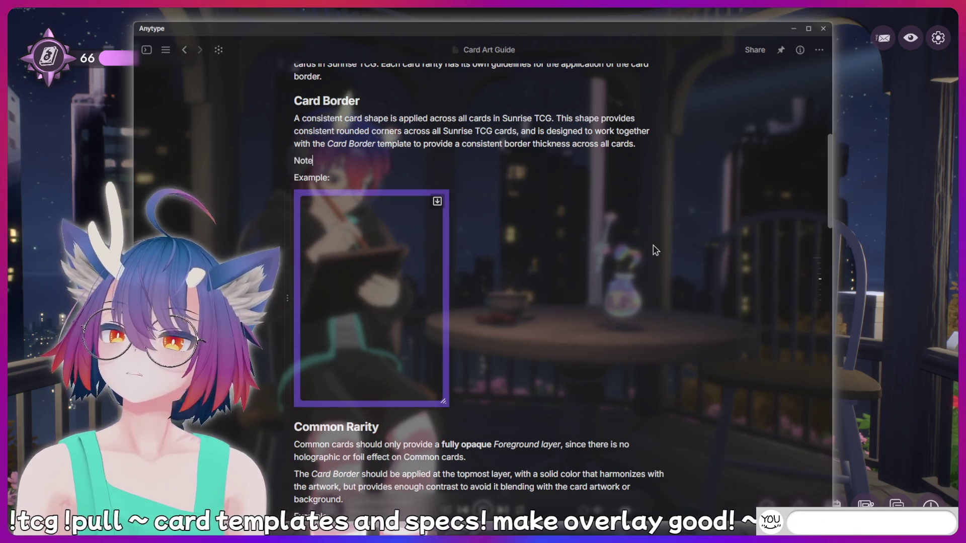
pyautogui.press('BackSpace')
pyautogui.press('BackSpace')
pyautogui.press('BackSpace')
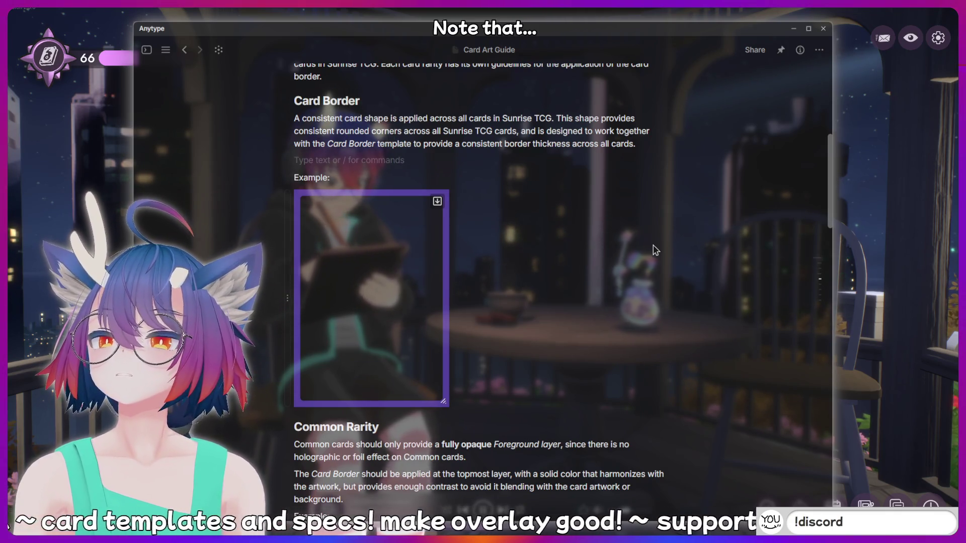
pyautogui.press('BackSpace')
pyautogui.press('BackSpace')
pyautogui.write('The')
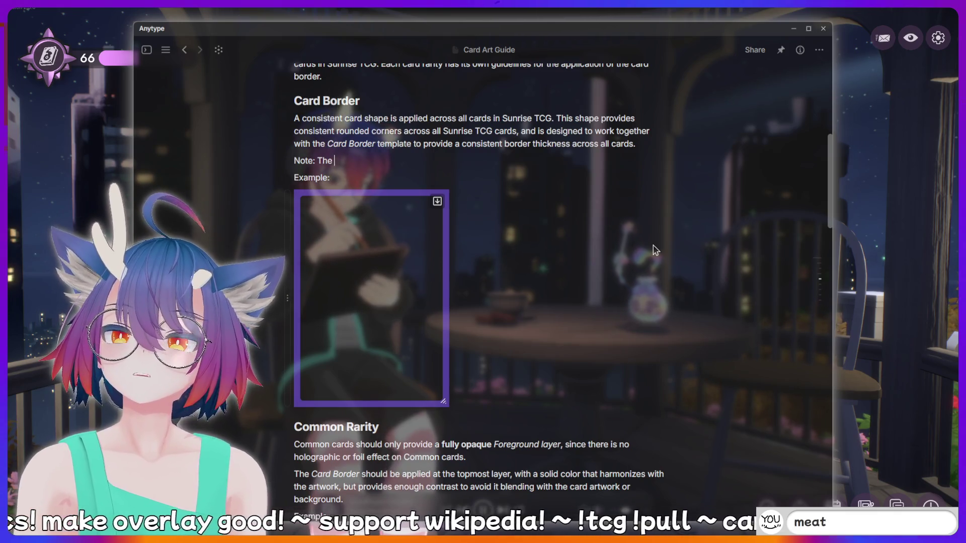
pyautogui.write('border temp')
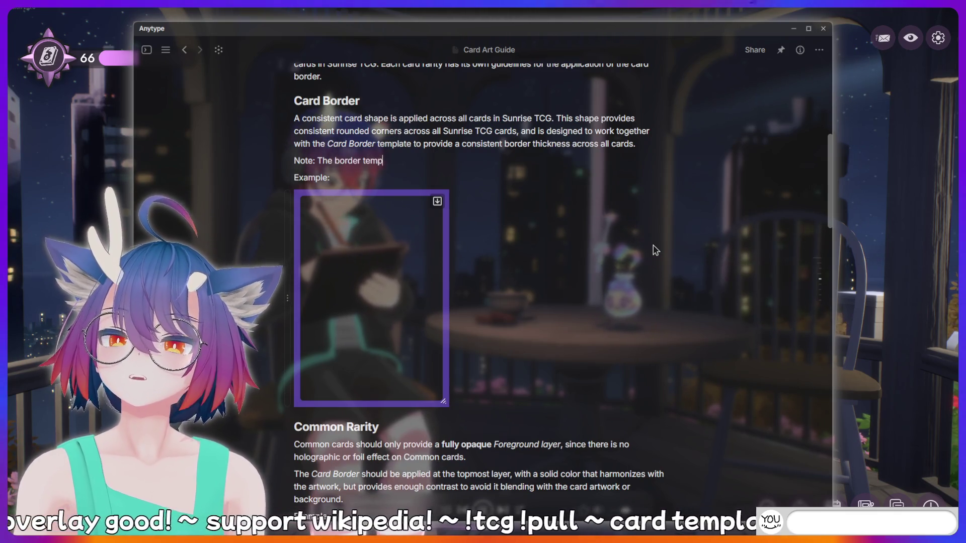
pyautogui.write('corner')
pyautogui.press('BackSpace')
pyautogui.press('BackSpace')
pyautogui.press('BackSpace')
pyautogui.press('BackSpace')
pyautogui.press('BackSpace')
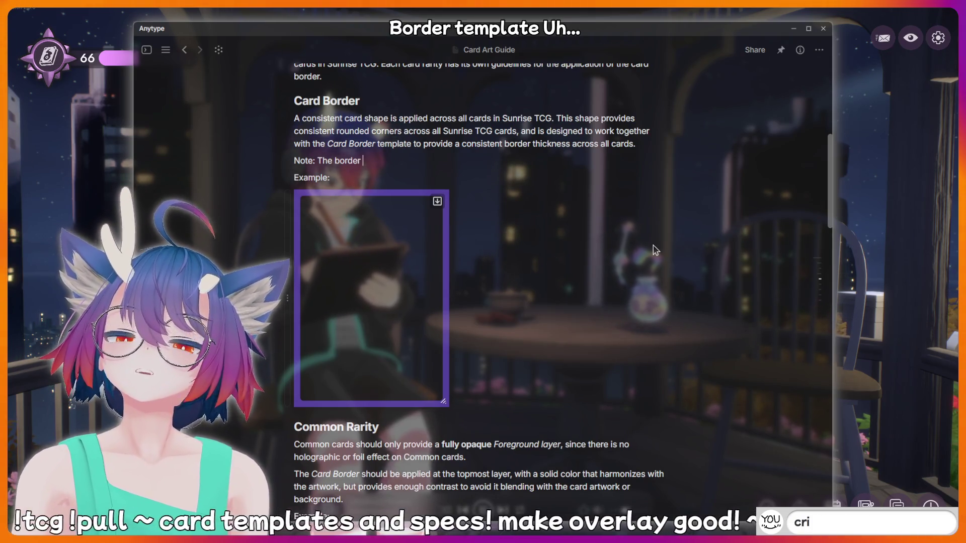
pyautogui.write('intended to extend to the corners')
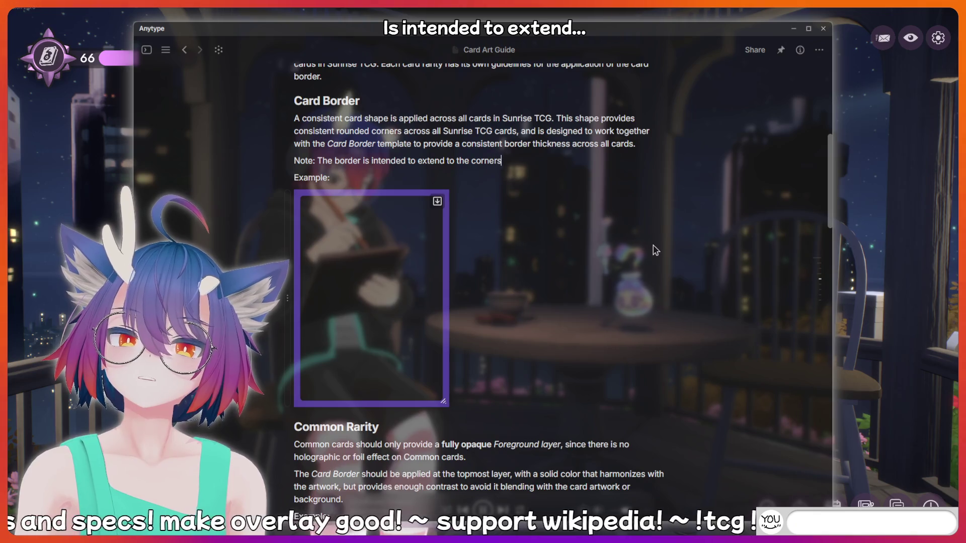
pyautogui.write(' of the image. The')
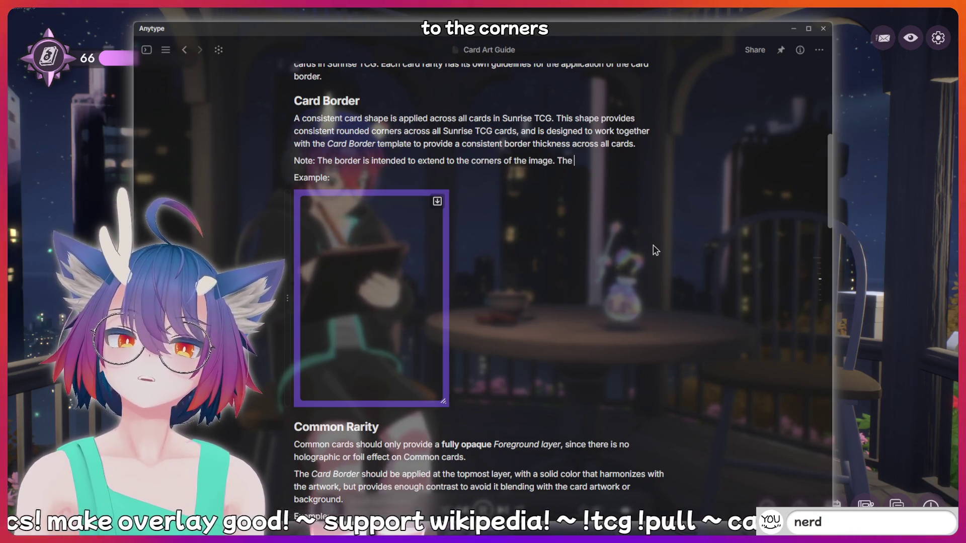
pyautogui.write(' no')
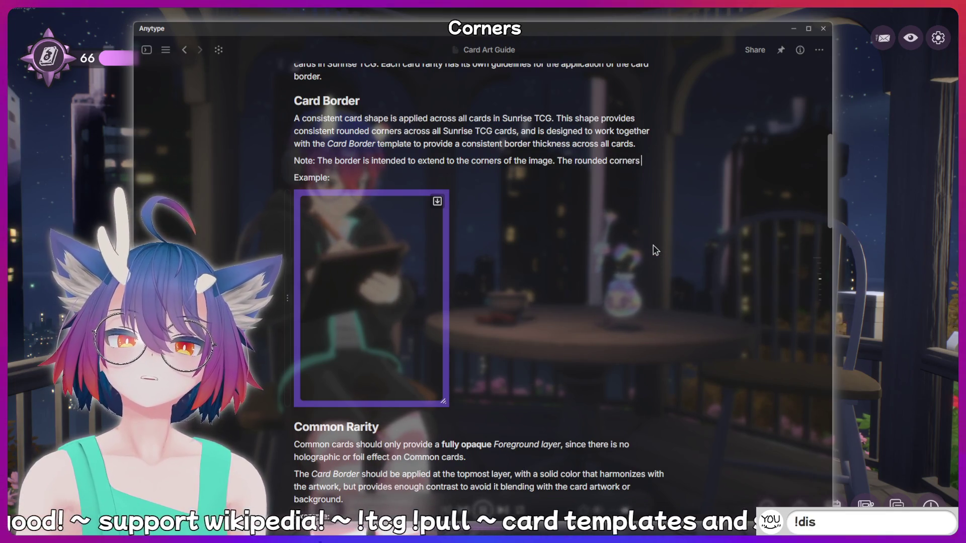
pyautogui.write('be automati')
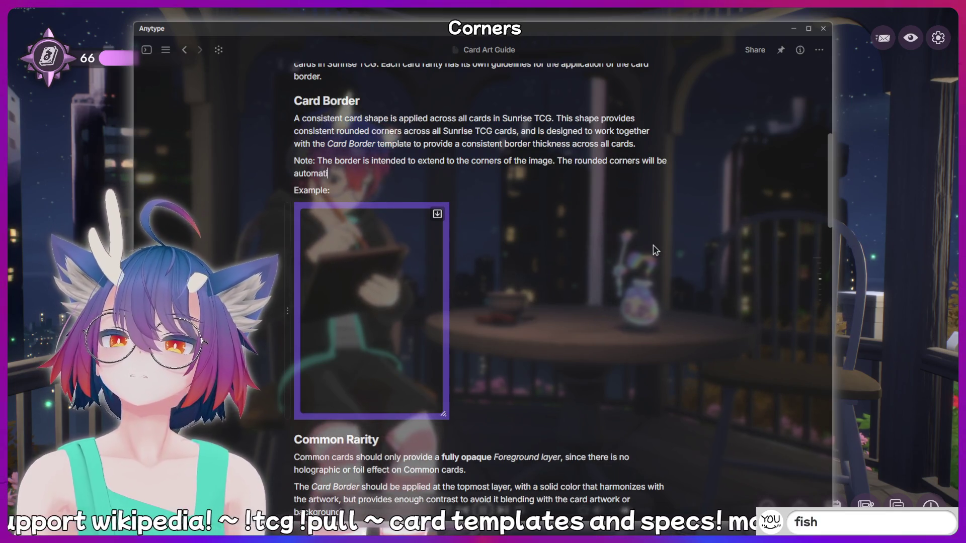
pyautogui.write('cally clipped by t')
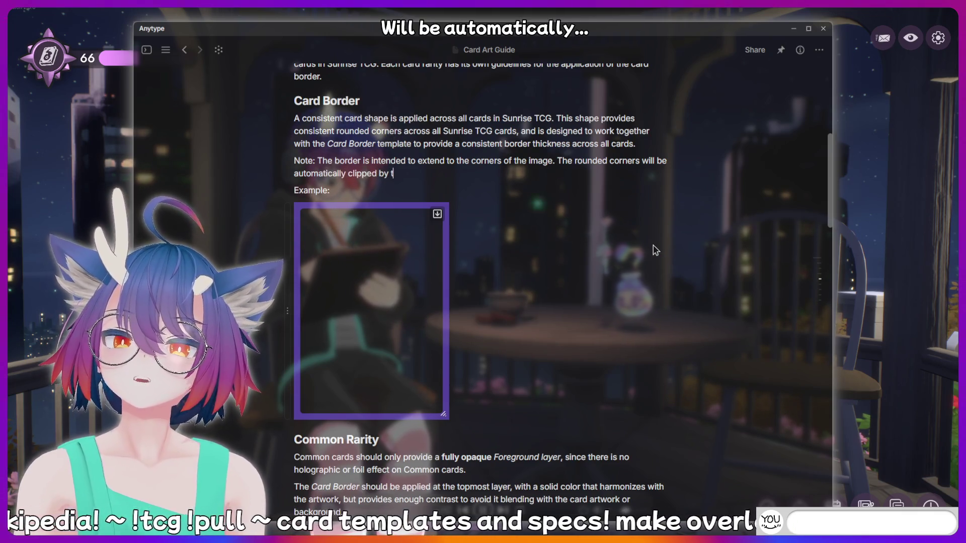
pyautogui.write('he common clipping mask across all cards.')
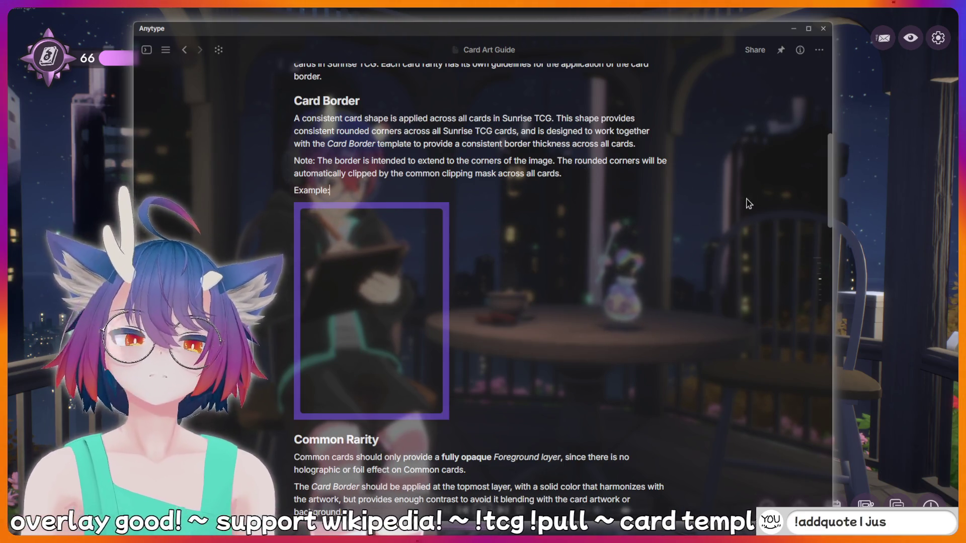
pyautogui.scroll(-7, 533, 224)
pyautogui.scroll(9, 534, 224)
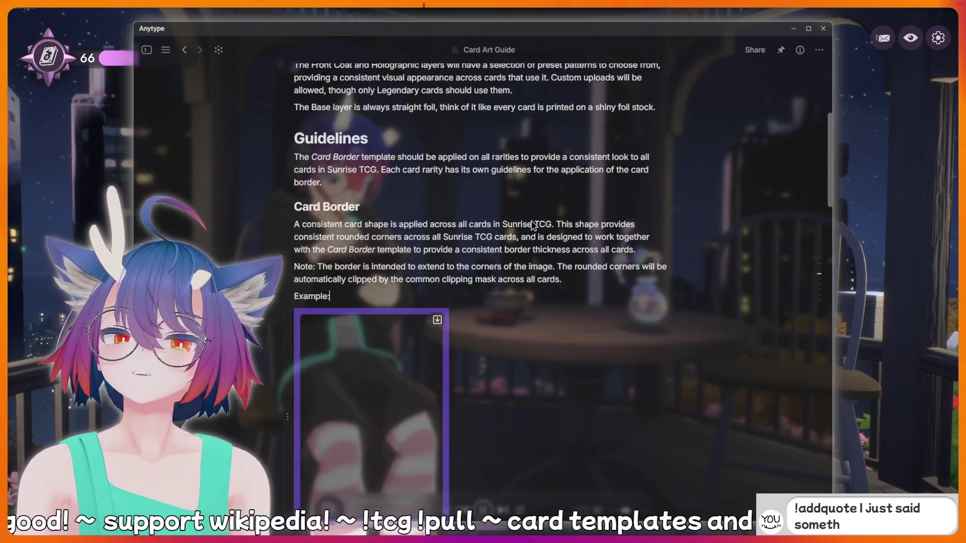
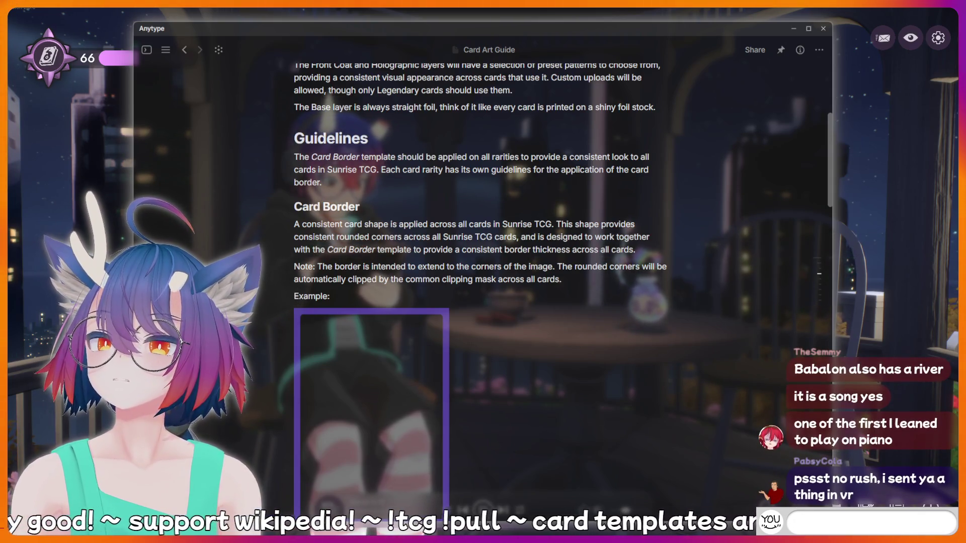
# Draft and erase chat messages, including an !addquote command, then send 'hotdog'
pyautogui.write('kirin is a bott')
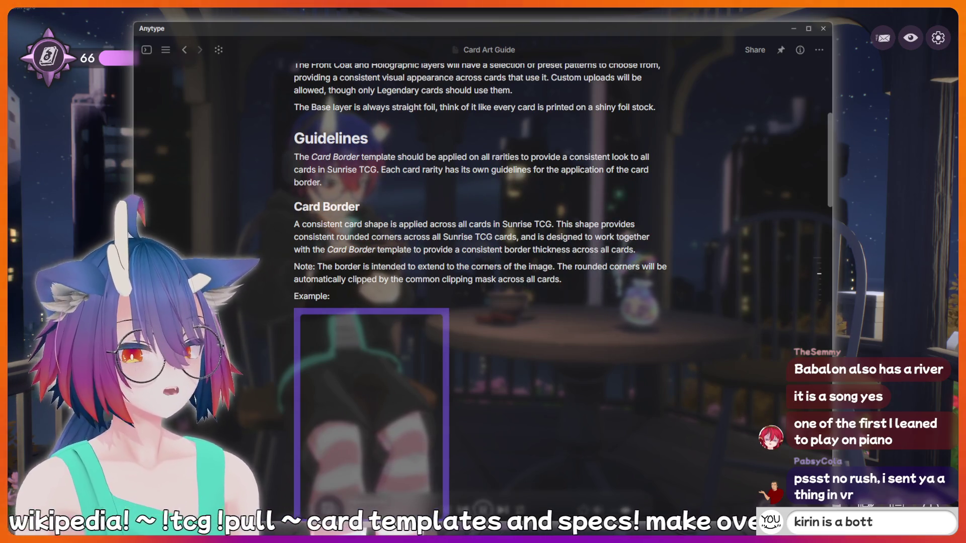
pyautogui.write('P')
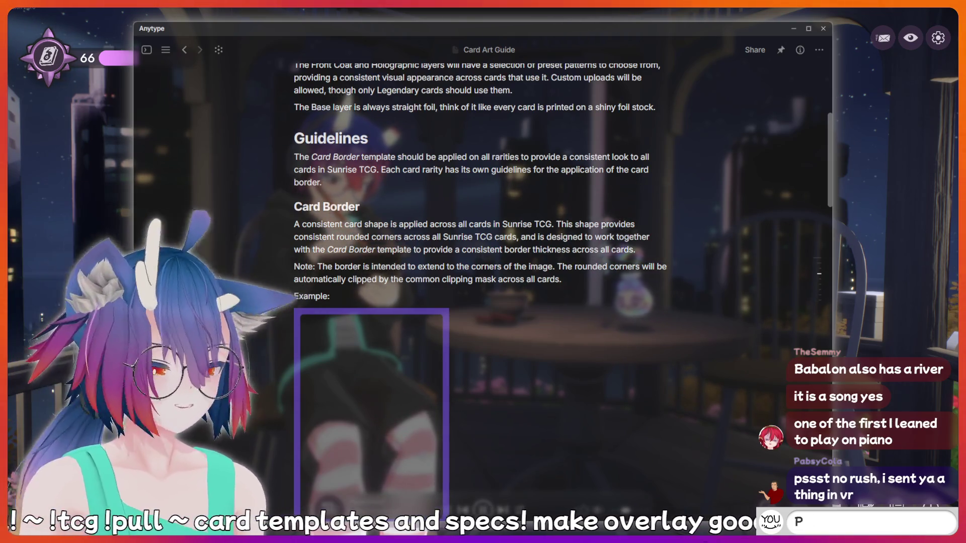
pyautogui.write('OG')
pyautogui.press('BackSpace')
pyautogui.press('BackSpace')
pyautogui.press('BackSpace')
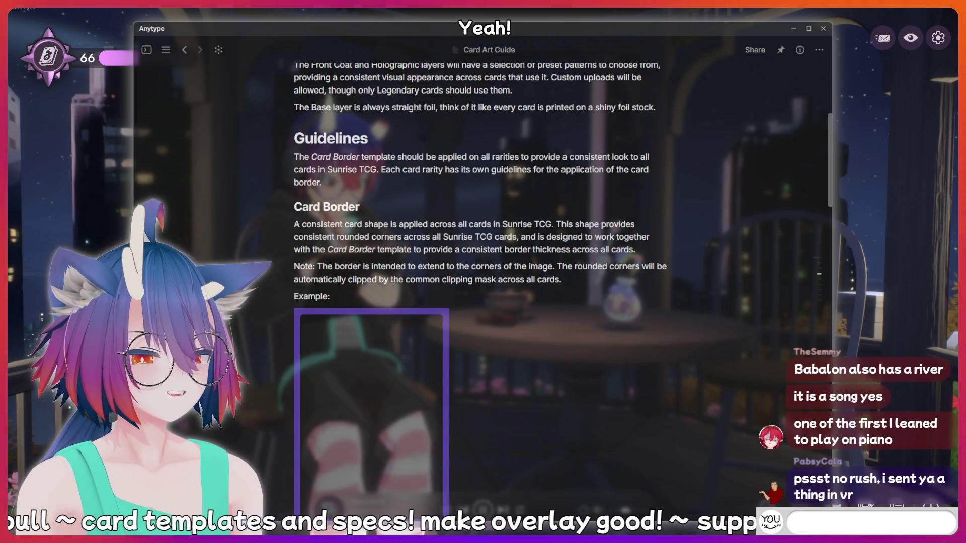
pyautogui.write('!discord')
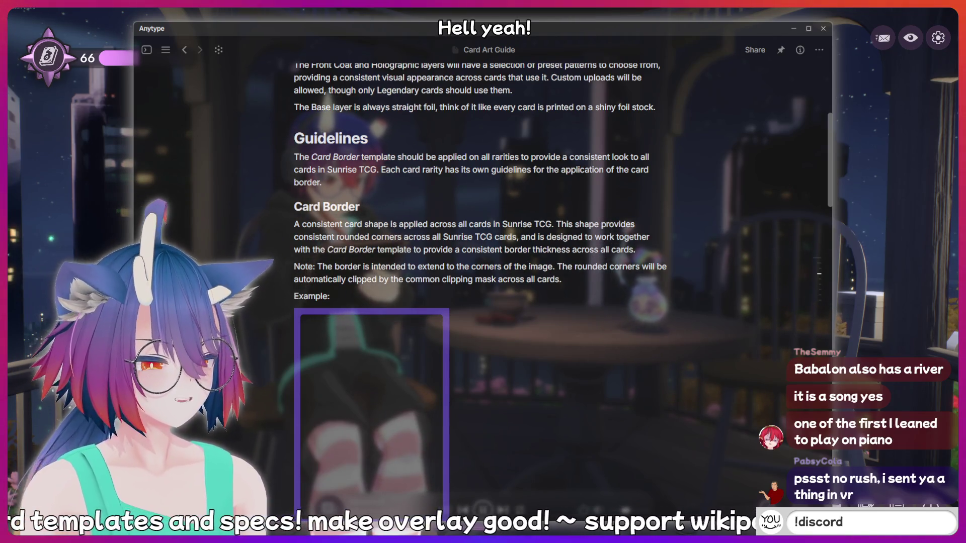
pyautogui.press('BackSpace')
pyautogui.press('BackSpace')
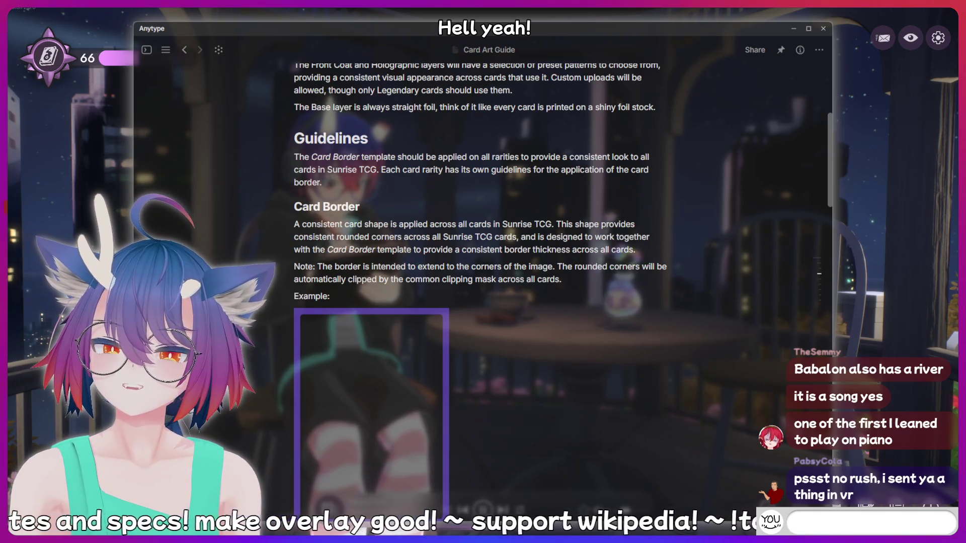
pyautogui.write('!addquote I Ju')
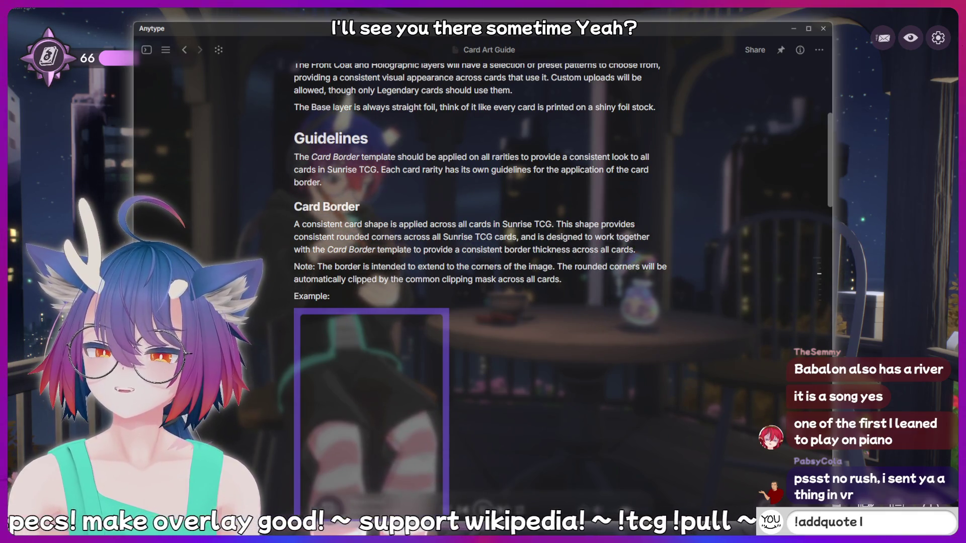
pyautogui.write('st said so')
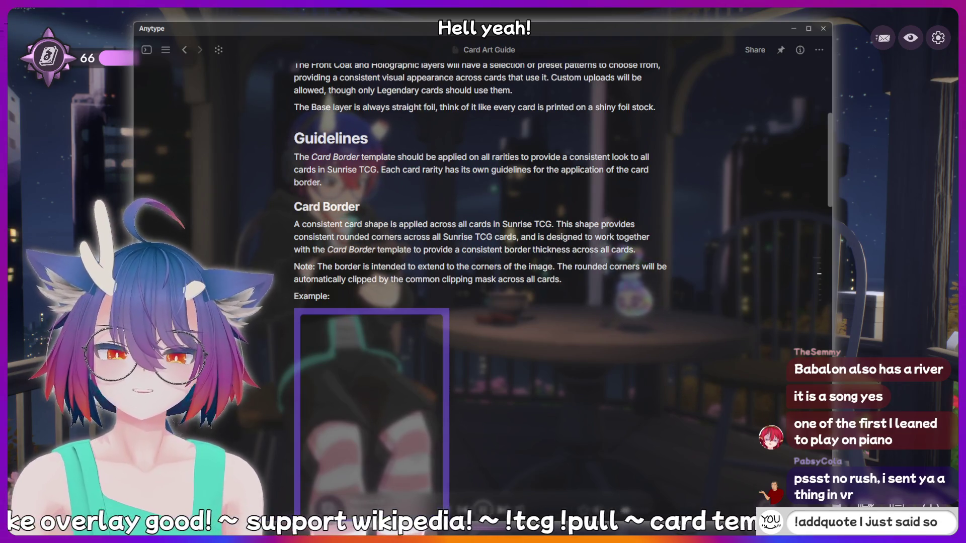
pyautogui.write('mething sussy')
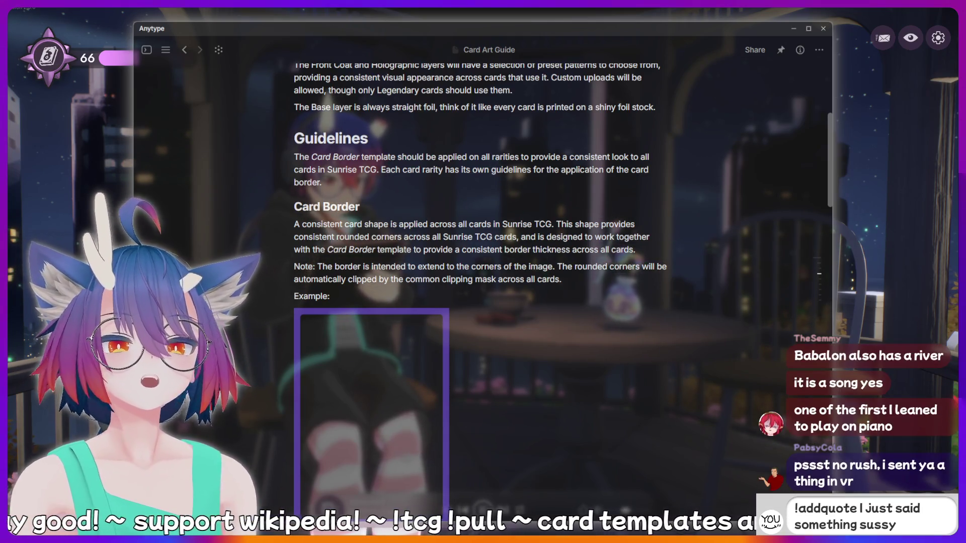
pyautogui.write(' that should')
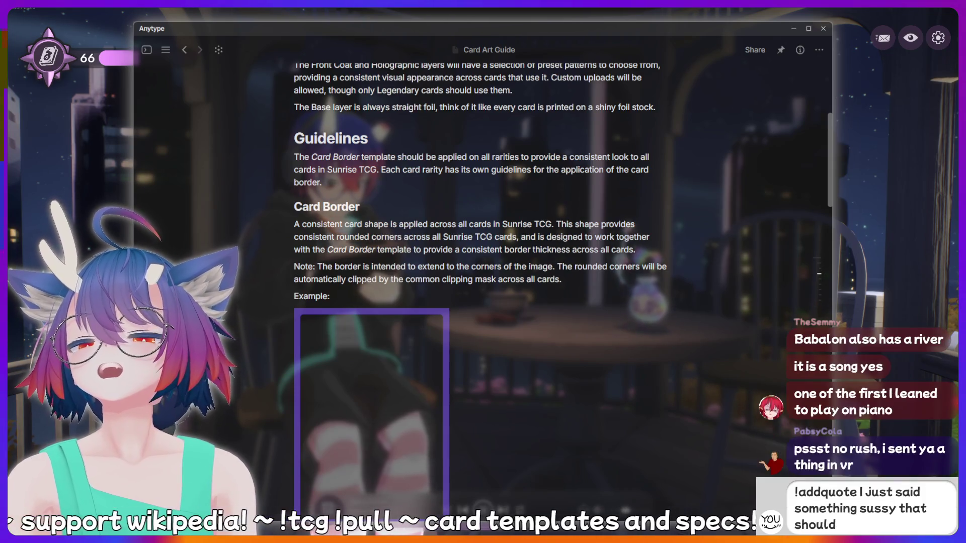
pyautogui.write(' be recorded')
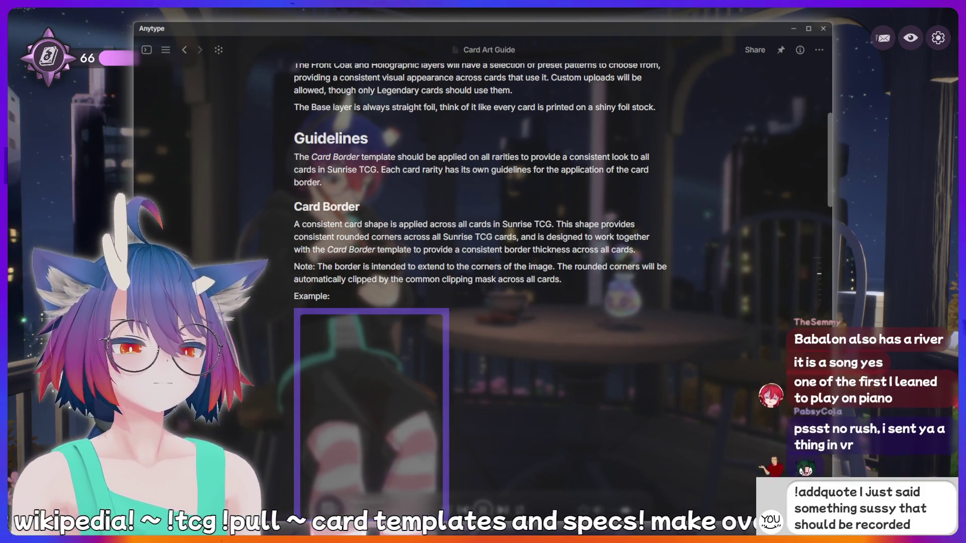
pyautogui.write(' forever!')
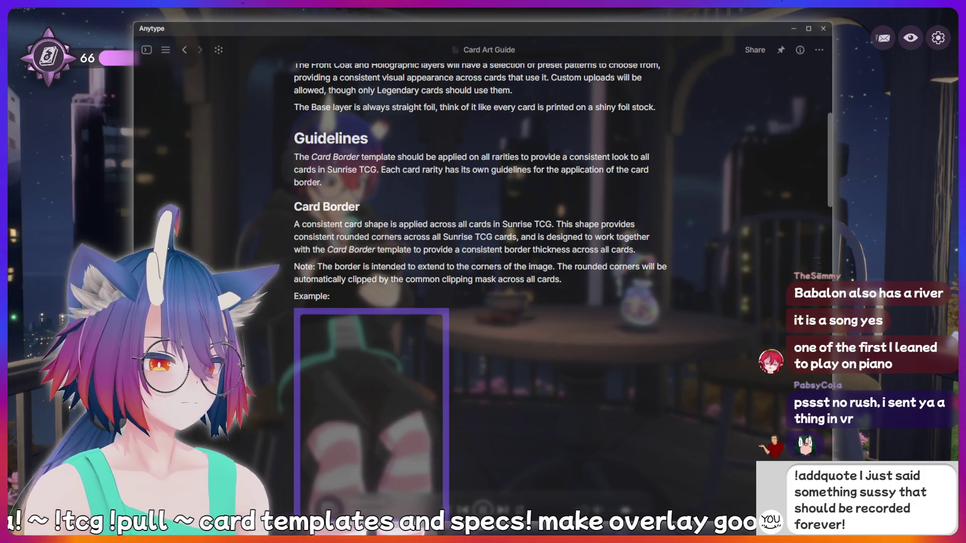
pyautogui.press('BackSpace')
pyautogui.press('BackSpace')
pyautogui.press('BackSpace')
pyautogui.press('BackSpace')
pyautogui.press('BackSpace')
pyautogui.press('BackSpace')
pyautogui.press('BackSpace')
pyautogui.press('BackSpace')
pyautogui.press('BackSpace')
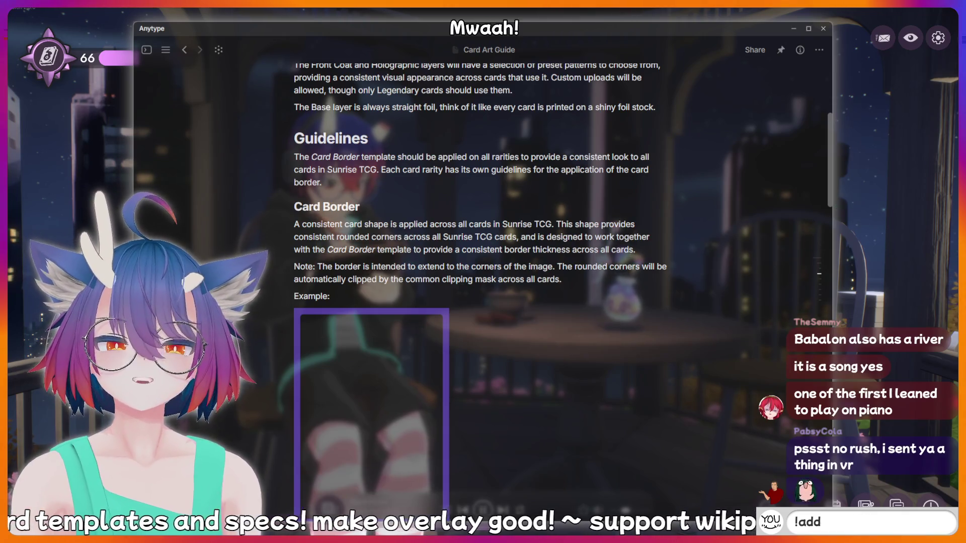
pyautogui.press('BackSpace')
pyautogui.press('BackSpace')
pyautogui.press('BackSpace')
pyautogui.write('hotdog')
pyautogui.press('Return')
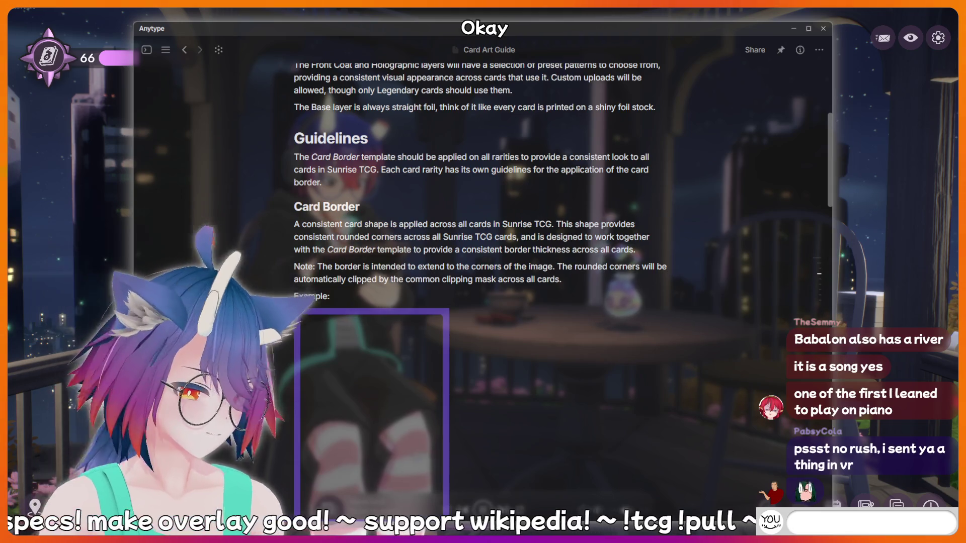
# Send 'AAAAH', 'hiiish' and 'LUL' chat messages, then switch to the Node Material Editor window
pyautogui.write('AAAAAAH')
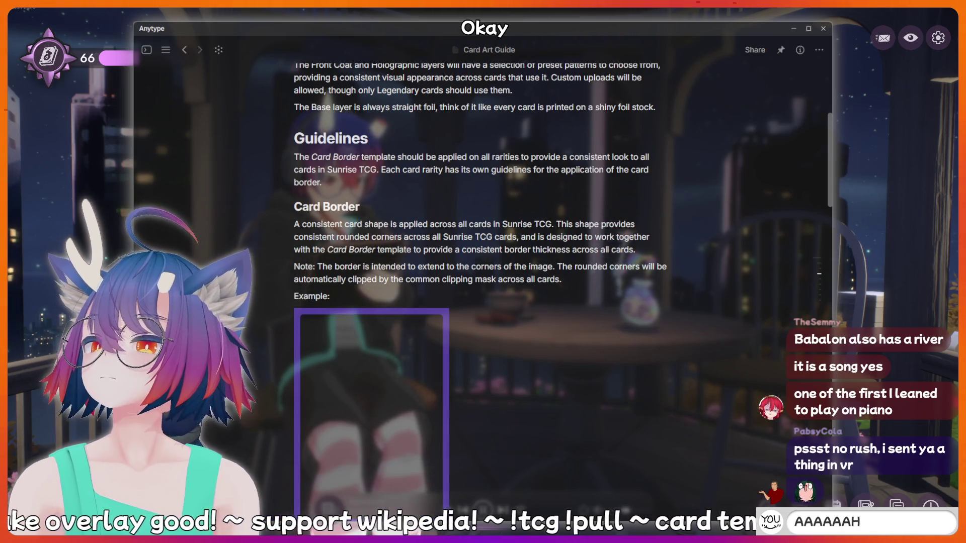
pyautogui.press('Return')
pyautogui.write('A')
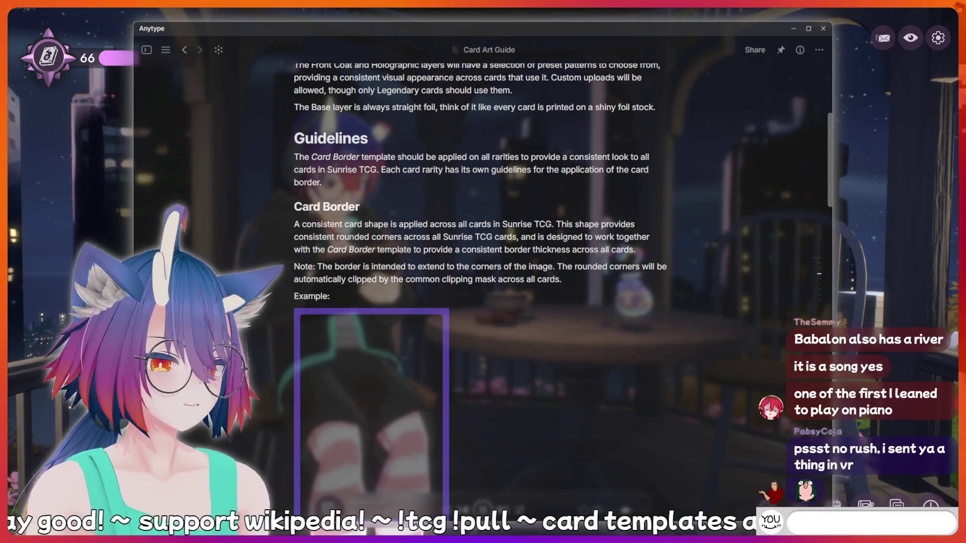
pyautogui.write('AAAH')
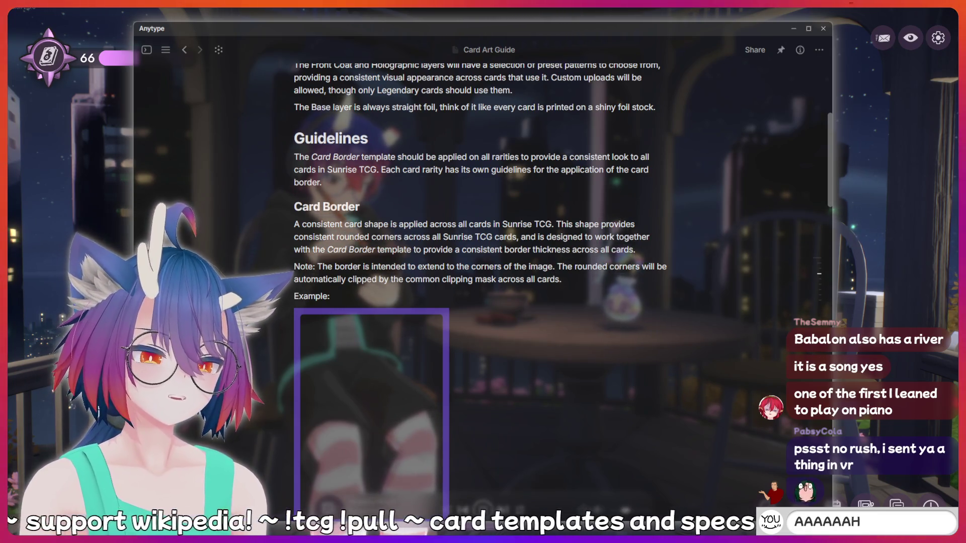
pyautogui.press('BackSpace')
pyautogui.write('hii')
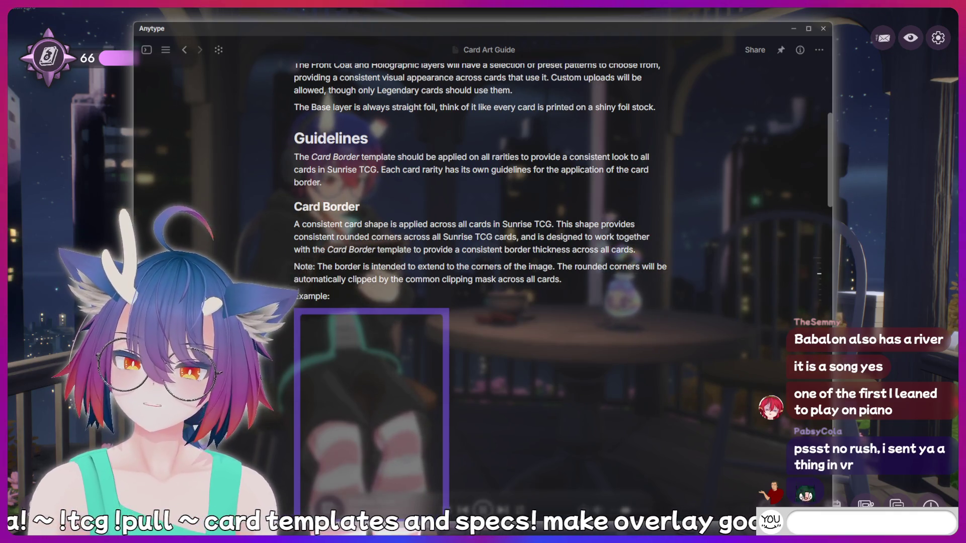
pyautogui.write('ish')
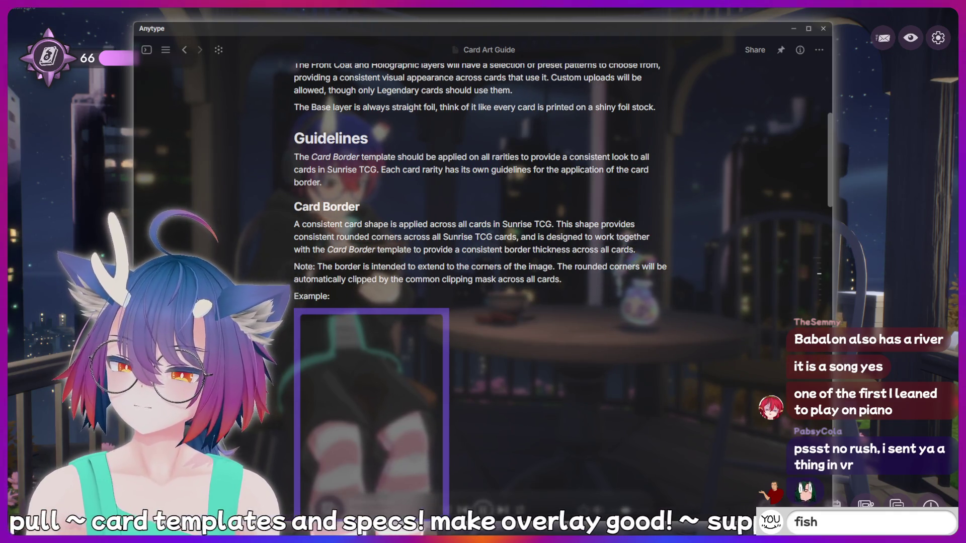
pyautogui.press('BackSpace')
pyautogui.press('BackSpace')
pyautogui.press('BackSpace')
pyautogui.write('LUL')
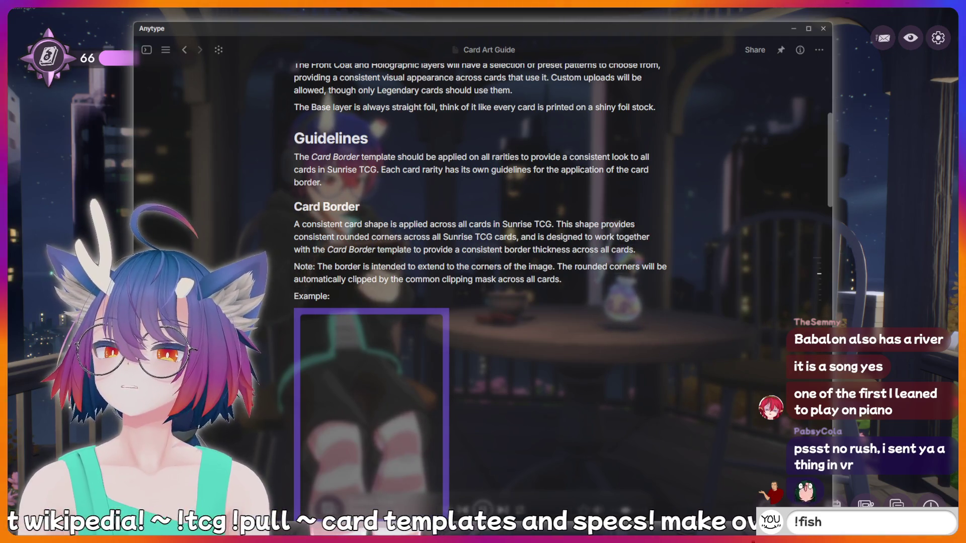
pyautogui.write('hotdog')
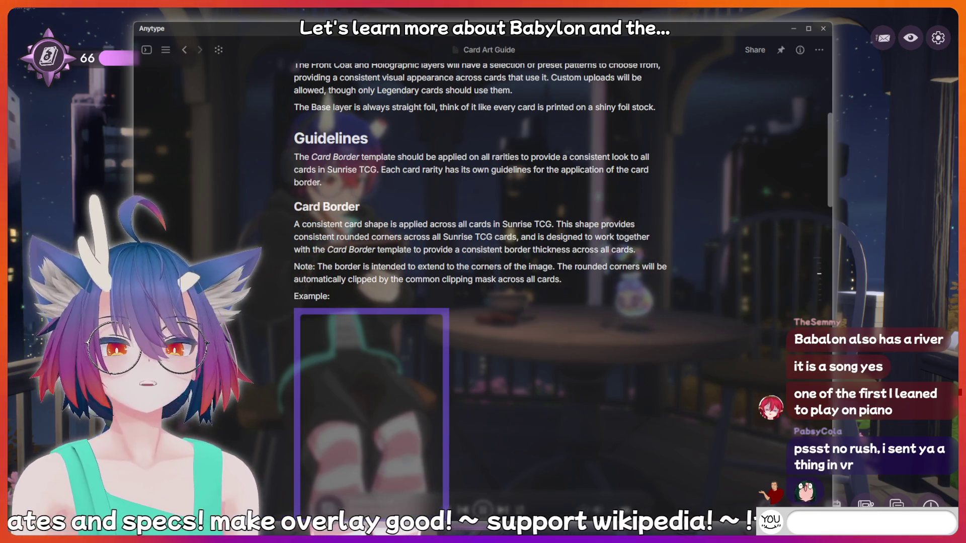
pyautogui.write('mea')
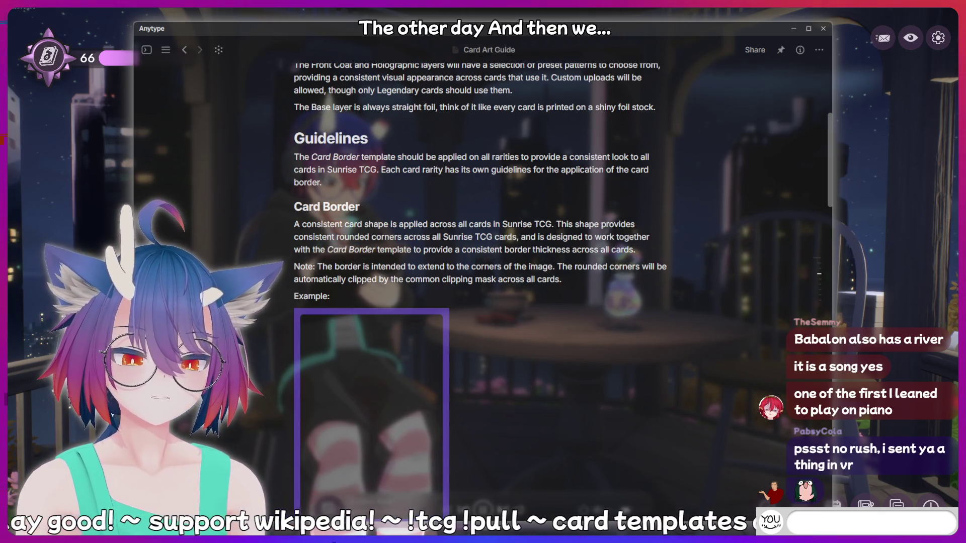
pyautogui.hotkey('alt', 'Tab')
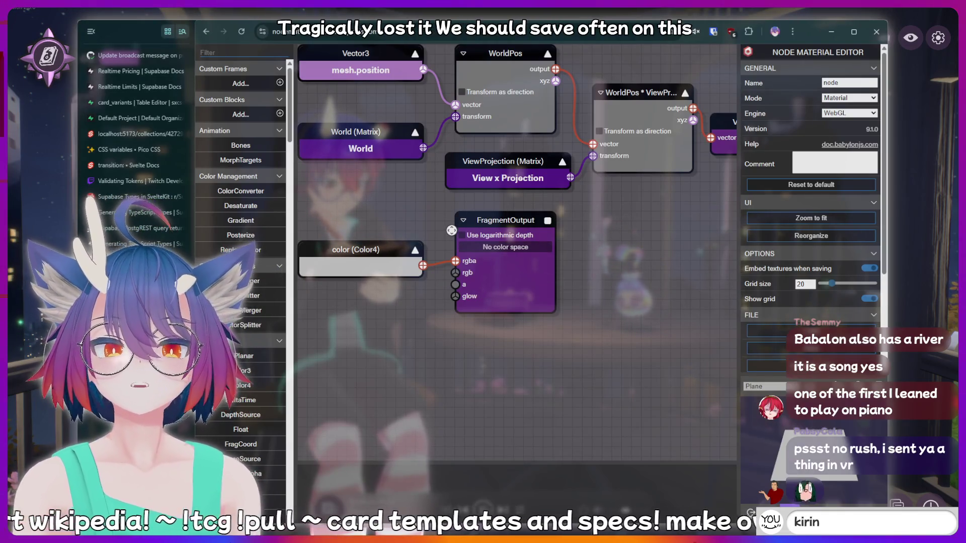
# Collapse the browser's vertical tab list and recentre the node graph
pyautogui.click(172, 35)
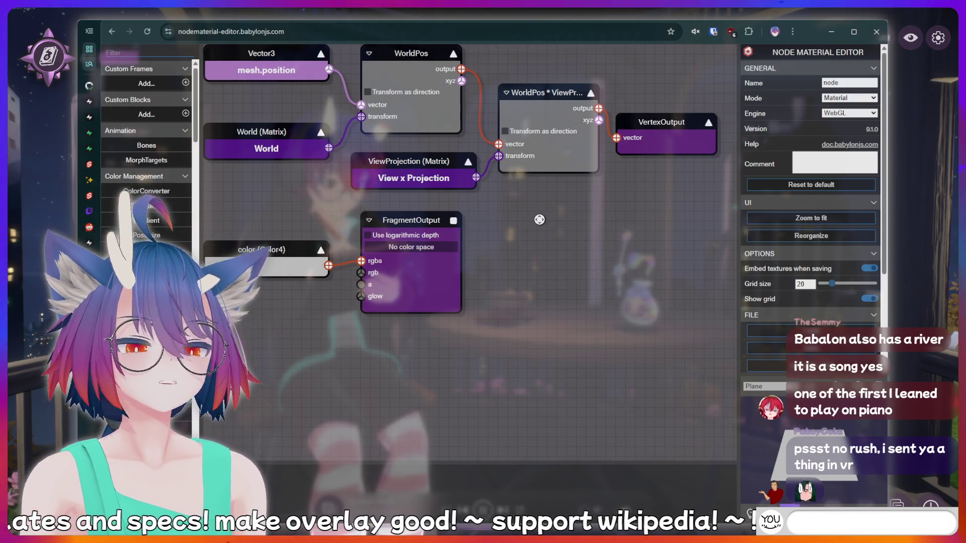
pyautogui.moveTo(537, 316); pyautogui.dragTo(598, 302)
pyautogui.scroll(-3, 596, 301)
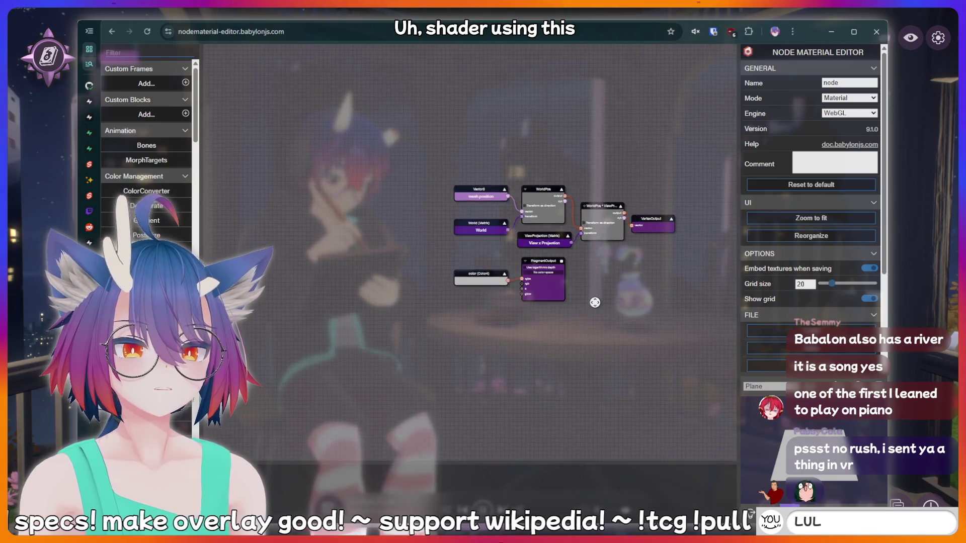
pyautogui.scroll(3, 594, 302)
pyautogui.scroll(2, 583, 299)
pyautogui.scroll(-4, 147, 166)
pyautogui.scroll(-4, 146, 181)
pyautogui.scroll(-3, 146, 188)
pyautogui.scroll(-5, 146, 188)
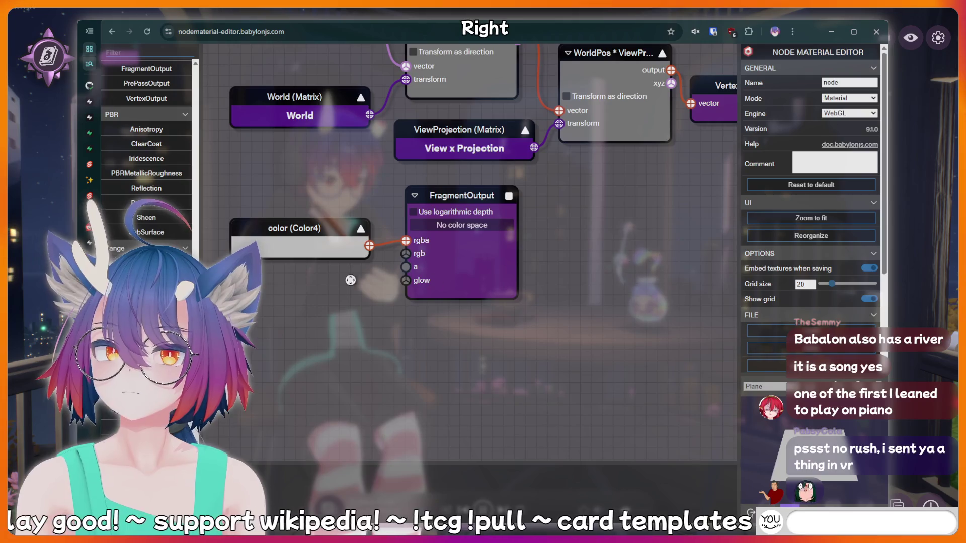
pyautogui.scroll(2, 453, 282)
pyautogui.scroll(-4, 450, 282)
pyautogui.scroll(-3, 450, 282)
pyautogui.scroll(3, 455, 281)
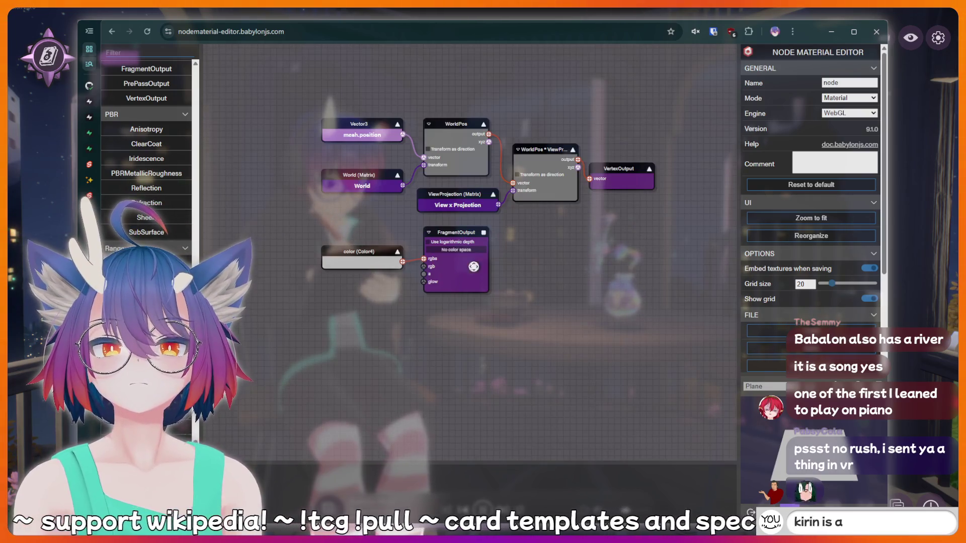
# Inspect the FragmentOutput block and keep its color space at No color space
pyautogui.click(457, 233)
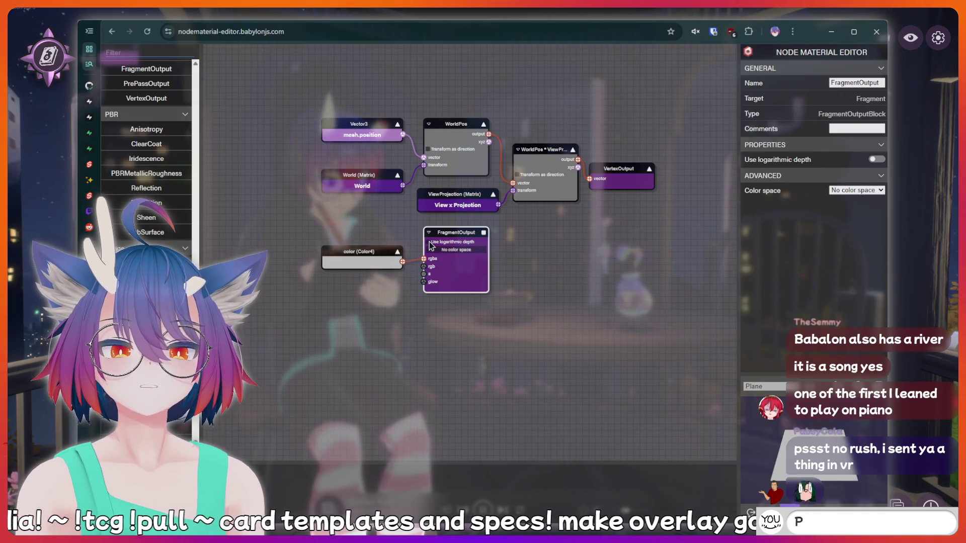
pyautogui.click(450, 252)
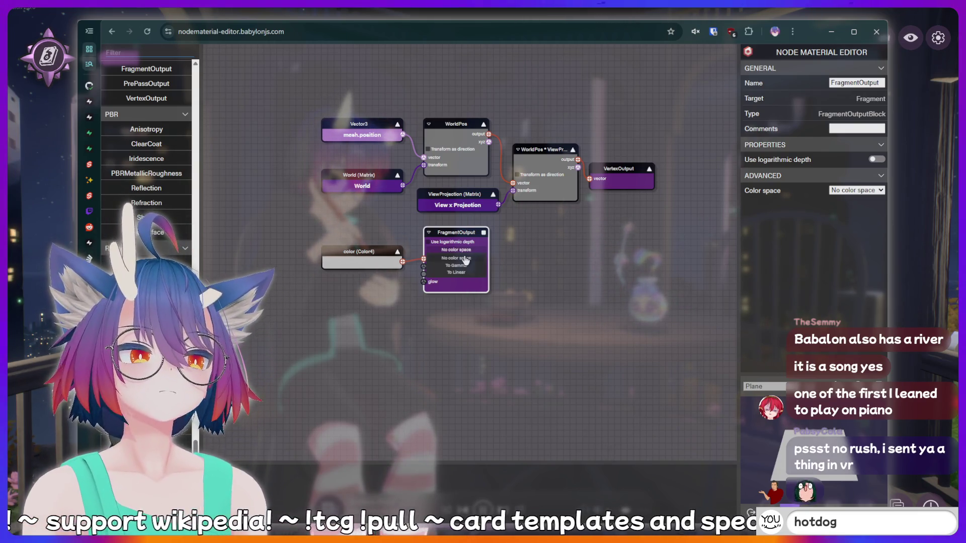
pyautogui.click(465, 258)
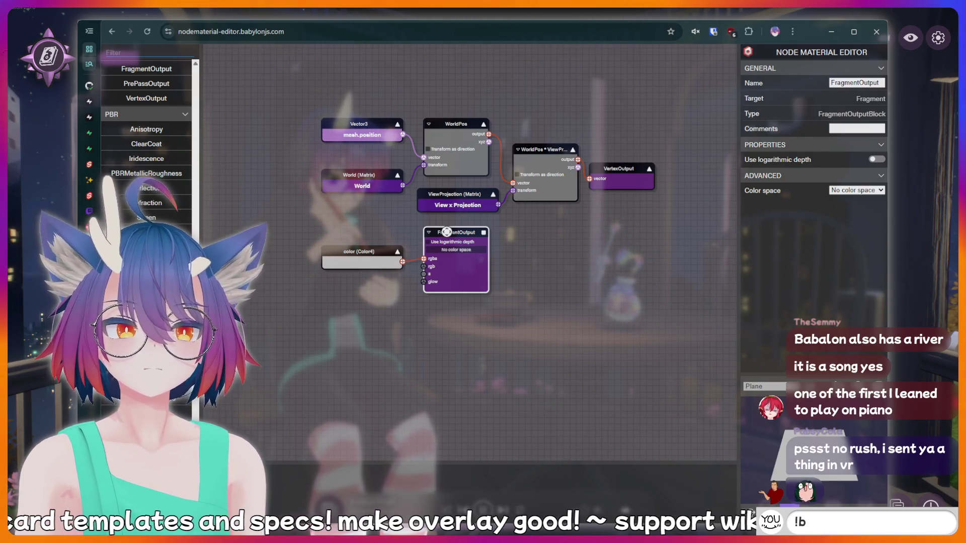
# Delete the frame, shift color and FragmentOutput right, then delete the Color4 input node
pyautogui.moveTo(292, 215); pyautogui.dragTo(523, 311)
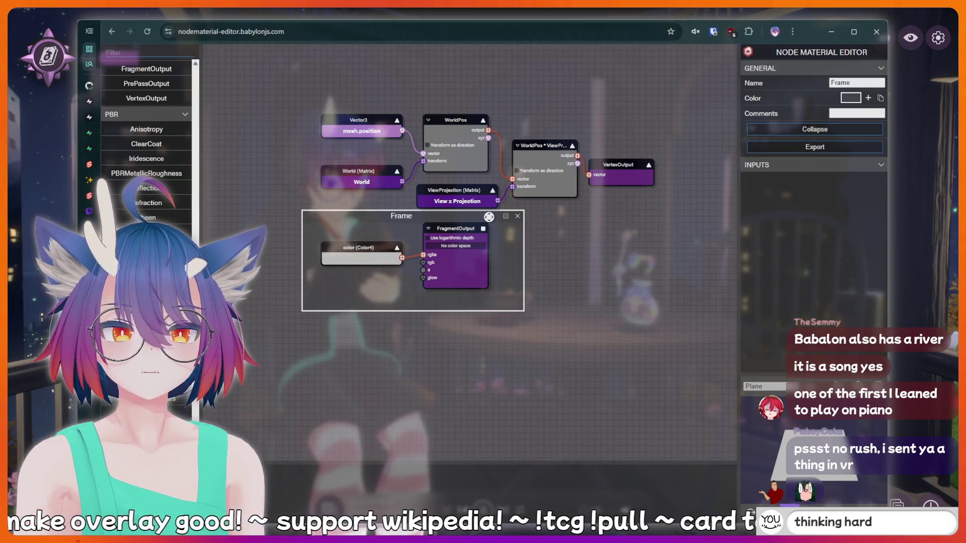
pyautogui.press('Delete')
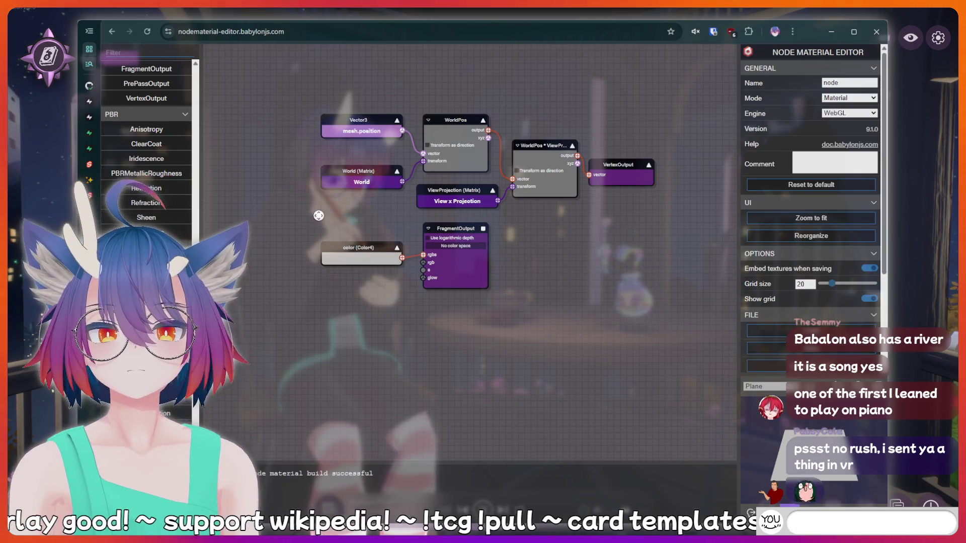
pyautogui.moveTo(349, 232); pyautogui.dragTo(520, 308)
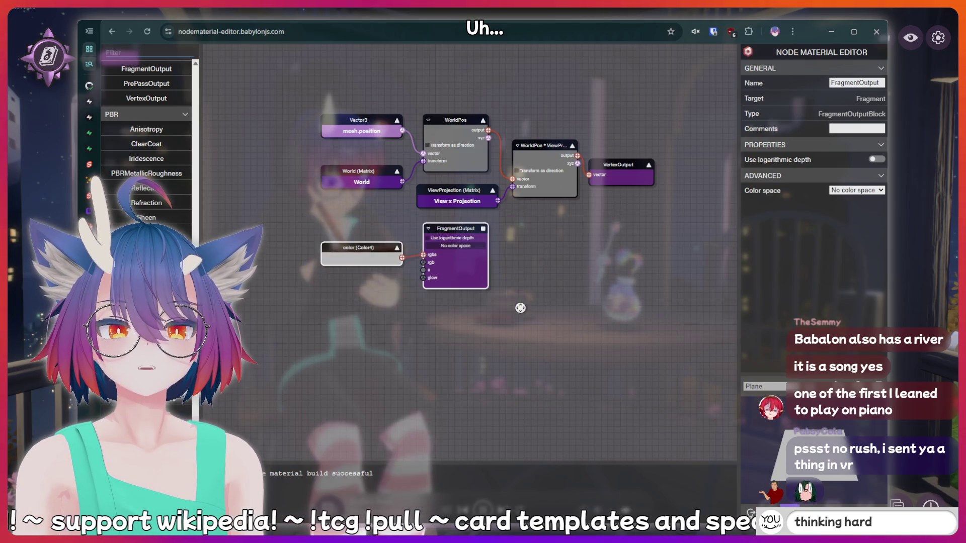
pyautogui.moveTo(363, 242); pyautogui.dragTo(572, 265)
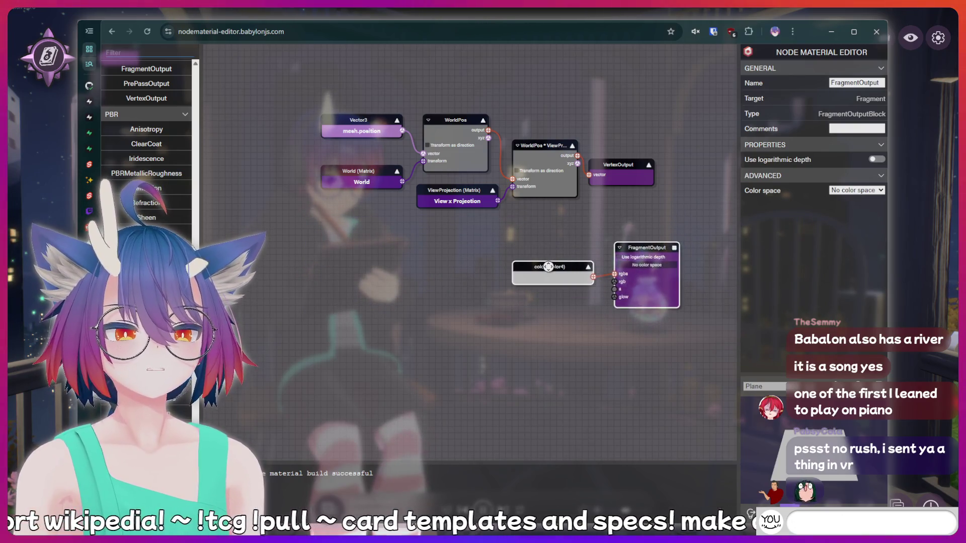
pyautogui.moveTo(571, 264)
pyautogui.mouseDown()
pyautogui.moveTo(594, 253)
pyautogui.moveTo(536, 258)
pyautogui.moveTo(602, 249)
pyautogui.moveTo(585, 252)
pyautogui.mouseUp()
pyautogui.click(586, 252)
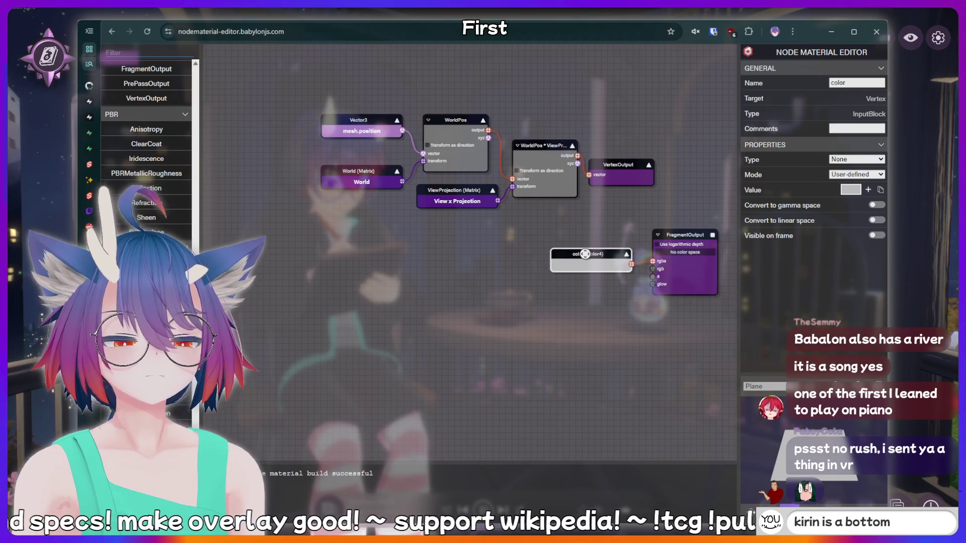
pyautogui.press('Delete')
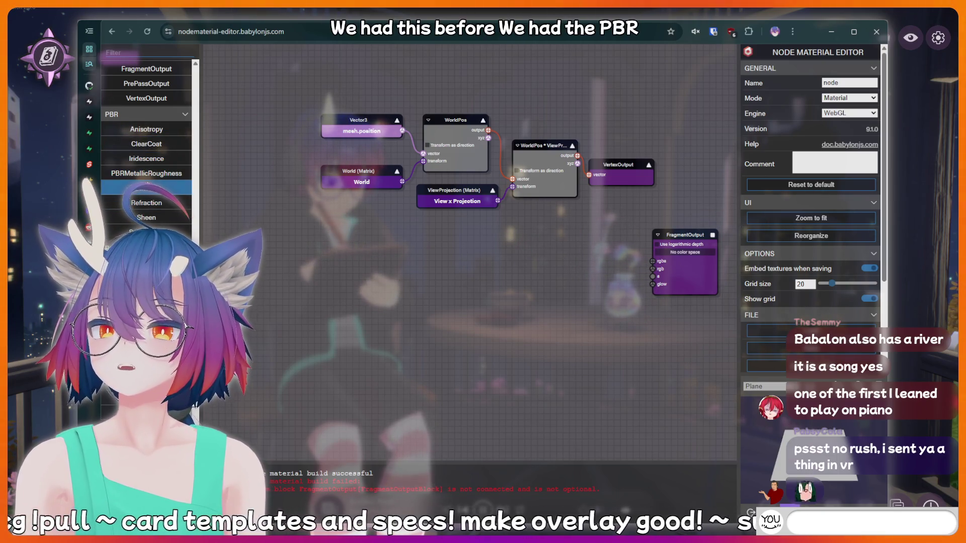
# Add then undo a Reflection block, and place a PBRMetallicRoughness block on the canvas
pyautogui.moveTo(145, 190); pyautogui.dragTo(433, 263)
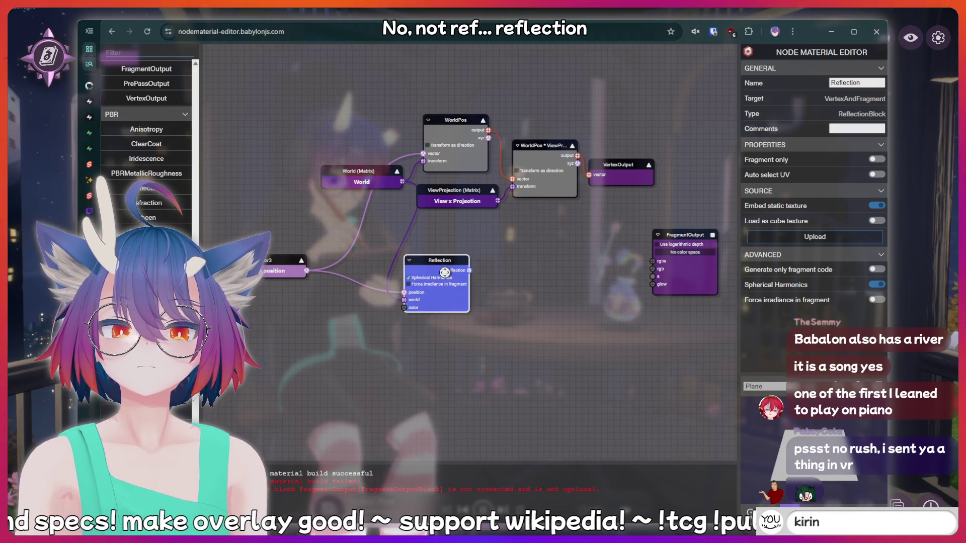
pyautogui.scroll(2, 423, 278)
pyautogui.scroll(2, 424, 279)
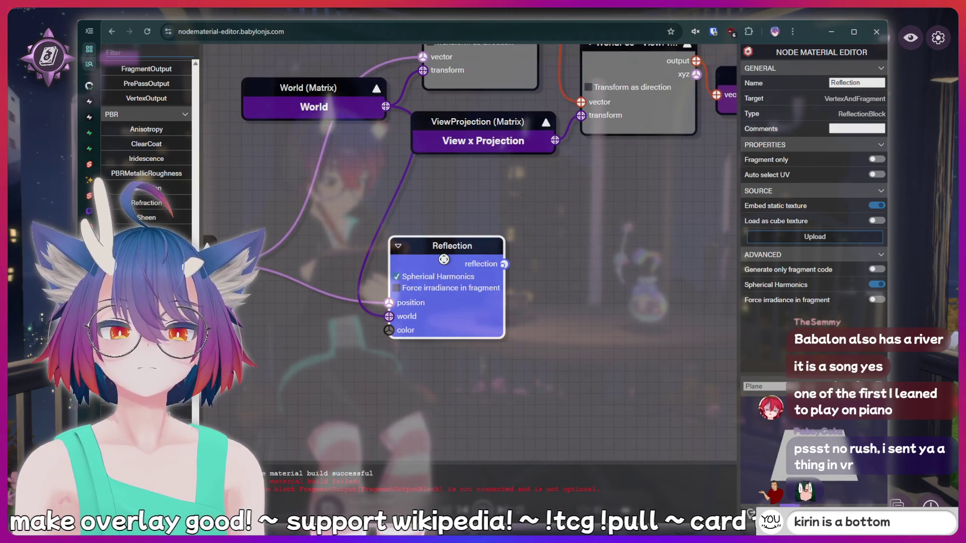
pyautogui.scroll(-2, 444, 260)
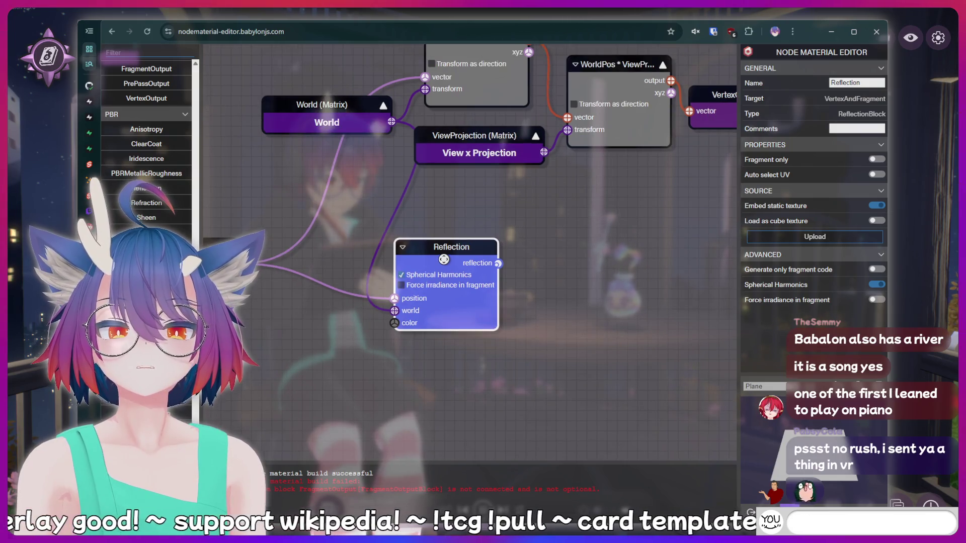
pyautogui.scroll(-2, 442, 260)
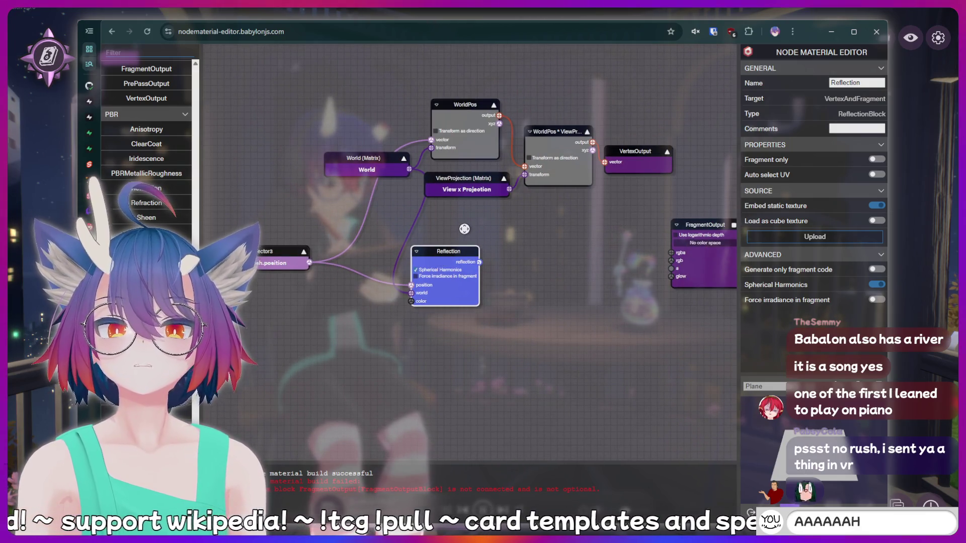
pyautogui.hotkey('ctrl', 'z')
pyautogui.hotkey('ctrl', 'z')
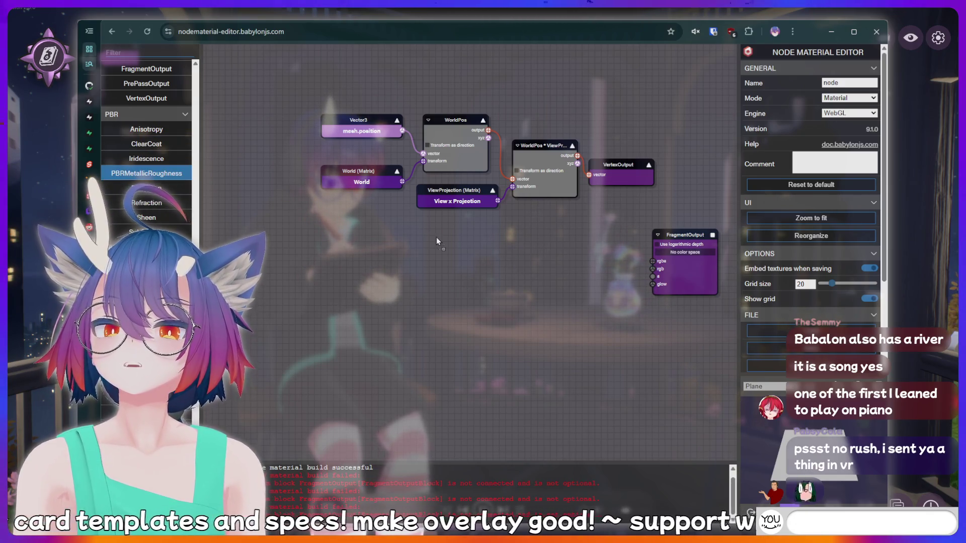
pyautogui.moveTo(436, 240); pyautogui.dragTo(436, 238)
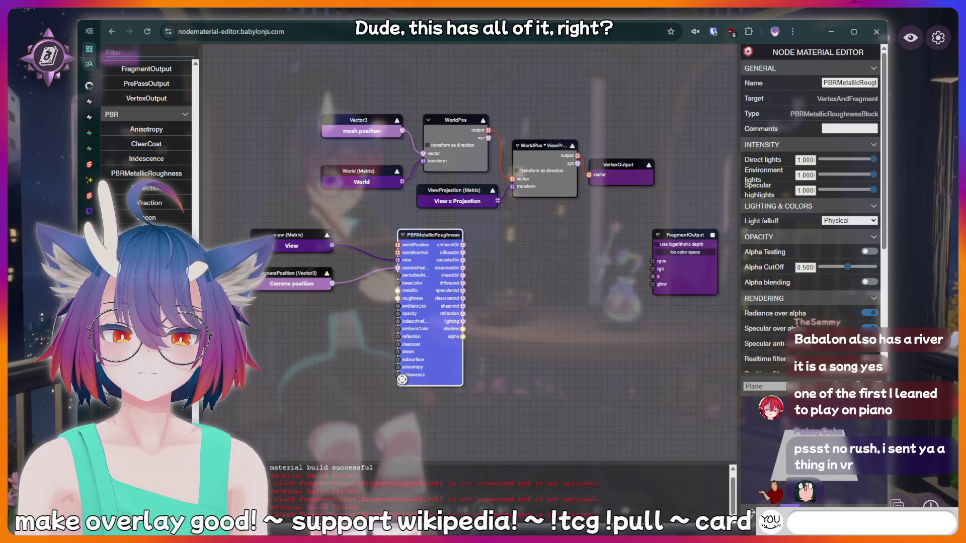
pyautogui.scroll(5, 395, 373)
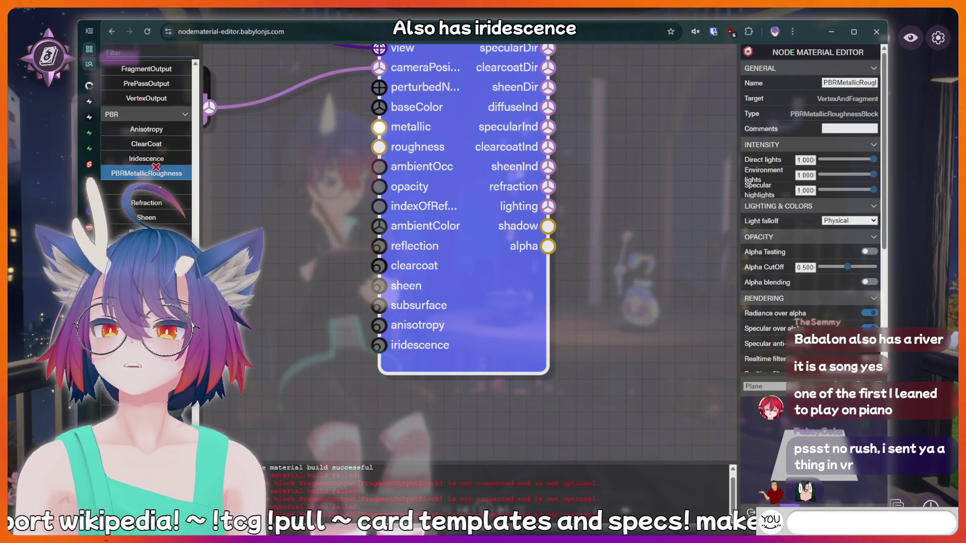
pyautogui.moveTo(147, 158)
pyautogui.mouseDown()
pyautogui.moveTo(262, 221)
pyautogui.moveTo(395, 216)
pyautogui.moveTo(287, 194)
pyautogui.mouseUp()
pyautogui.scroll(-3, 262, 222)
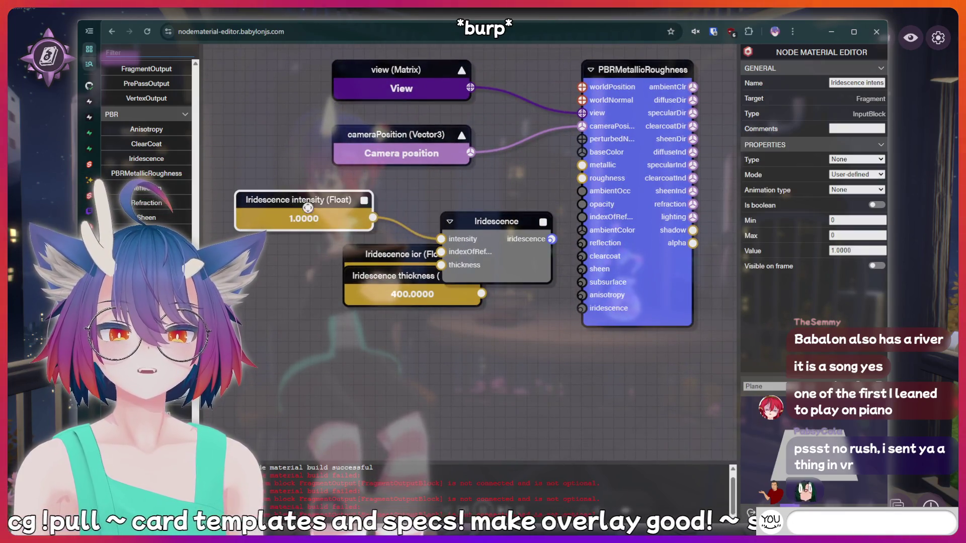
pyautogui.moveTo(397, 254); pyautogui.dragTo(300, 243)
pyautogui.moveTo(414, 280); pyautogui.dragTo(294, 302)
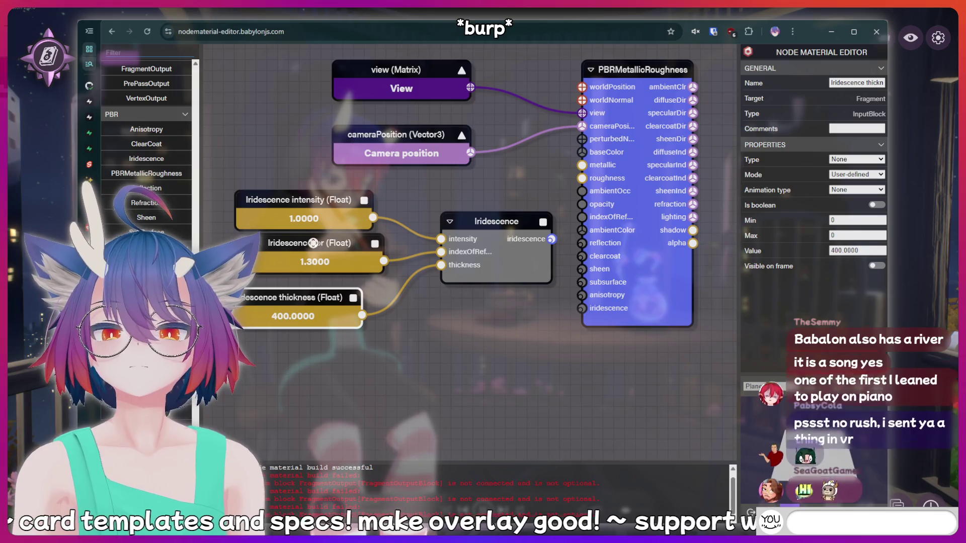
pyautogui.moveTo(311, 239); pyautogui.dragTo(300, 250)
pyautogui.moveTo(296, 299); pyautogui.dragTo(307, 310)
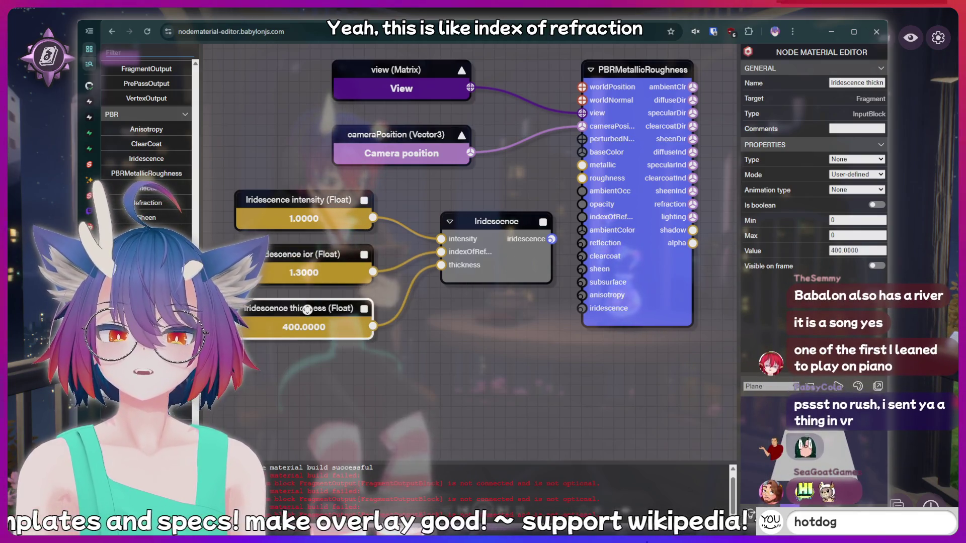
pyautogui.moveTo(501, 222); pyautogui.dragTo(490, 210)
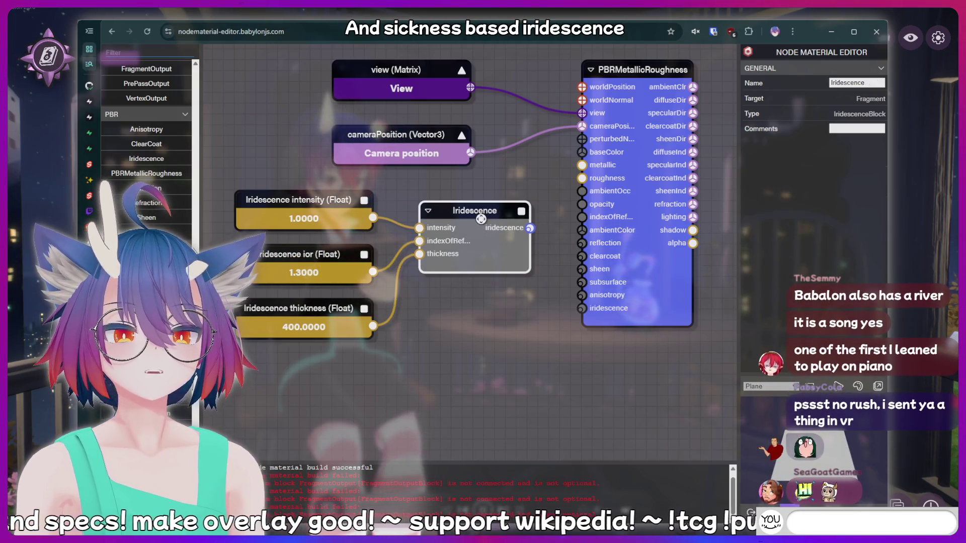
pyautogui.moveTo(498, 362); pyautogui.dragTo(416, 318)
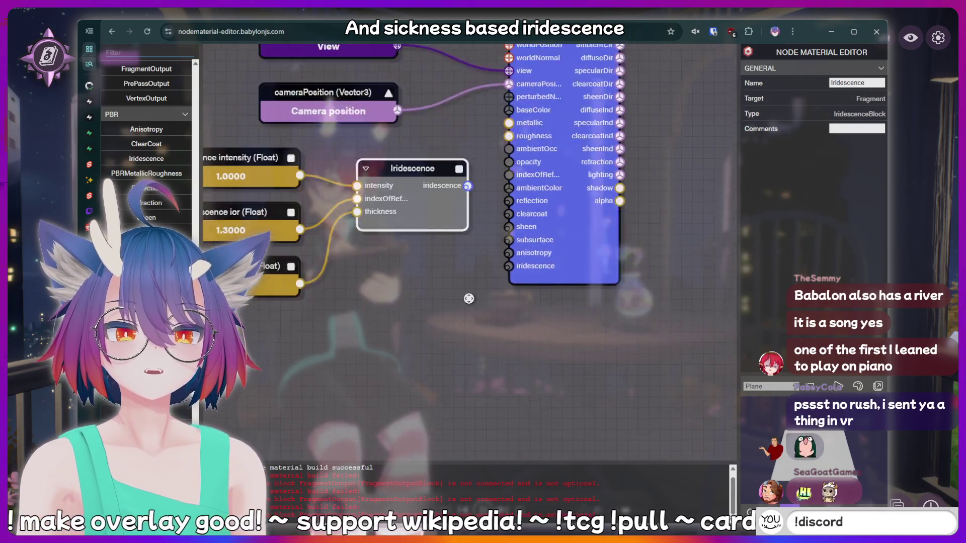
pyautogui.moveTo(487, 322)
pyautogui.mouseDown()
pyautogui.moveTo(677, 391)
pyautogui.moveTo(330, 199)
pyautogui.mouseUp()
pyautogui.press('Delete')
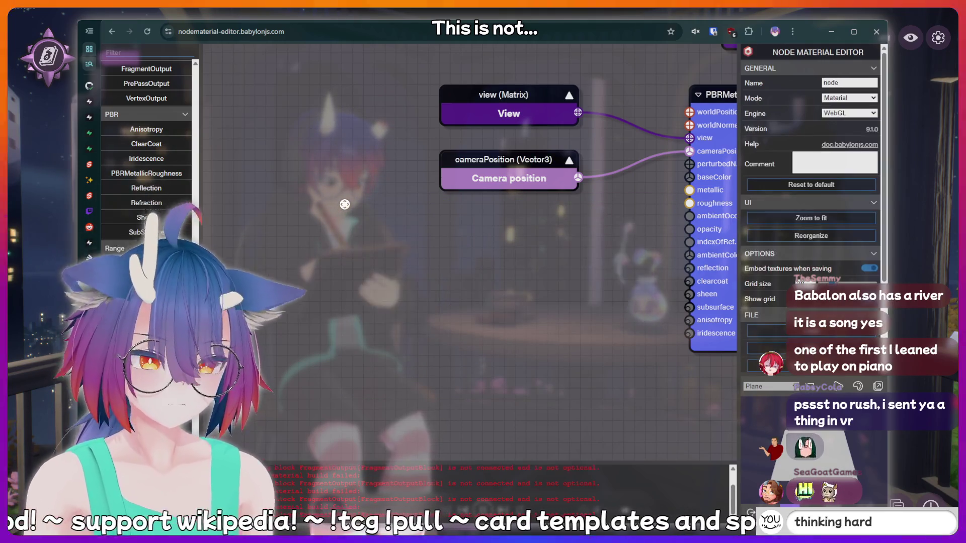
pyautogui.moveTo(552, 290); pyautogui.dragTo(414, 312)
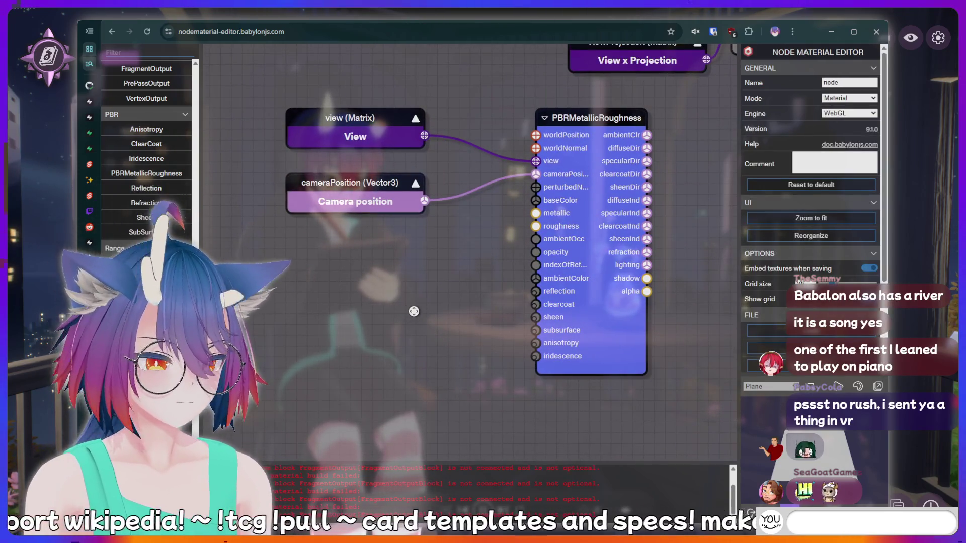
pyautogui.write('!addquote')
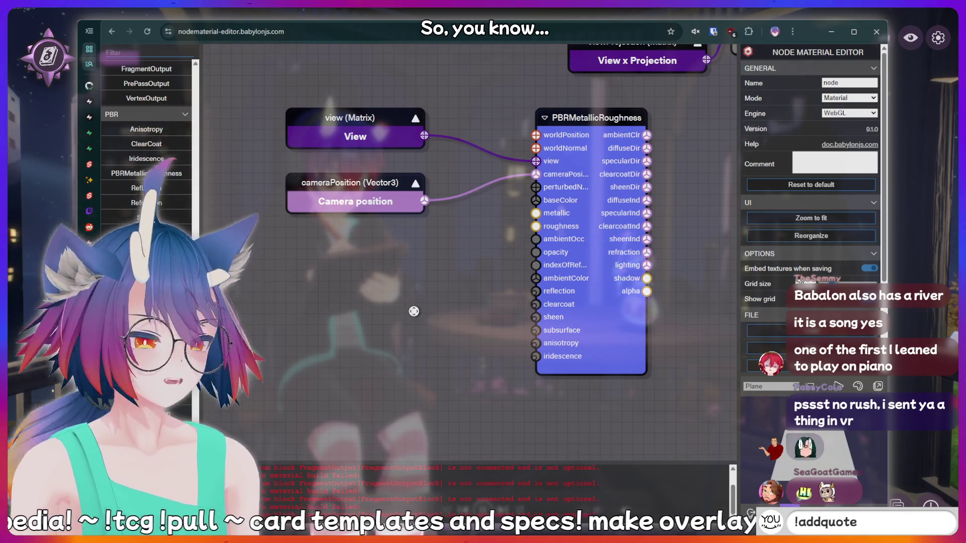
pyautogui.write(' l just said')
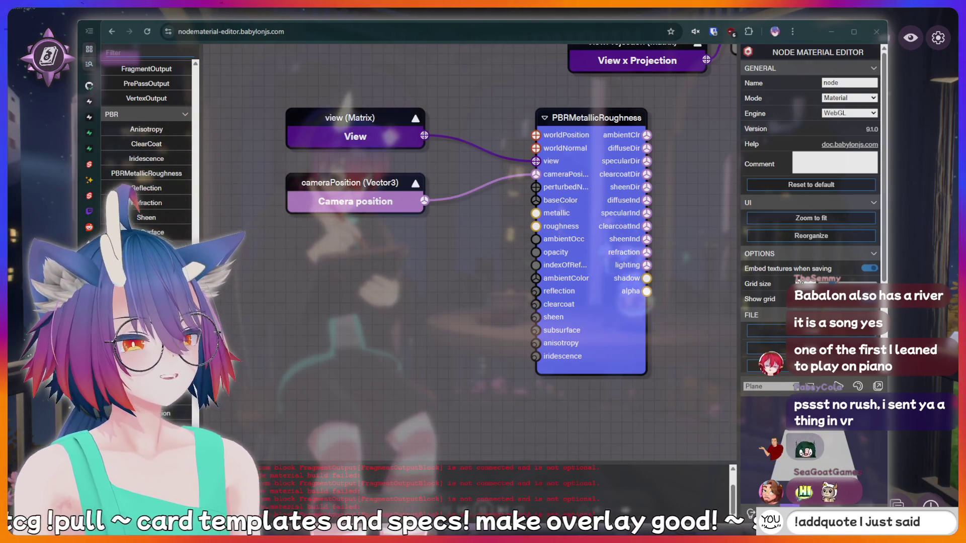
pyautogui.write(' something')
pyautogui.write(' sussy that shoul')
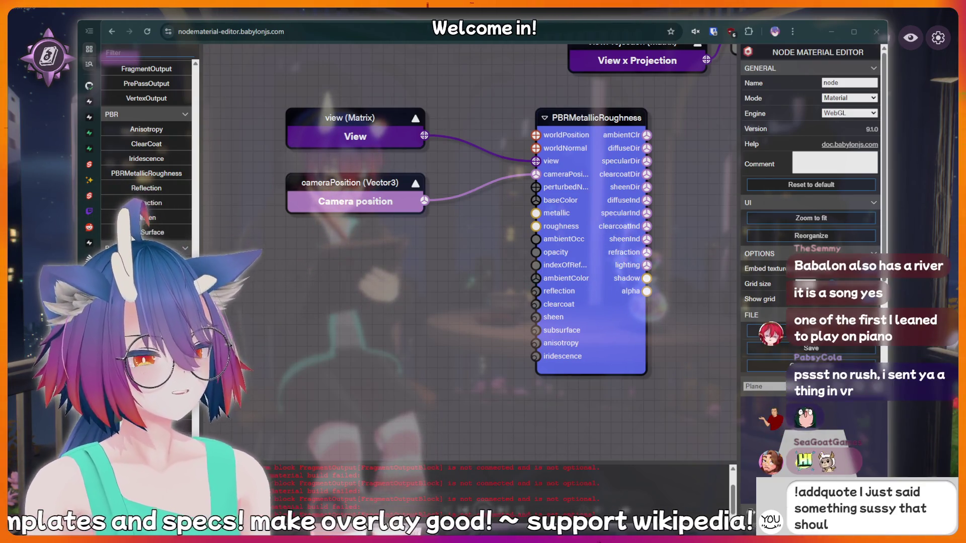
pyautogui.write(' foer!')
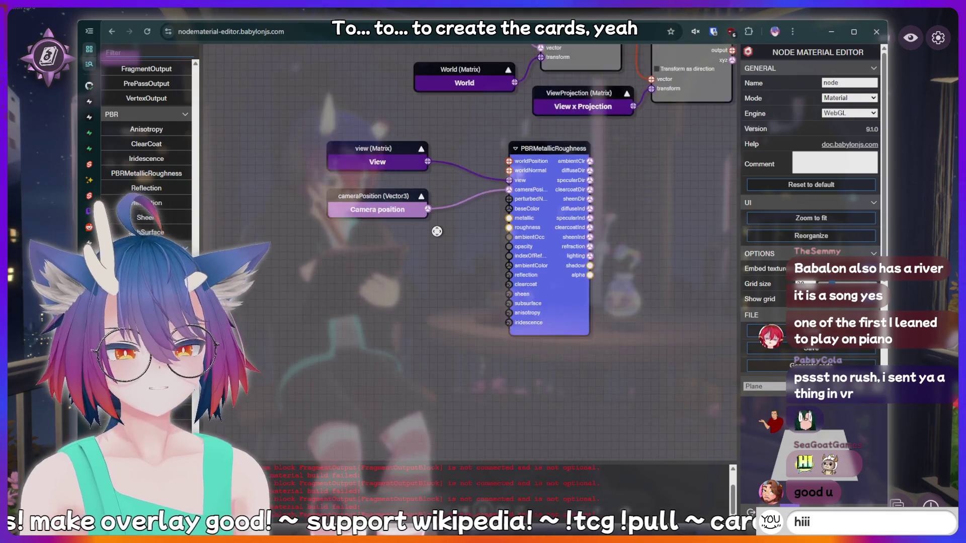
pyautogui.scroll(-5, 435, 230)
pyautogui.scroll(4, 435, 230)
pyautogui.moveTo(470, 230); pyautogui.dragTo(323, 325)
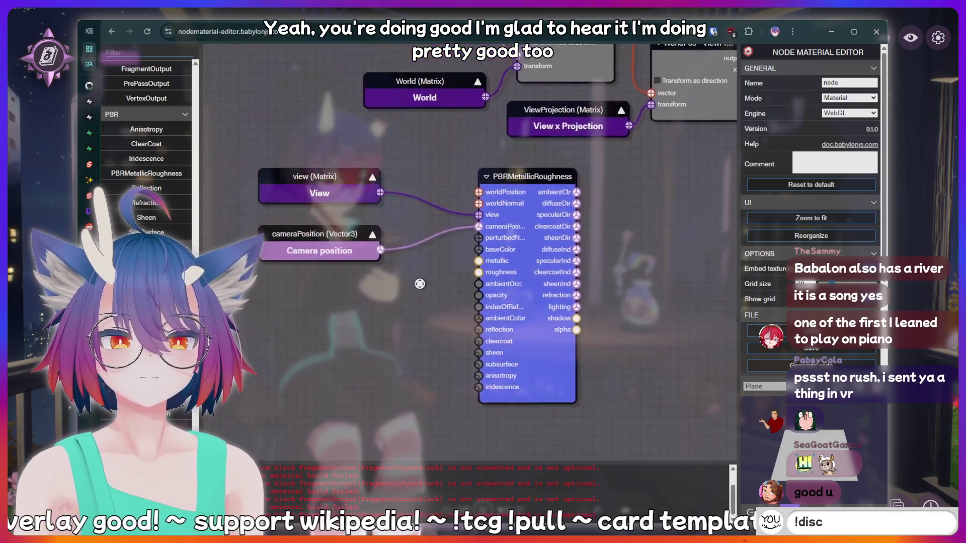
pyautogui.moveTo(546, 274); pyautogui.dragTo(635, 223)
pyautogui.scroll(-2, 610, 239)
pyautogui.scroll(1, 545, 267)
pyautogui.press('space')
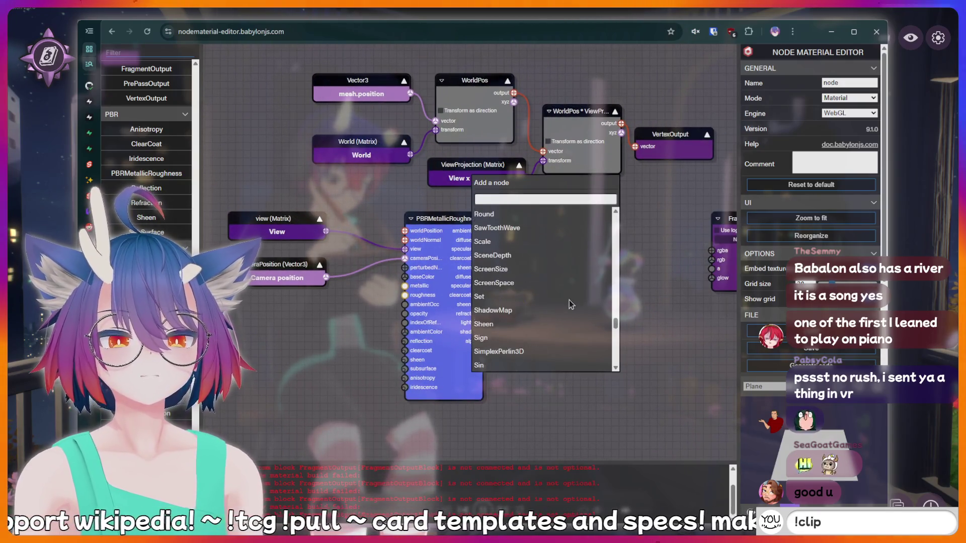
pyautogui.press('Escape')
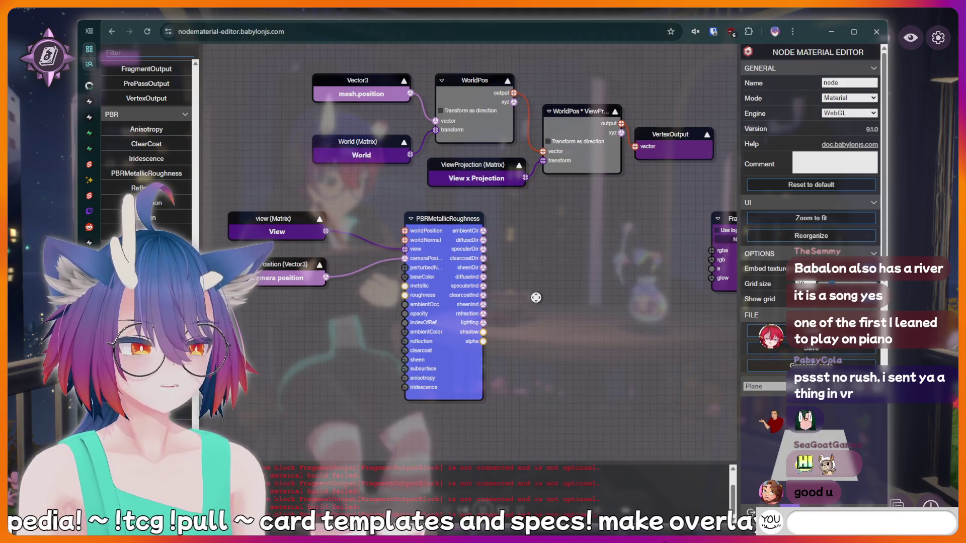
pyautogui.moveTo(445, 206); pyautogui.dragTo(477, 213)
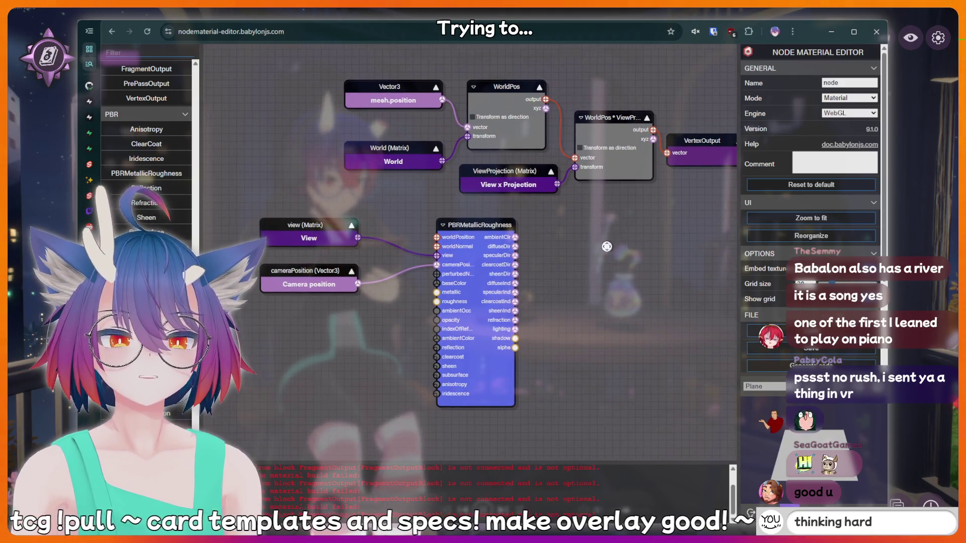
pyautogui.moveTo(621, 246); pyautogui.dragTo(501, 208)
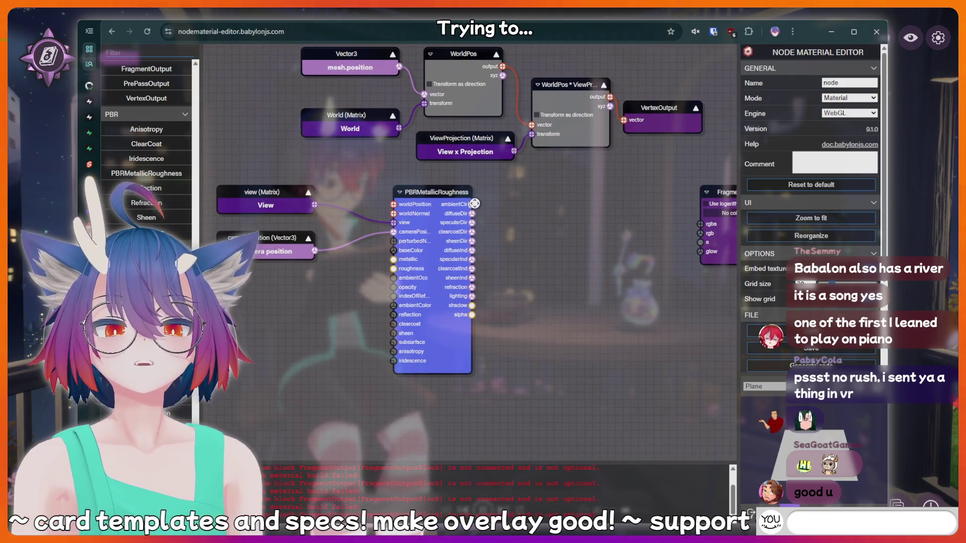
# Inspect the PBR block's ambientClr, diffuseDir, clearcoatDir and diffuseInd outputs, then deselect
pyautogui.click(474, 203)
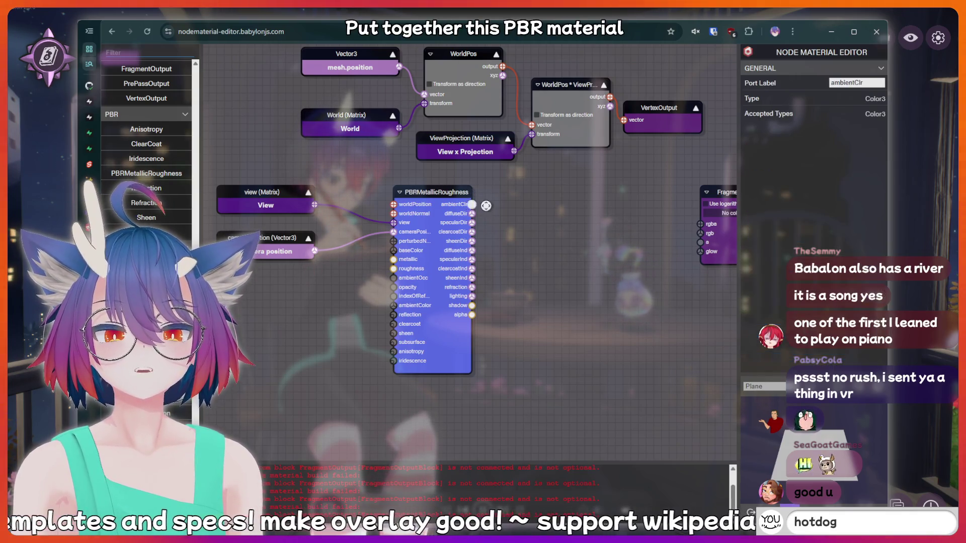
pyautogui.moveTo(478, 204)
pyautogui.mouseDown()
pyautogui.moveTo(506, 214)
pyautogui.moveTo(472, 209)
pyautogui.mouseUp()
pyautogui.click(469, 202)
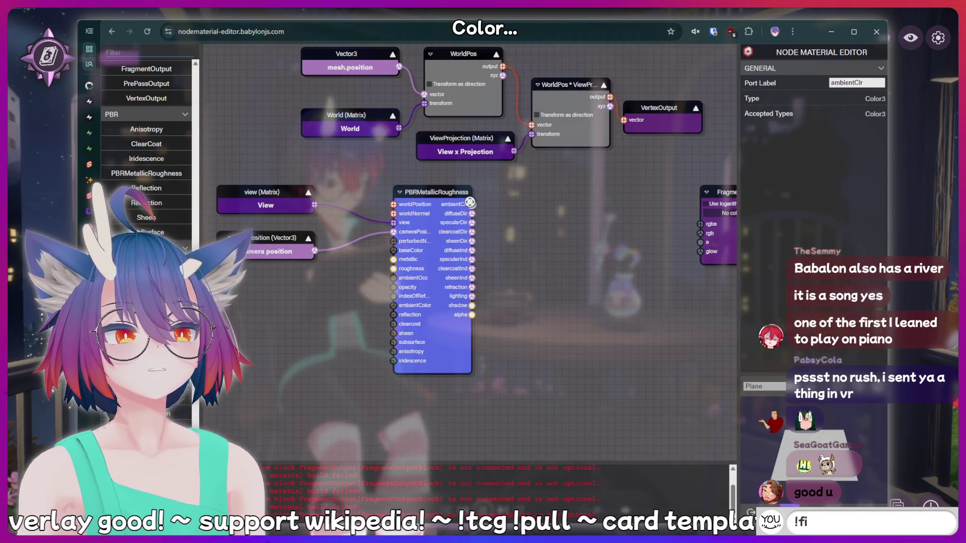
pyautogui.click(473, 214)
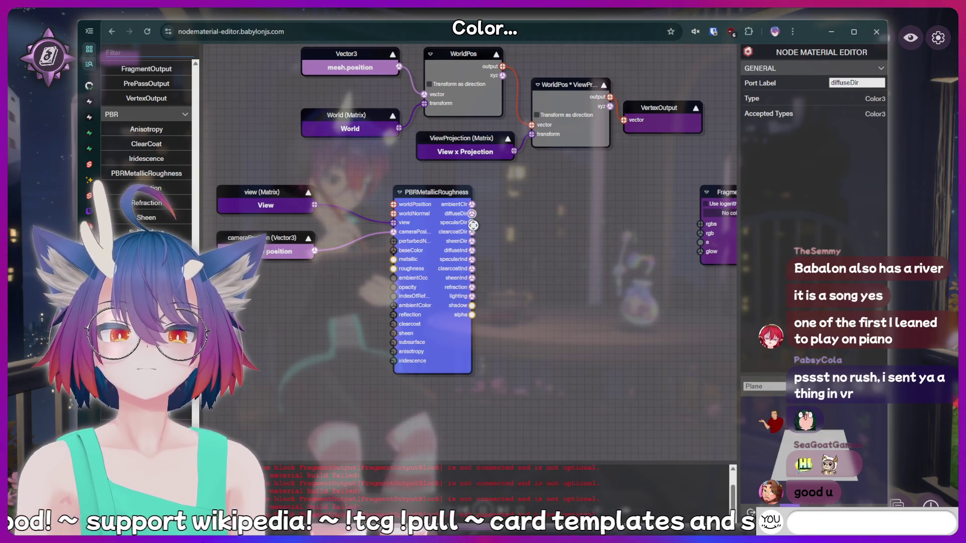
pyautogui.click(473, 232)
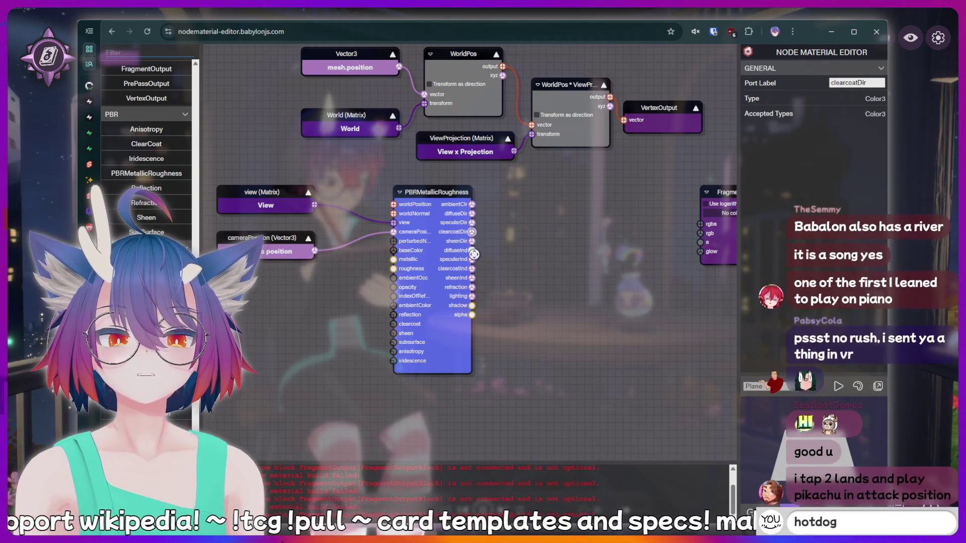
pyautogui.click(473, 250)
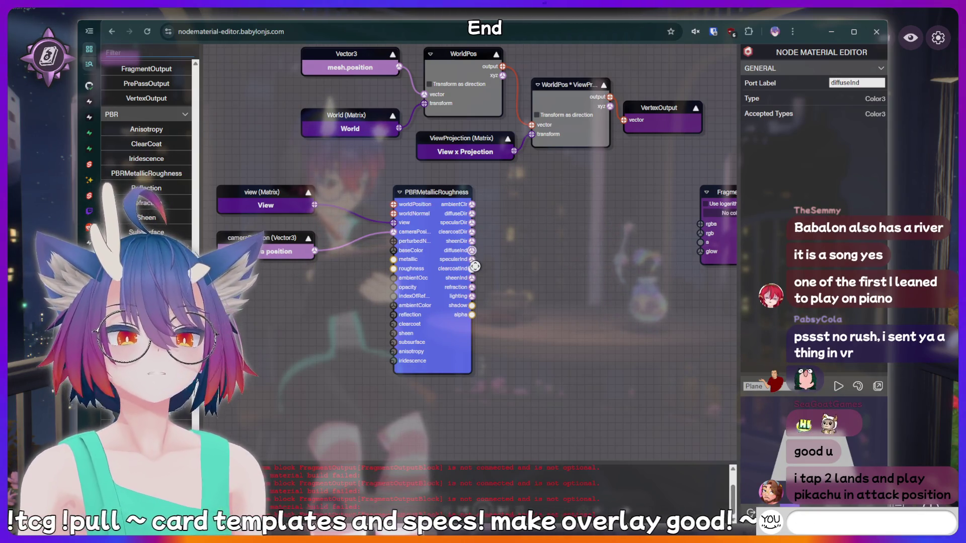
pyautogui.scroll(2, 471, 261)
pyautogui.scroll(2, 472, 260)
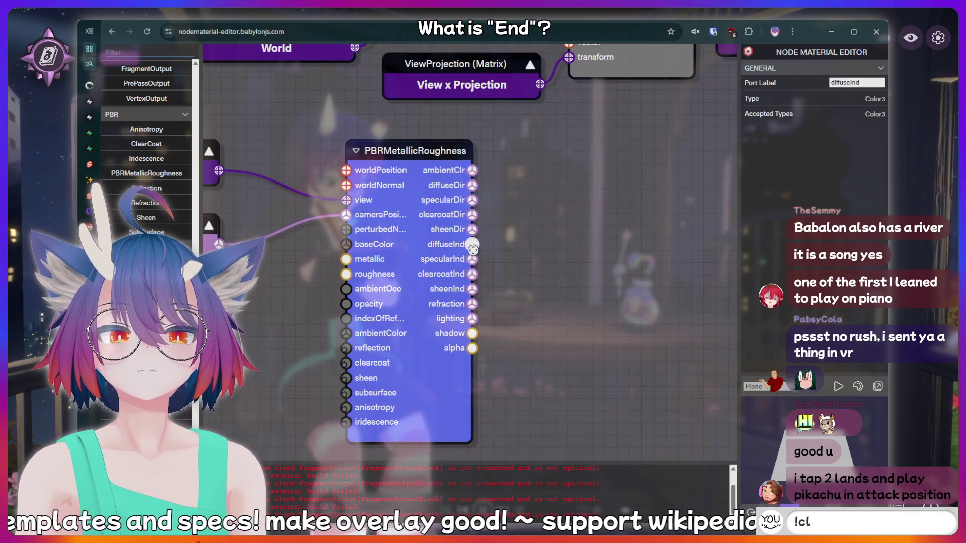
pyautogui.scroll(-1, 482, 337)
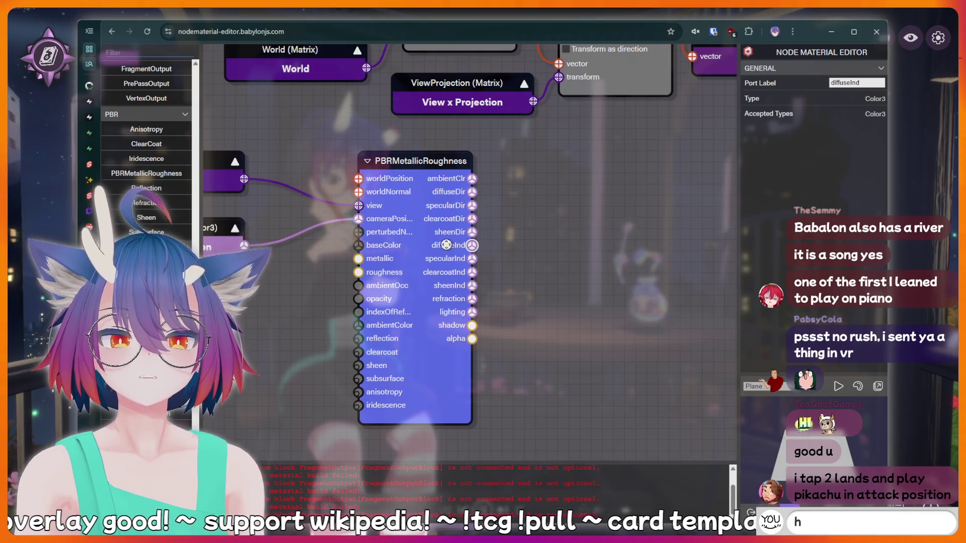
pyautogui.click(535, 237)
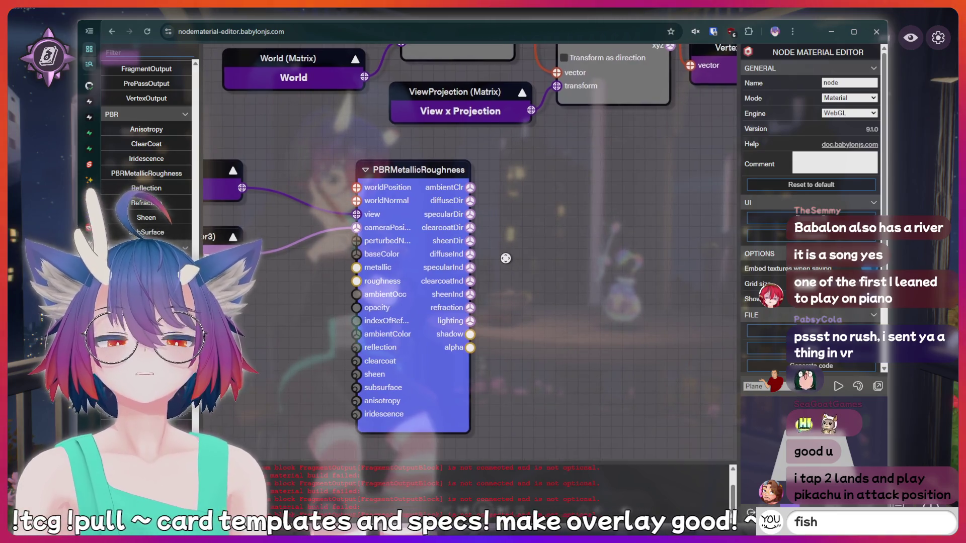
# Zoom out and pan so the graph from mesh.position to FragmentOutput is visible
pyautogui.scroll(-6, 509, 256)
pyautogui.scroll(4, 506, 262)
pyautogui.moveTo(531, 268); pyautogui.dragTo(485, 279)
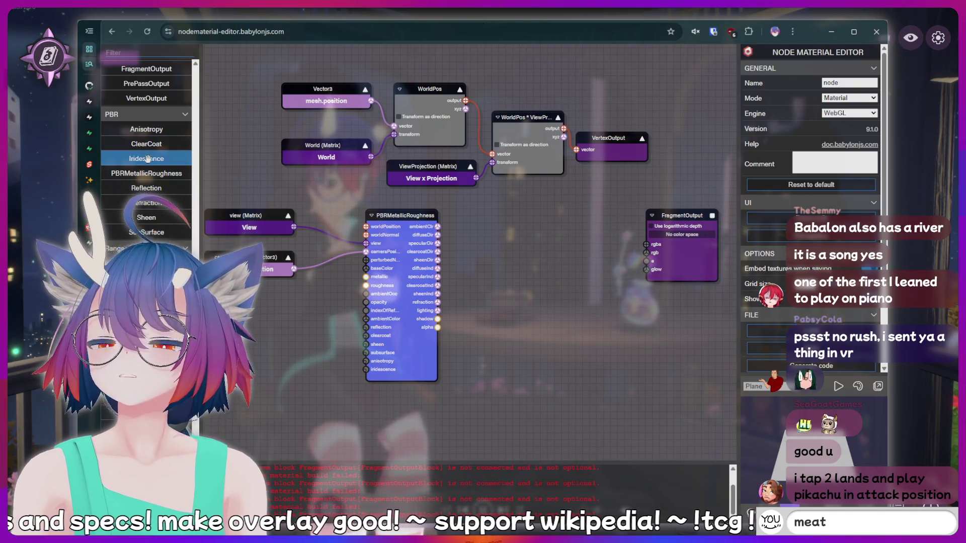
pyautogui.scroll(2, 161, 143)
pyautogui.scroll(2, 167, 137)
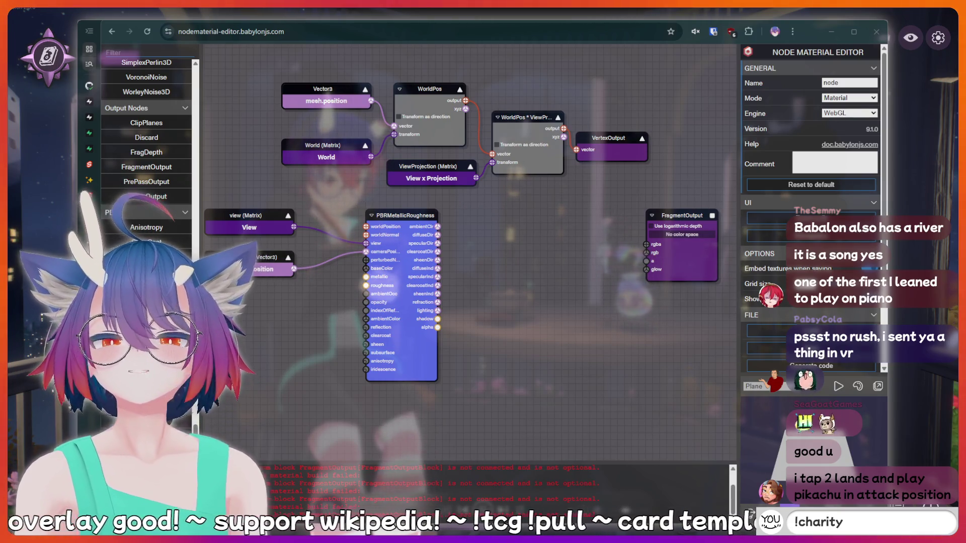
pyautogui.click(490, 70)
pyautogui.moveTo(525, 315); pyautogui.dragTo(528, 303)
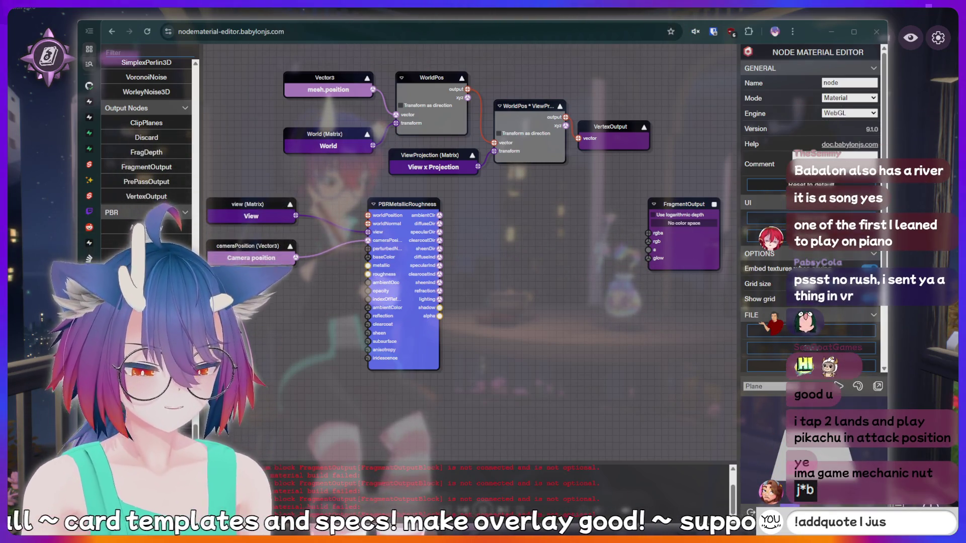
# Send several chat messages such as 'fish' and 'meat'
pyautogui.write('fish')
pyautogui.press('Return')
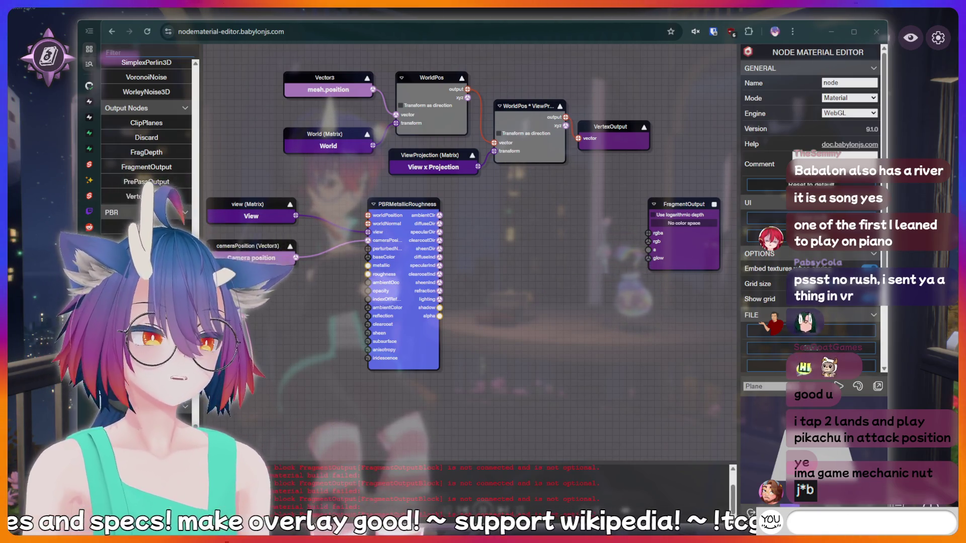
pyautogui.write('meat')
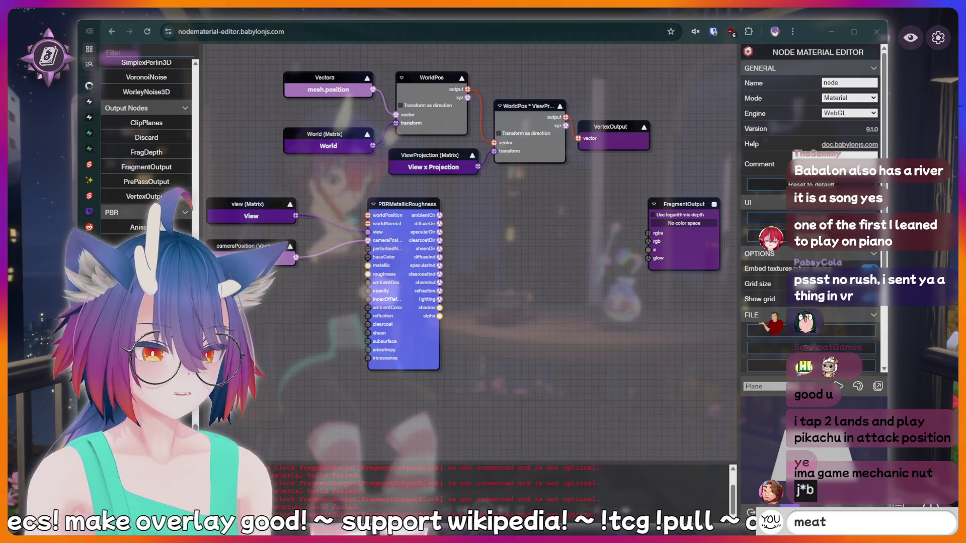
pyautogui.press('BackSpace')
pyautogui.press('BackSpace')
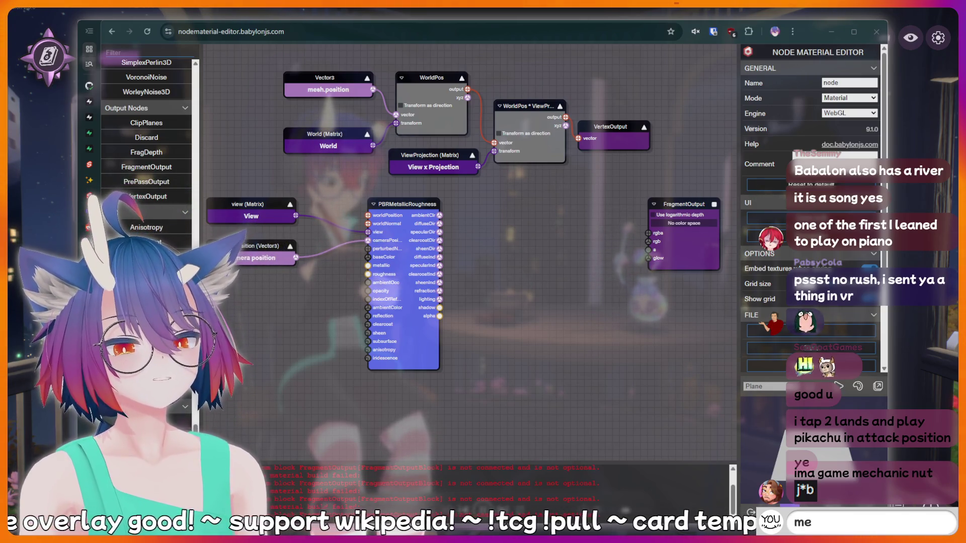
pyautogui.write('at')
pyautogui.press('BackSpace')
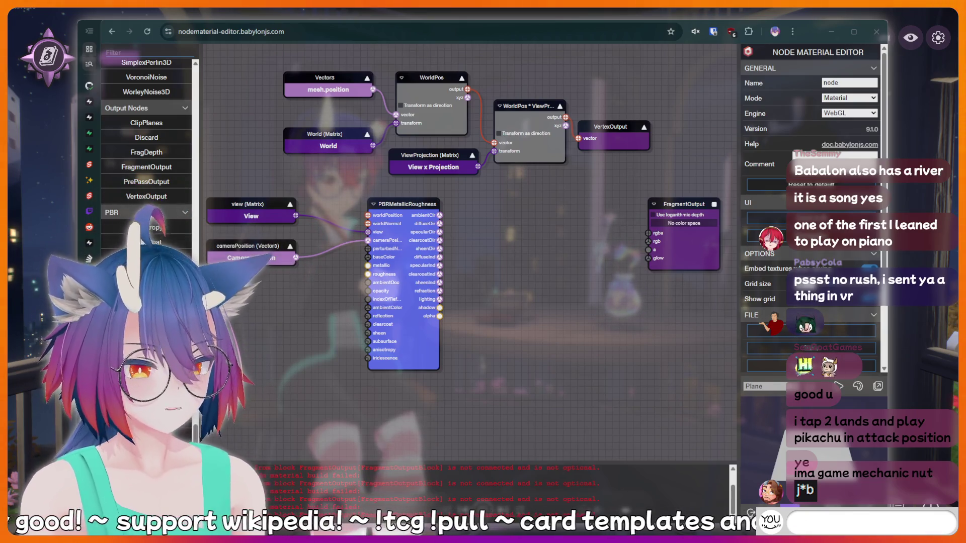
pyautogui.write('peepee')
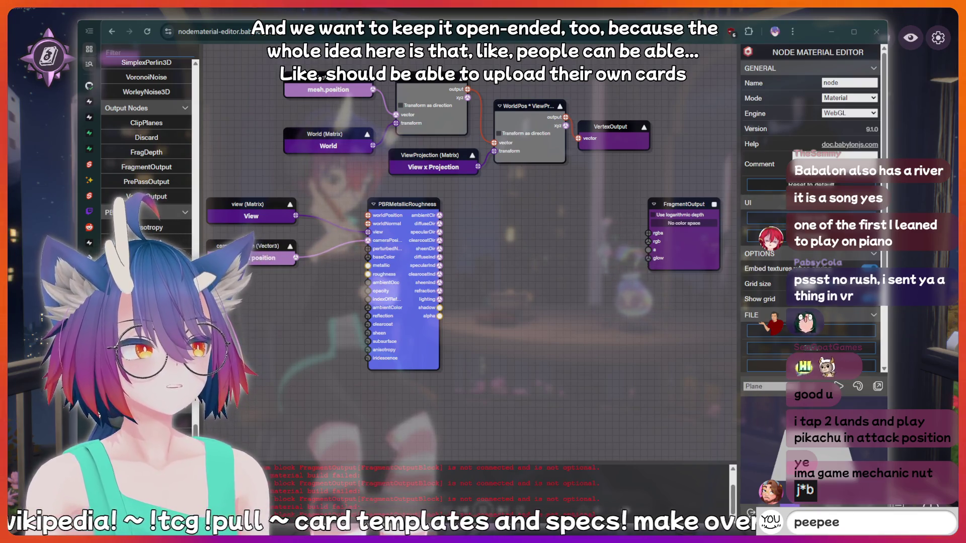
pyautogui.write('ish')
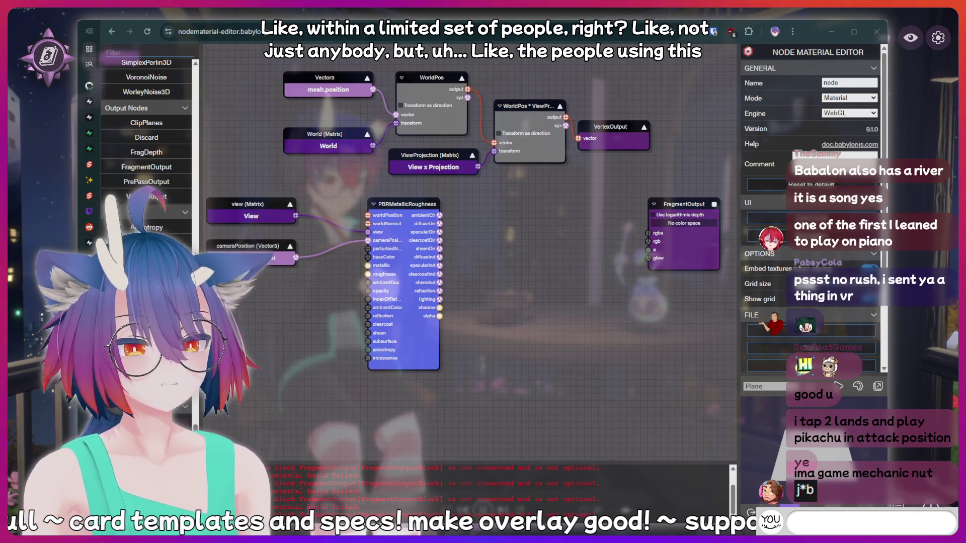
pyautogui.write('L')
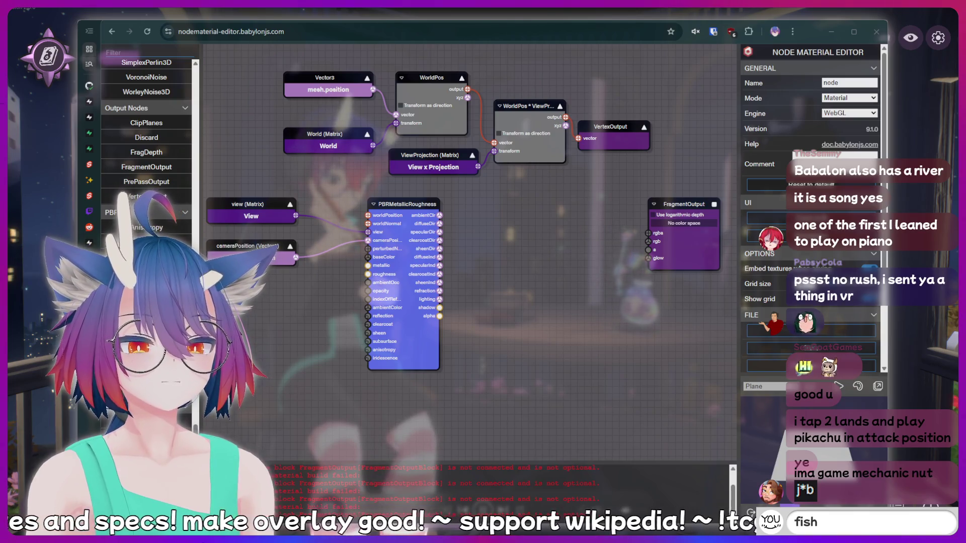
pyautogui.write('rin')
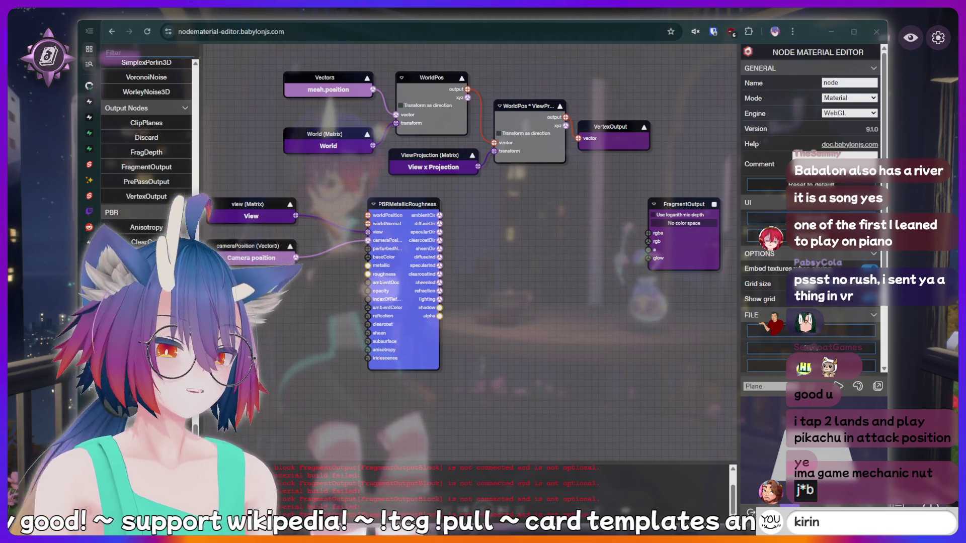
pyautogui.write('LUL')
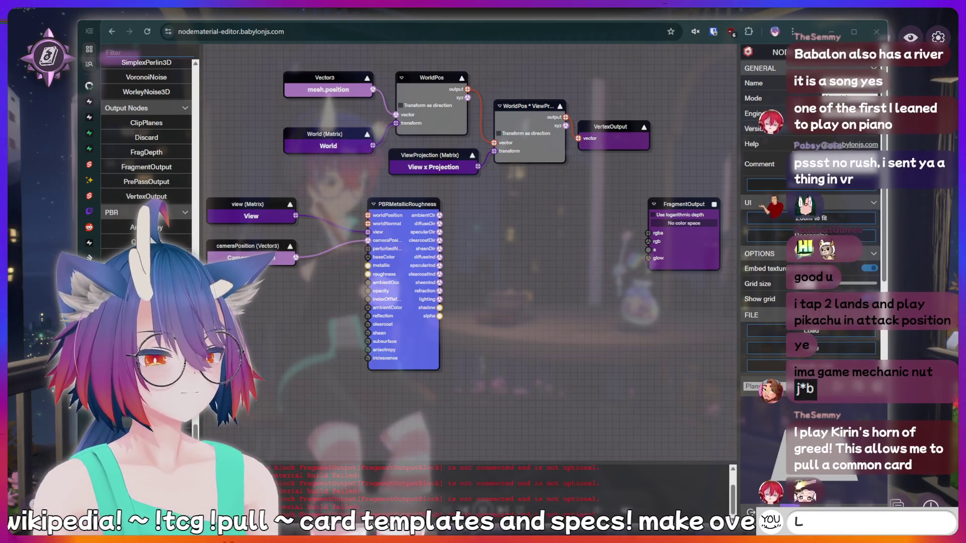
pyautogui.press('BackSpace')
pyautogui.press('BackSpace')
pyautogui.press('BackSpace')
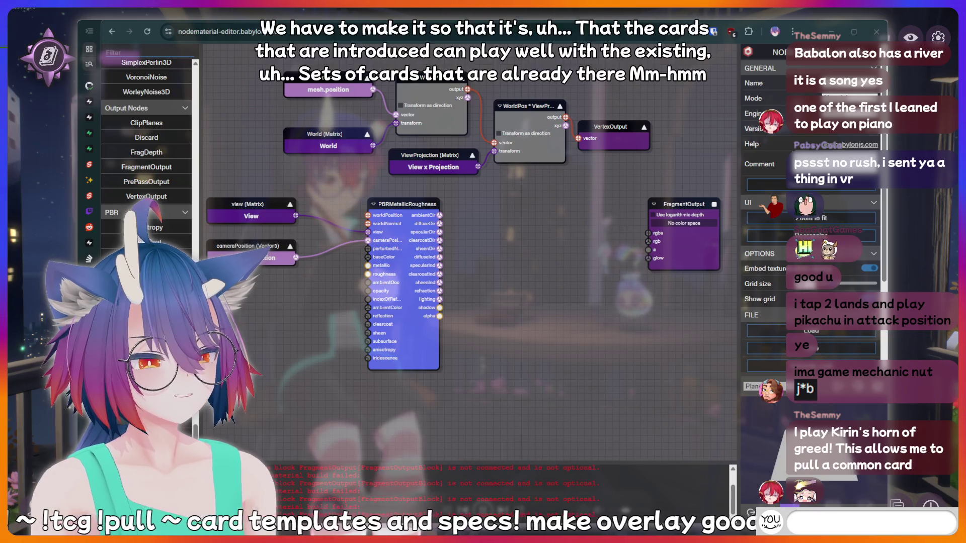
pyautogui.write('meat')
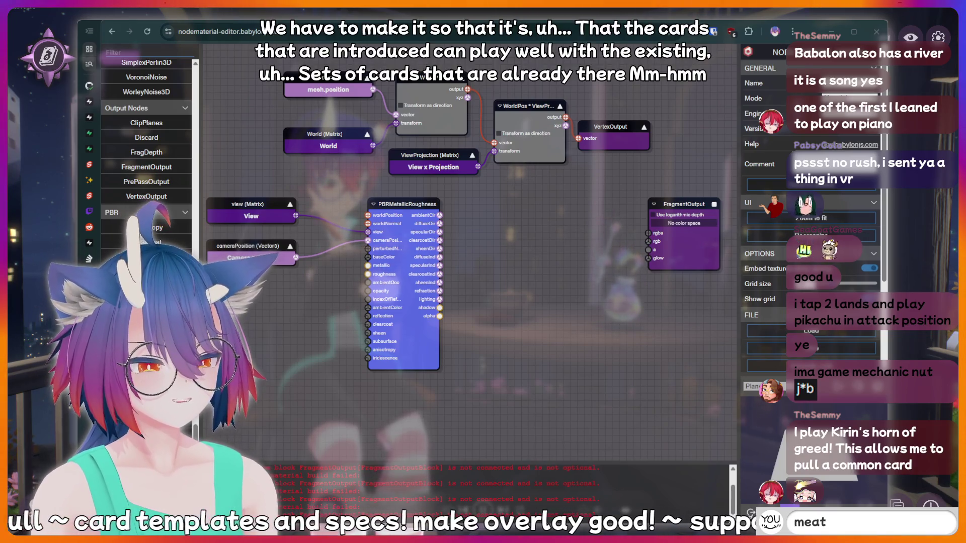
pyautogui.press('Return')
pyautogui.write('kirin is a bottom')
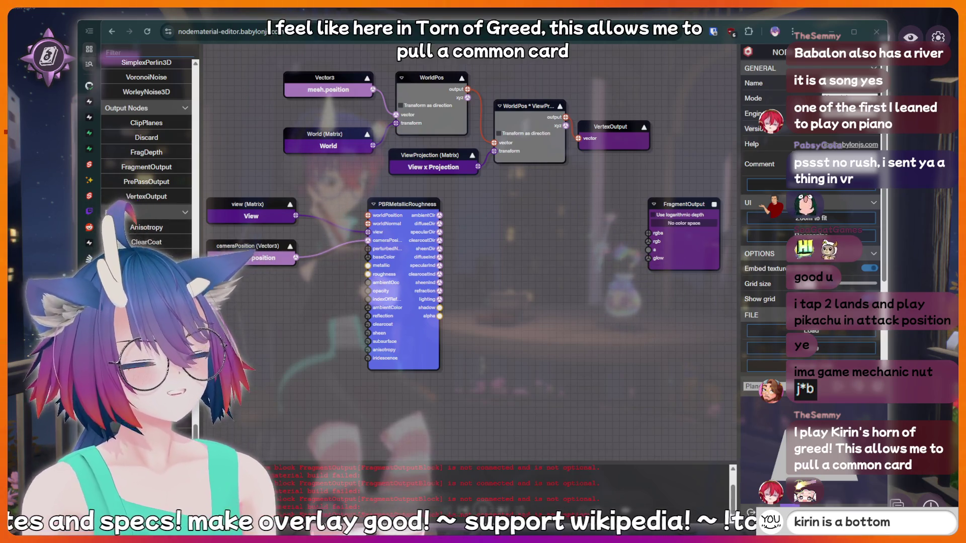
pyautogui.press('Return')
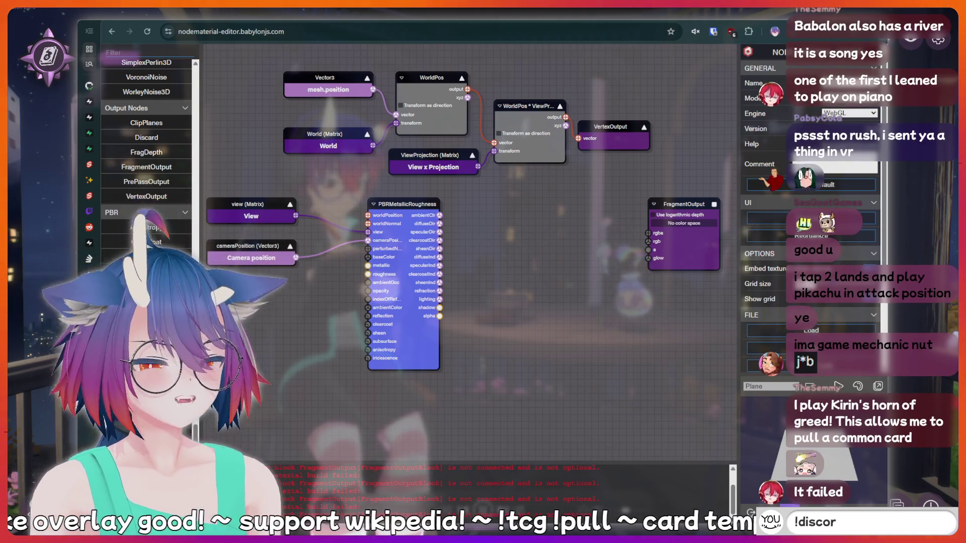
# Type more chat messages including '!discord', pan the graph, and go back to the search results
pyautogui.press('BackSpace')
pyautogui.press('BackSpace')
pyautogui.press('BackSpace')
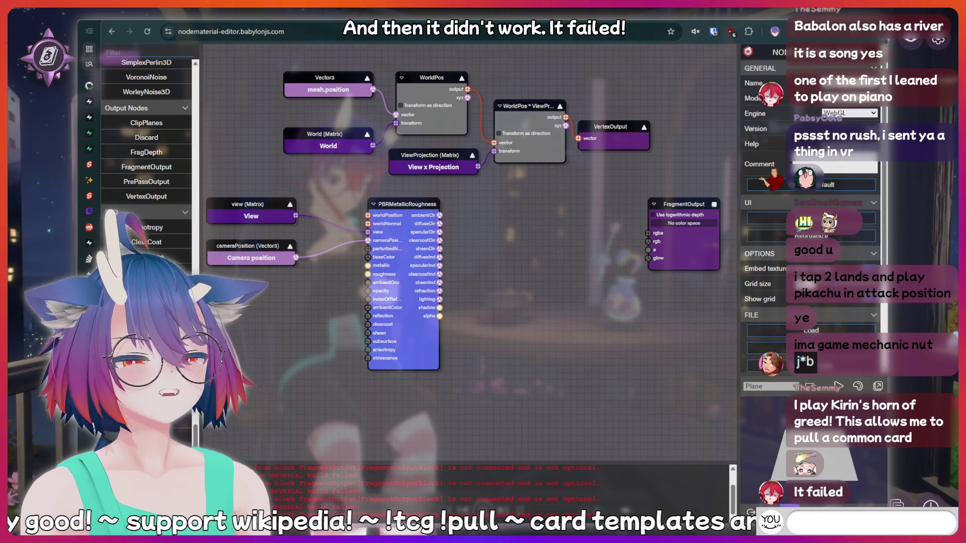
pyautogui.write('fish')
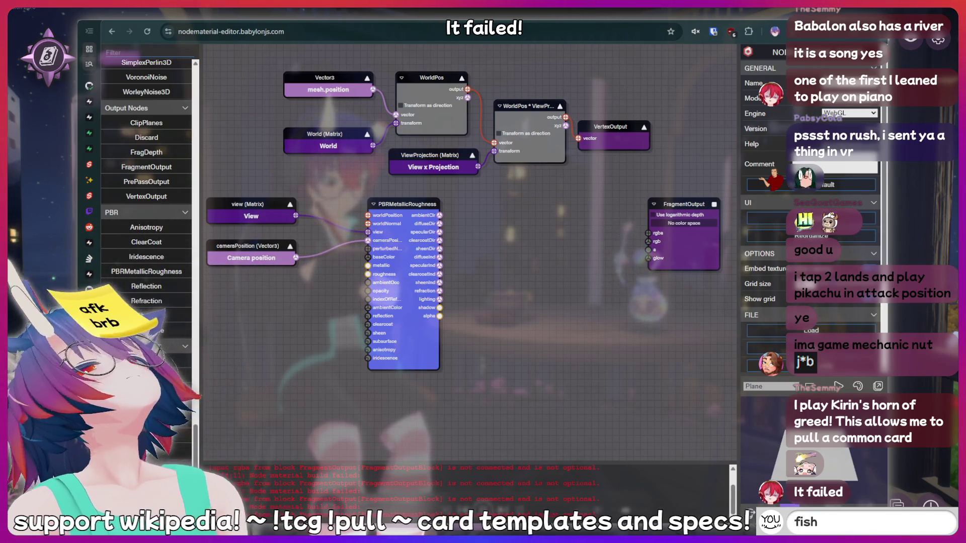
pyautogui.press('BackSpace')
pyautogui.press('BackSpace')
pyautogui.press('BackSpace')
pyautogui.write('hotdog')
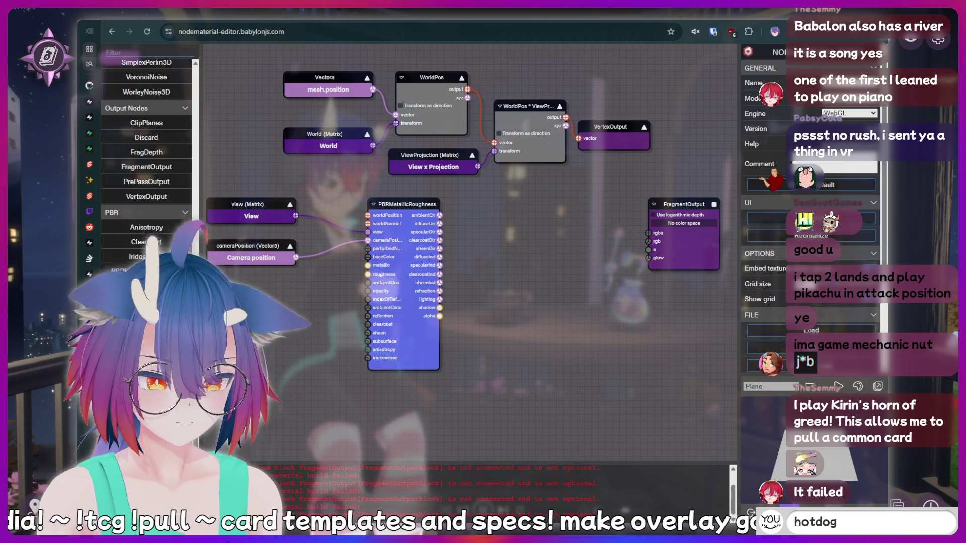
pyautogui.press('Return')
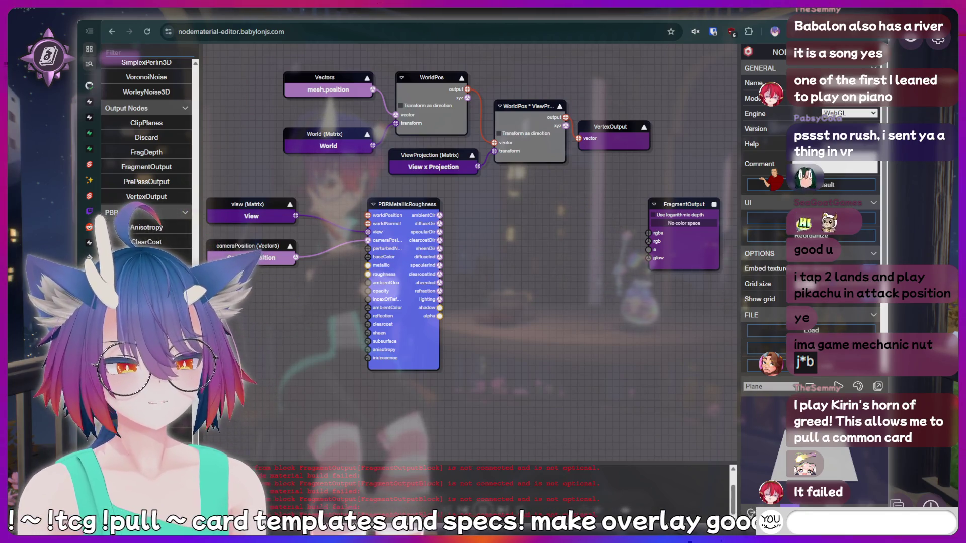
pyautogui.write('peepee p')
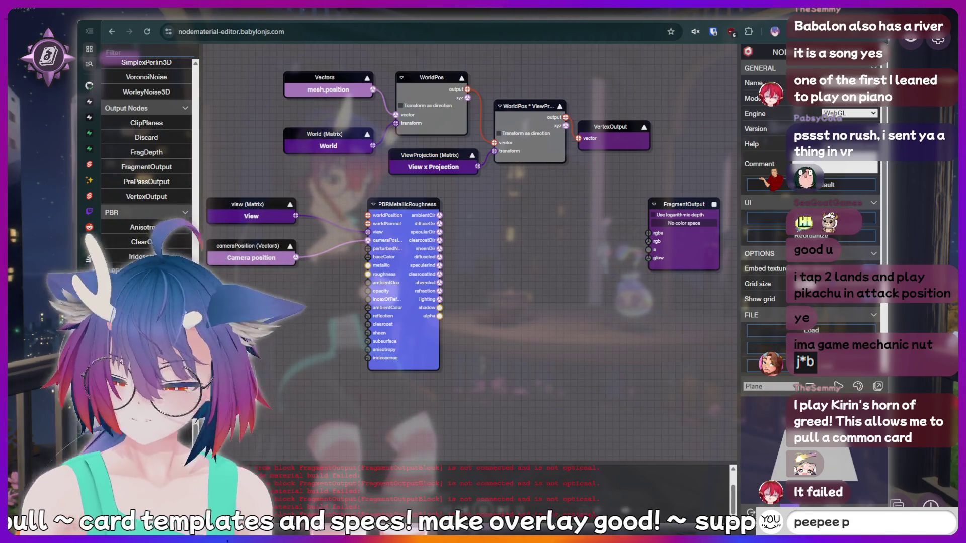
pyautogui.write('oopoo')
pyautogui.press('BackSpace')
pyautogui.press('BackSpace')
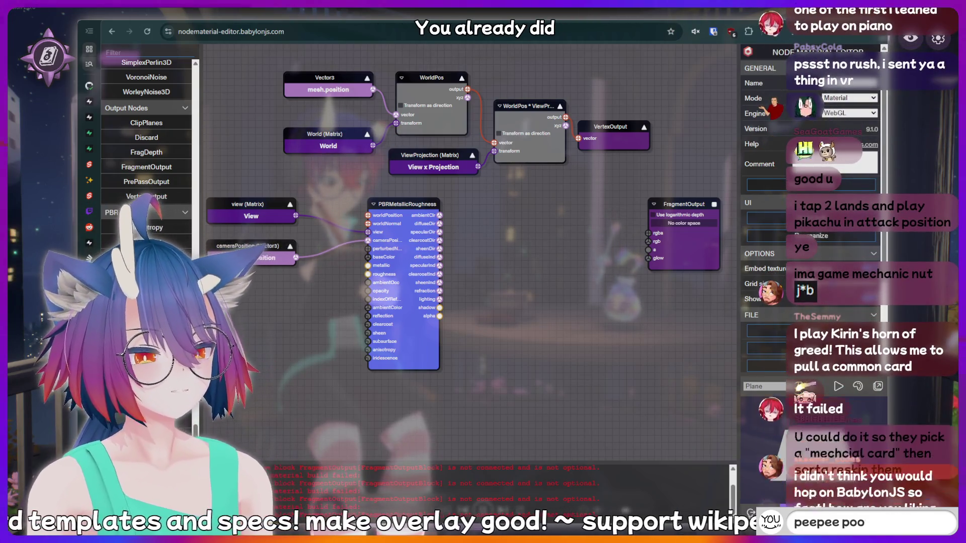
pyautogui.press('BackSpace')
pyautogui.press('BackSpace')
pyautogui.press('BackSpace')
pyautogui.press('BackSpace')
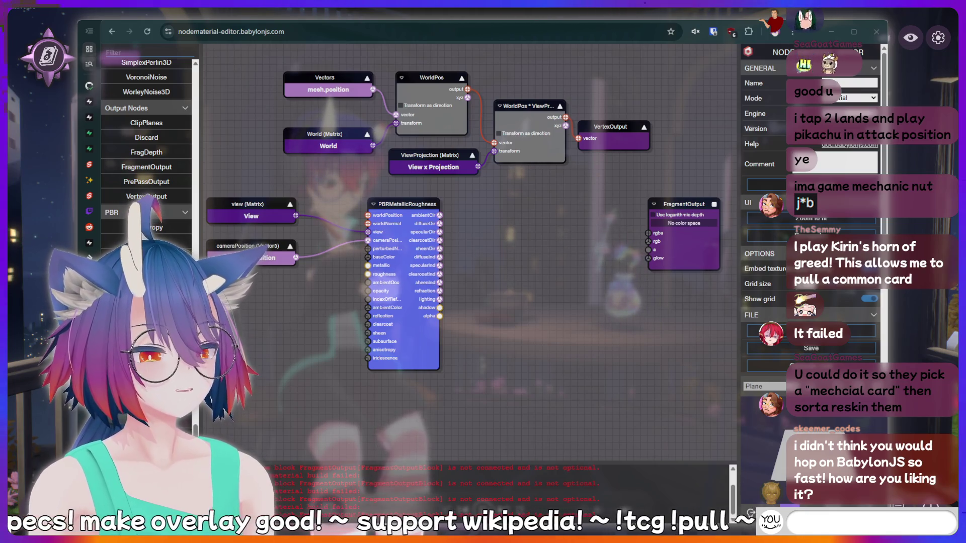
pyautogui.write('!fish')
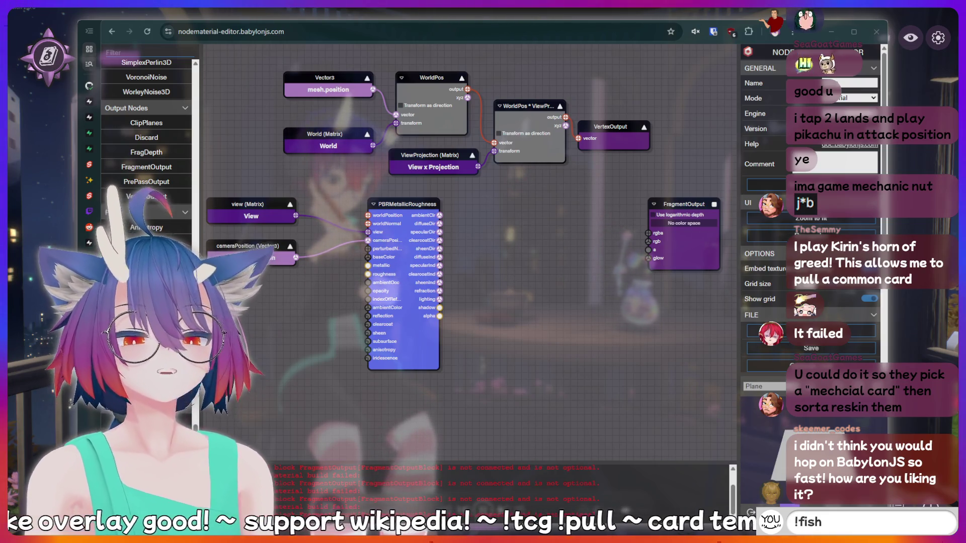
pyautogui.press('BackSpace')
pyautogui.press('BackSpace')
pyautogui.press('BackSpace')
pyautogui.press('BackSpace')
pyautogui.press('BackSpace')
pyautogui.write('ho')
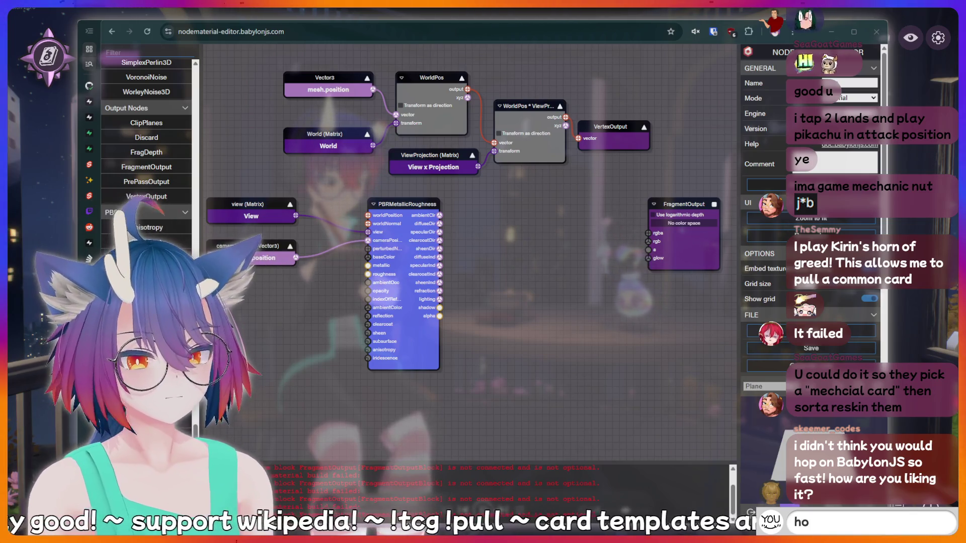
pyautogui.write('tdog')
pyautogui.press('BackSpace')
pyautogui.press('BackSpace')
pyautogui.press('BackSpace')
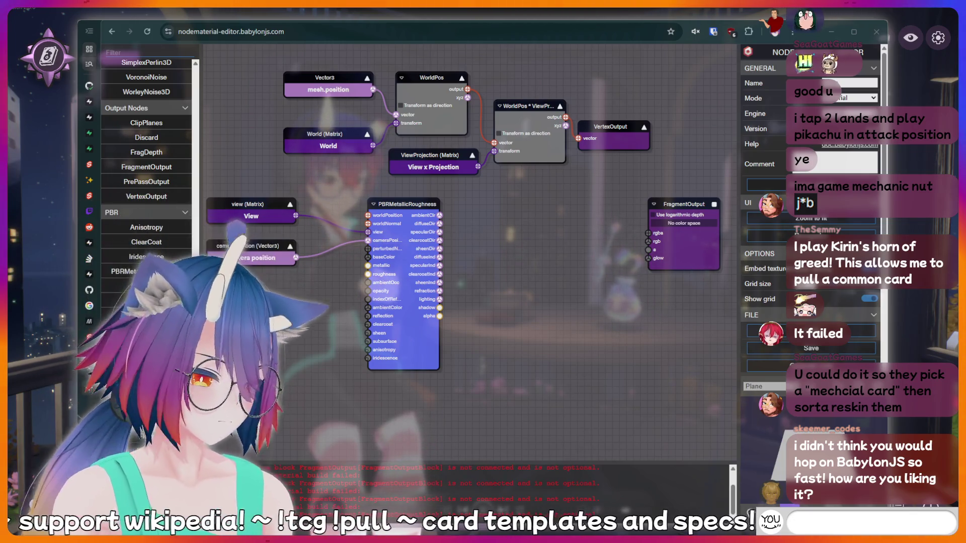
pyautogui.write('!discor')
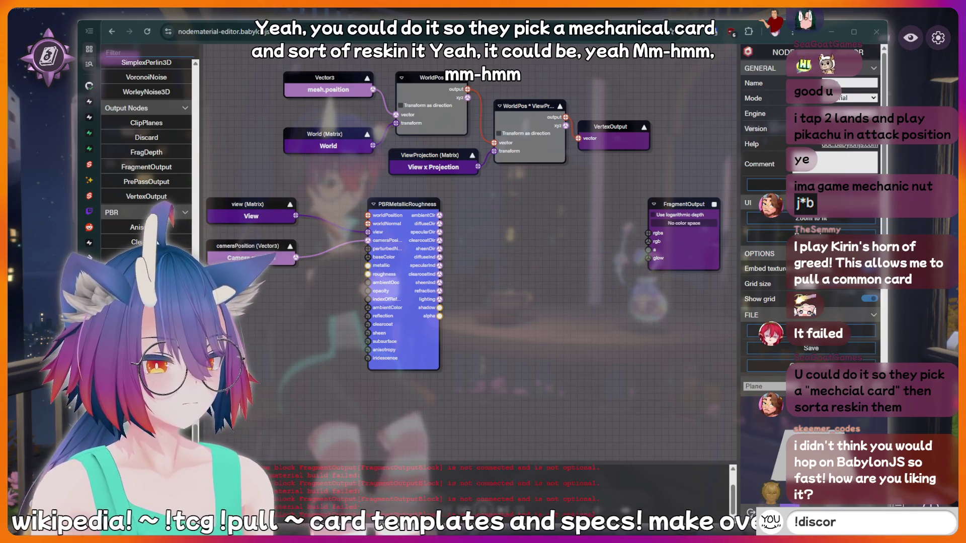
pyautogui.write('d')
pyautogui.press('BackSpace')
pyautogui.press('BackSpace')
pyautogui.press('BackSpace')
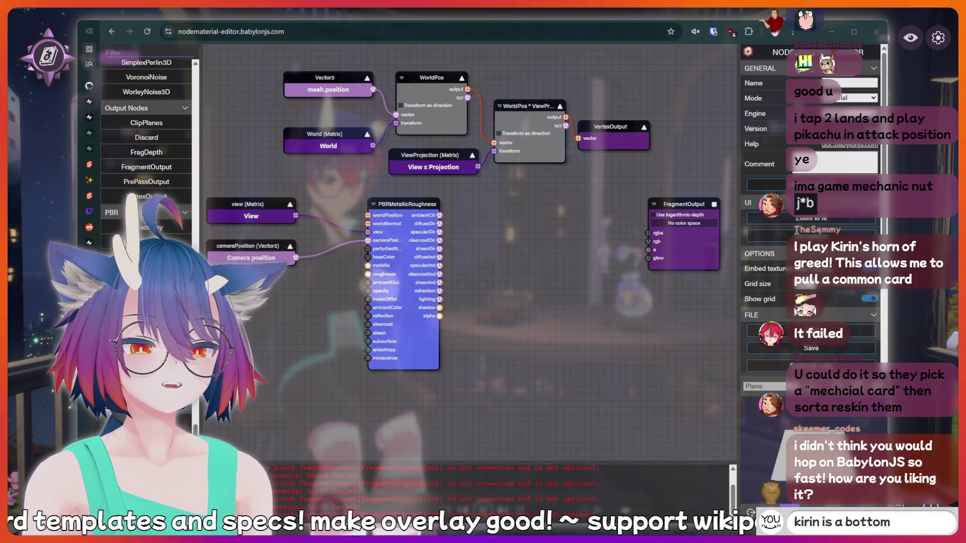
pyautogui.moveTo(609, 97)
pyautogui.mouseDown()
pyautogui.moveTo(636, 107)
pyautogui.moveTo(608, 140)
pyautogui.moveTo(611, 123)
pyautogui.mouseUp()
pyautogui.write('kirin is a bottom')
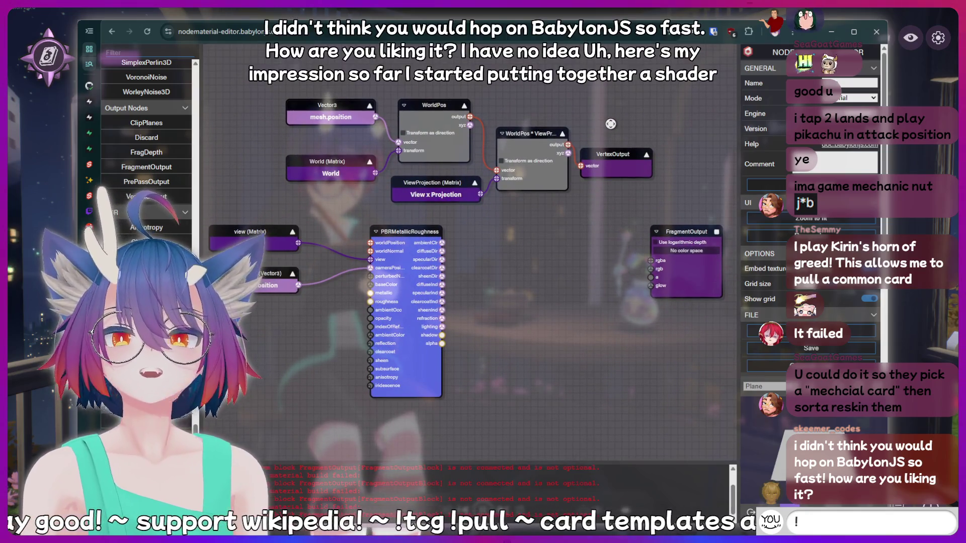
pyautogui.hotkey('alt', 'Left')
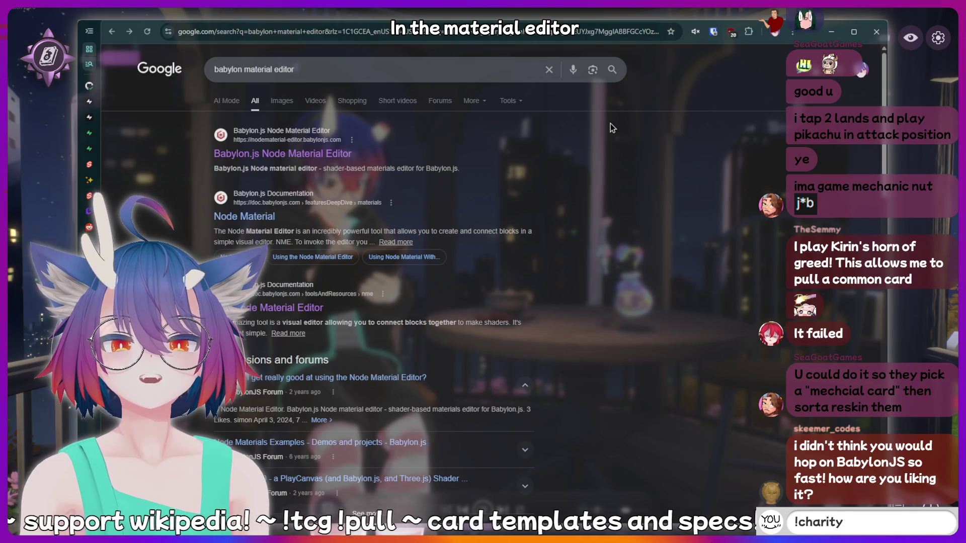
# Return to the reloaded editor's default graph, recentre the view, and send chat messages
pyautogui.hotkey('alt', 'Right')
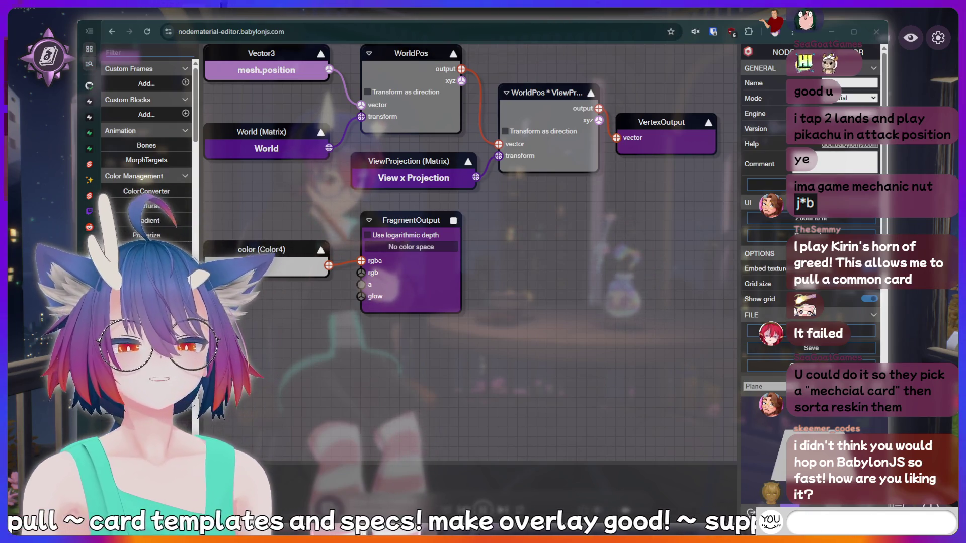
pyautogui.moveTo(585, 143); pyautogui.dragTo(603, 169)
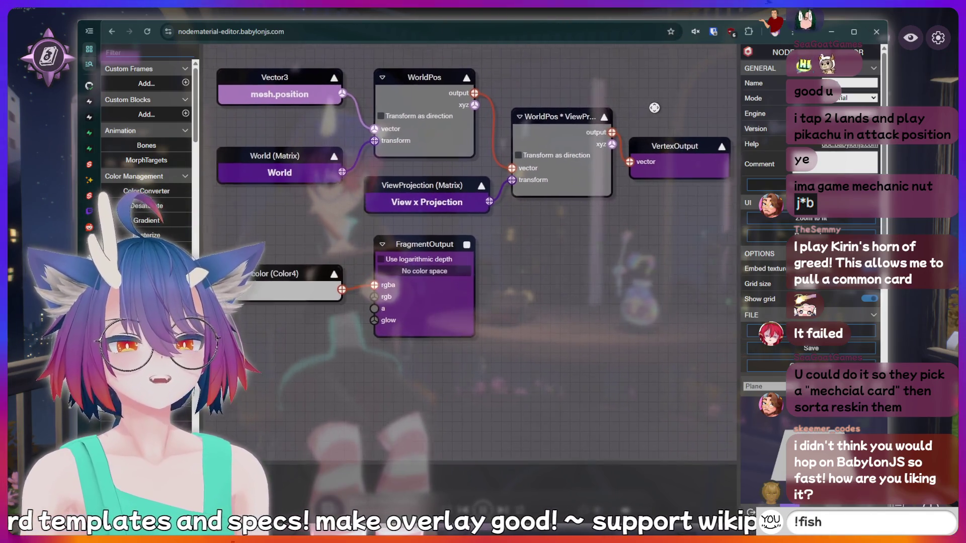
pyautogui.write('kirin is a bottom')
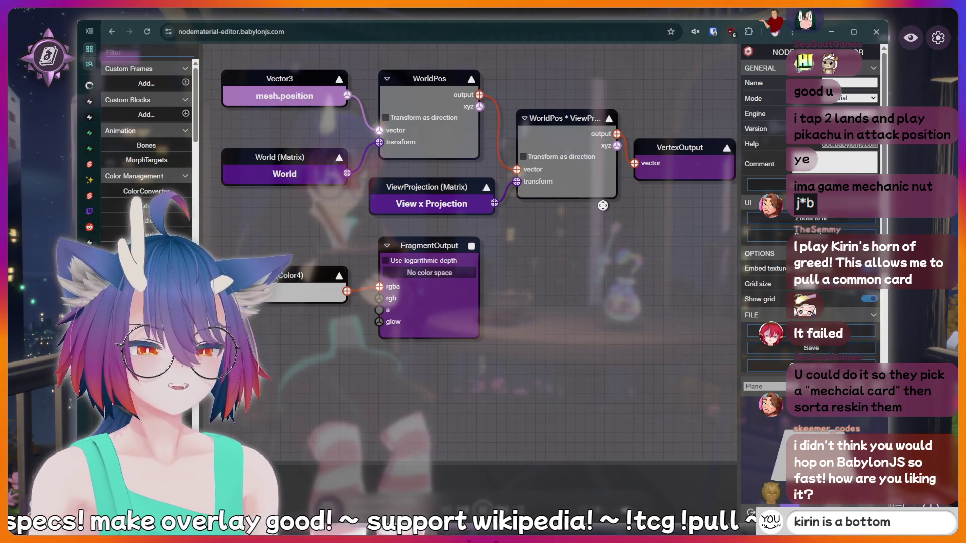
pyautogui.press('Return')
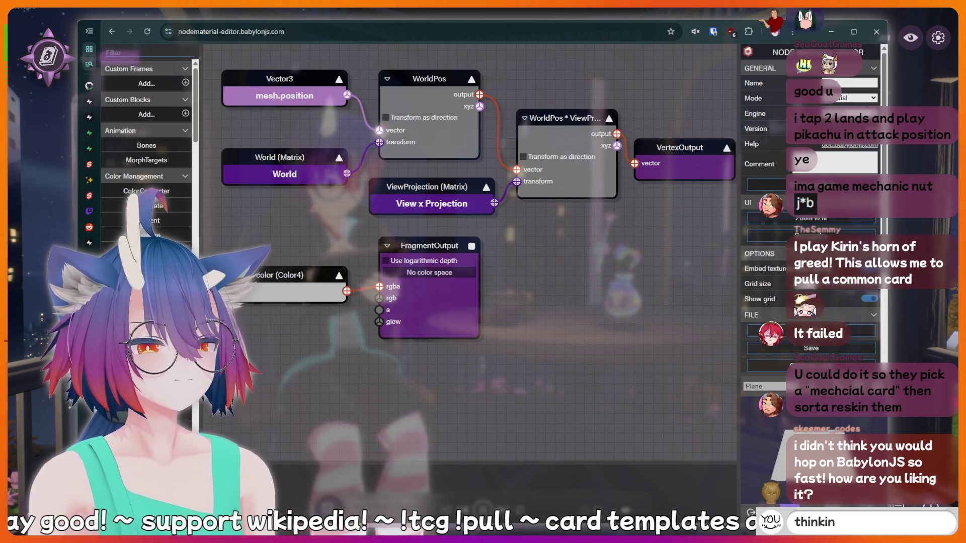
pyautogui.write('g hard')
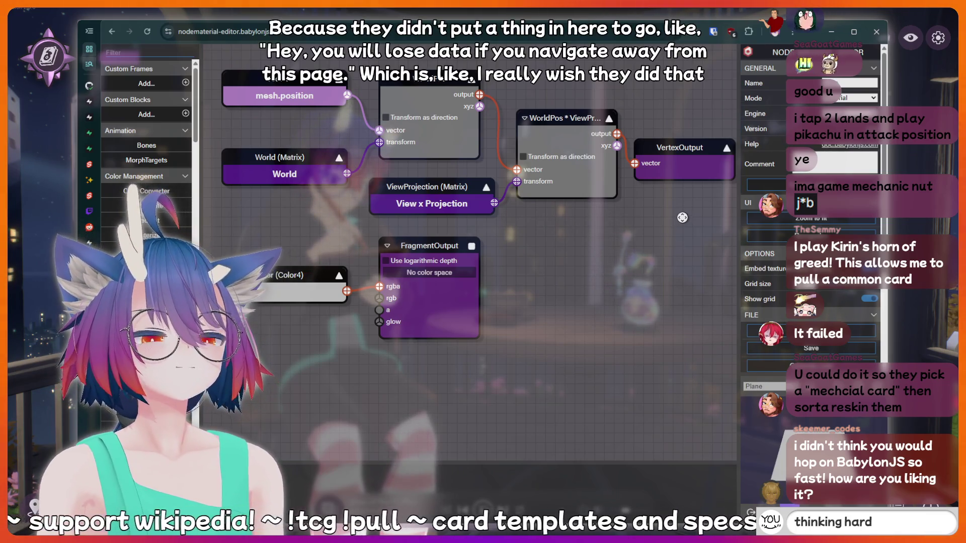
pyautogui.press('Return')
pyautogui.write('POG')
pyautogui.moveTo(677, 238); pyautogui.dragTo(656, 217)
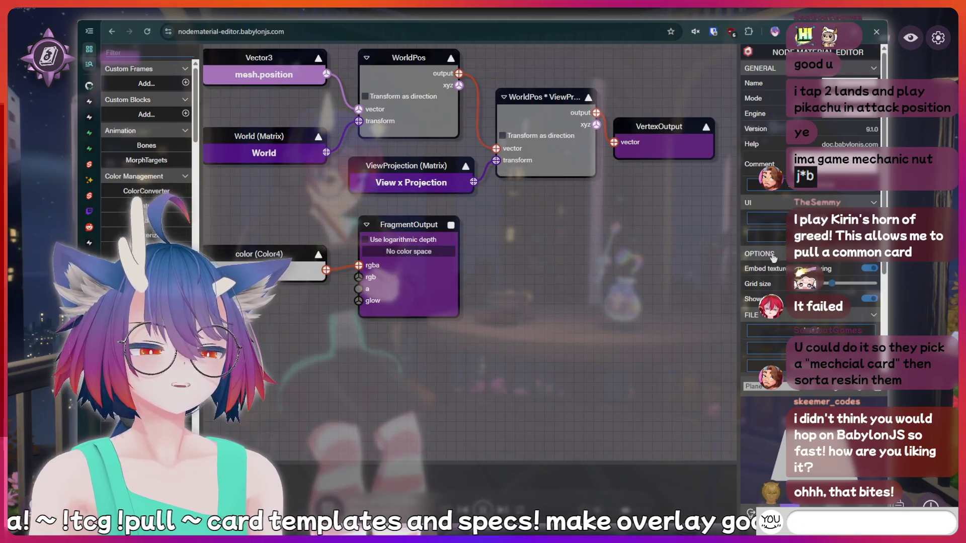
# Scroll the property panel and type chat messages, including an !addquote command and 'POG'
pyautogui.scroll(-3, 810, 202)
pyautogui.write('UL')
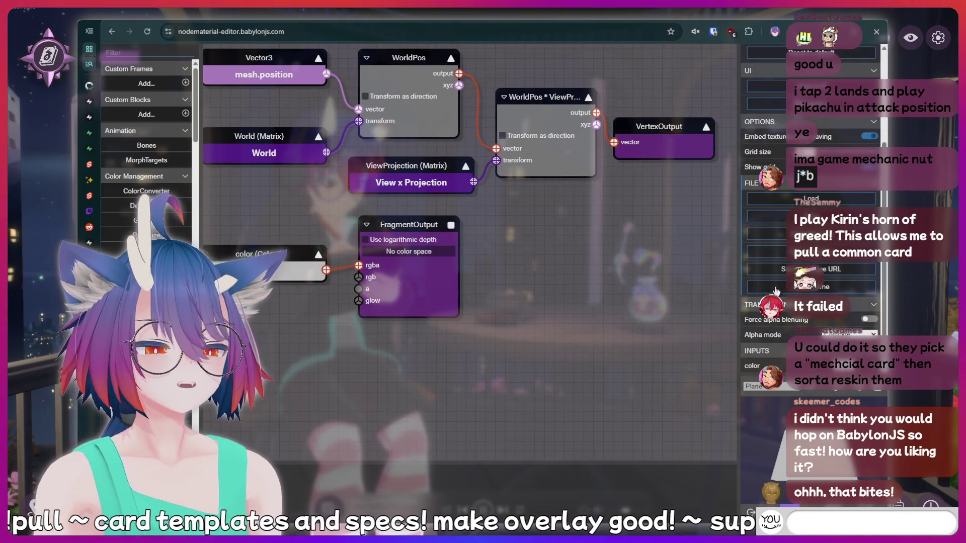
pyautogui.write('AAA')
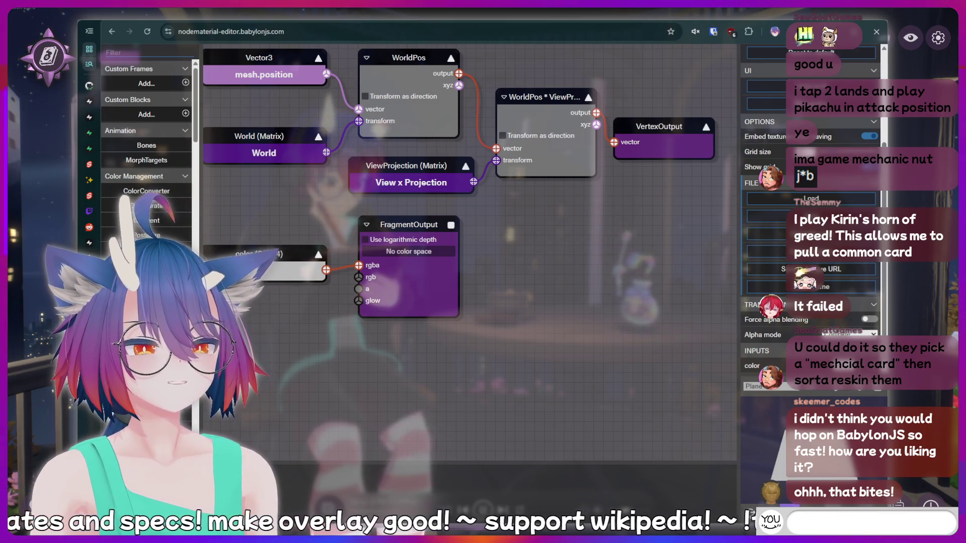
pyautogui.write('hotd')
pyautogui.press('BackSpace')
pyautogui.press('BackSpace')
pyautogui.press('BackSpace')
pyautogui.press('BackSpace')
pyautogui.write('!a')
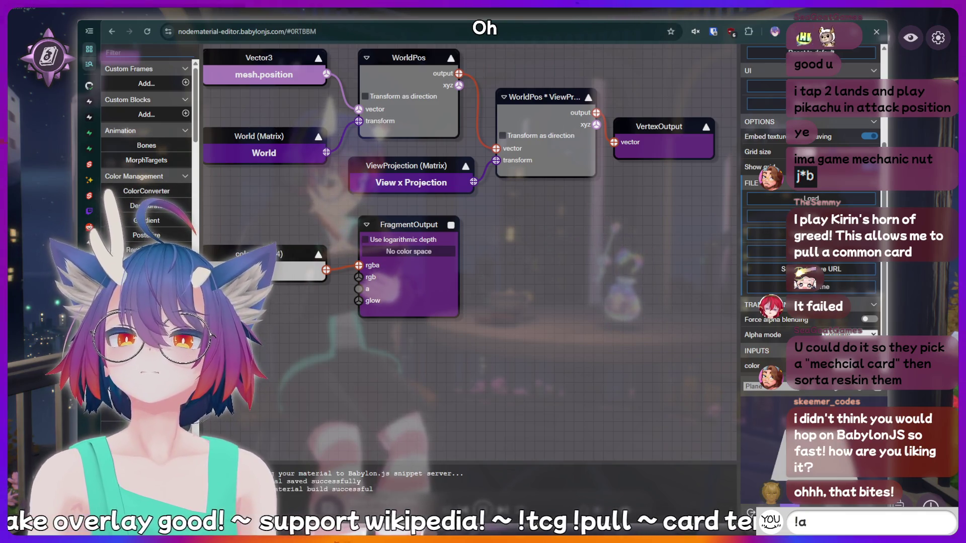
pyautogui.write('ddquote I jus')
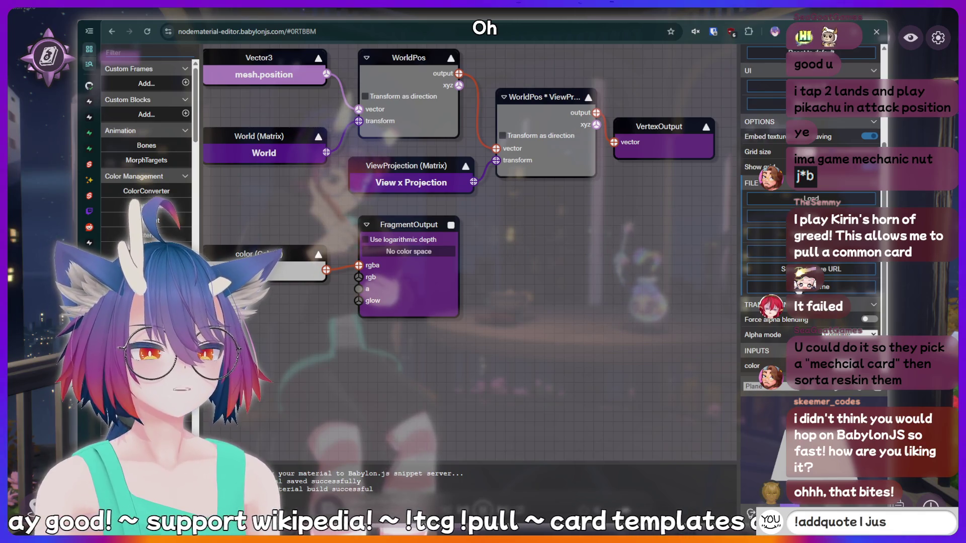
pyautogui.write('t said someth')
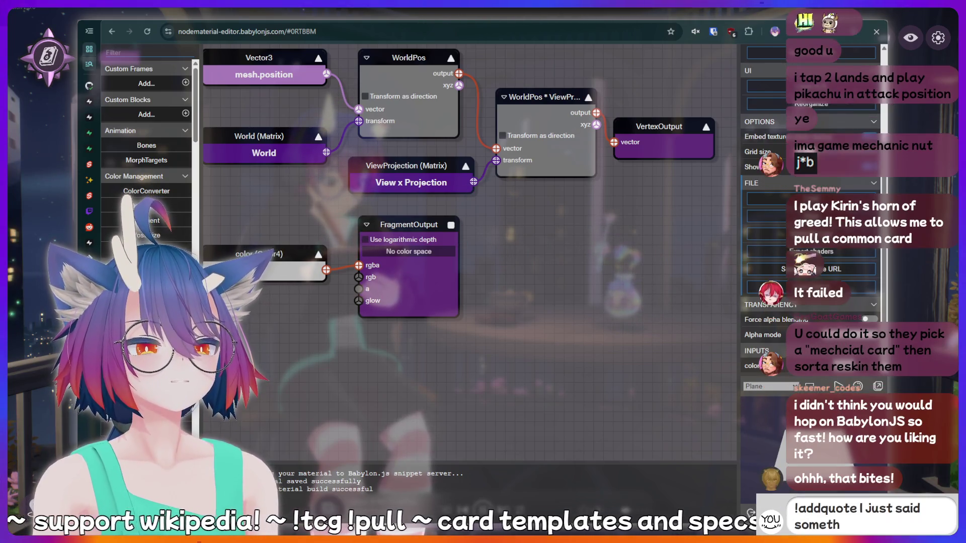
pyautogui.write('ing sussy tha')
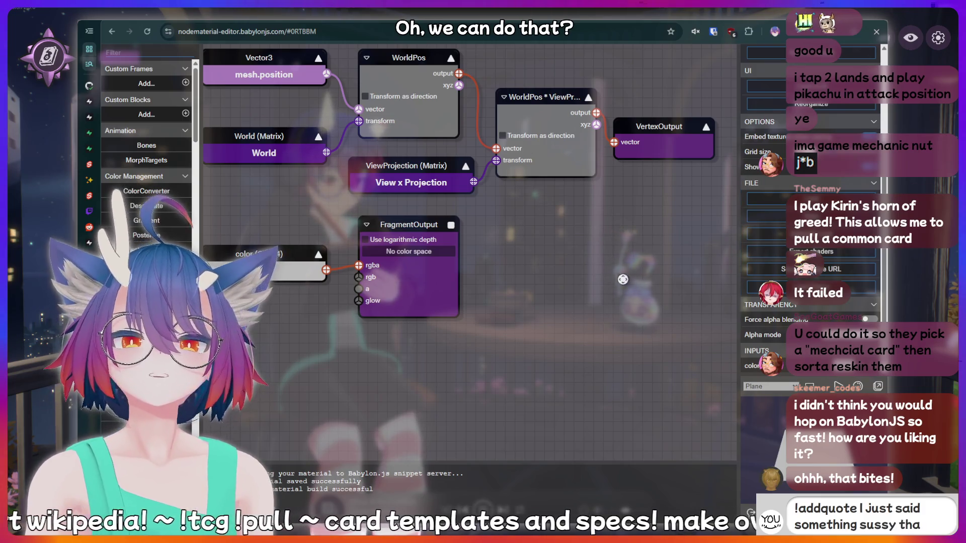
pyautogui.write('t should be')
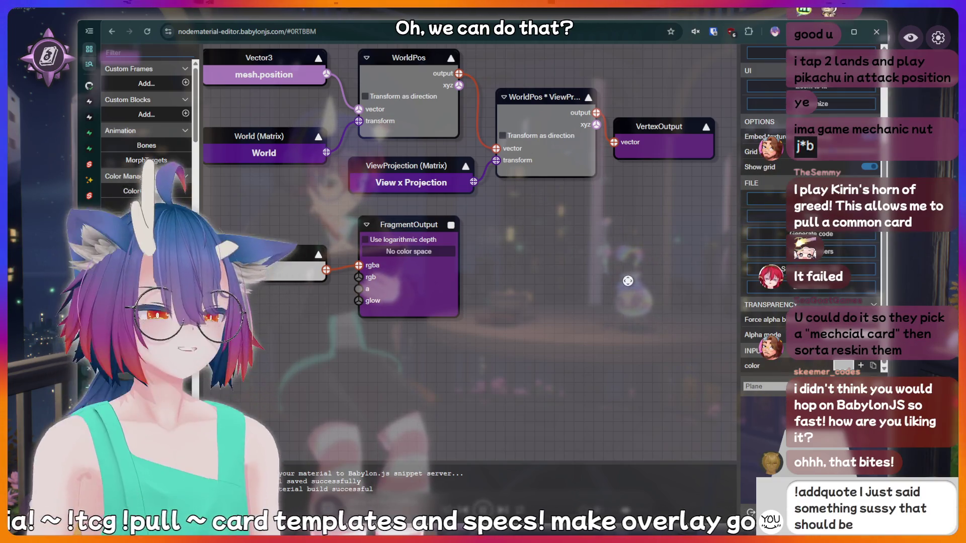
pyautogui.write(' recorded fo')
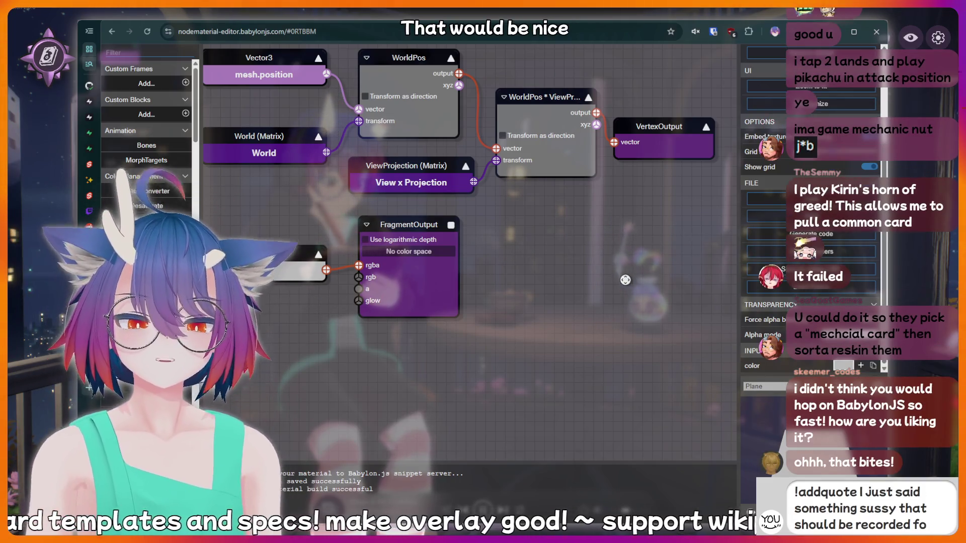
pyautogui.press('BackSpace')
pyautogui.press('BackSpace')
pyautogui.press('BackSpace')
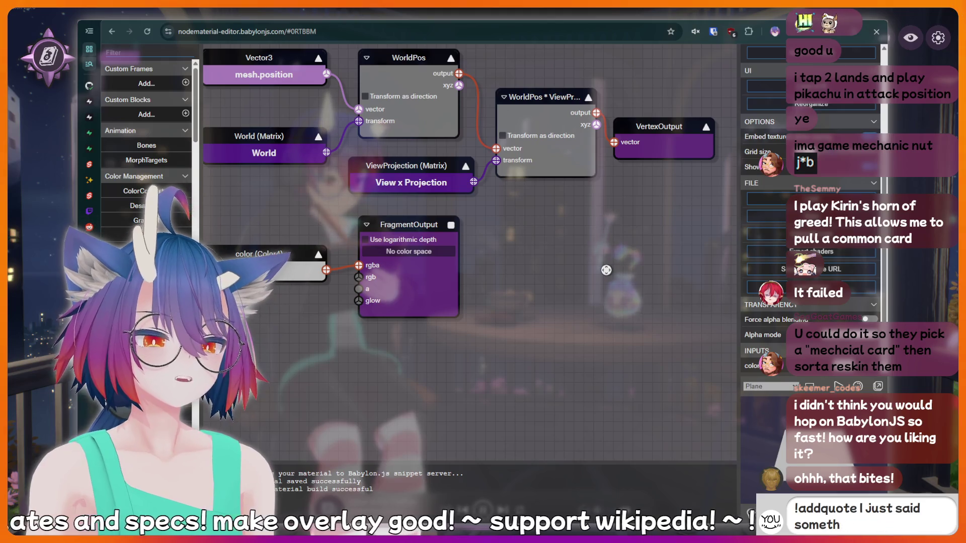
pyautogui.press('BackSpace')
pyautogui.press('BackSpace')
pyautogui.press('BackSpace')
pyautogui.press('BackSpace')
pyautogui.press('BackSpace')
pyautogui.press('BackSpace')
pyautogui.press('BackSpace')
pyautogui.press('BackSpace')
pyautogui.press('BackSpace')
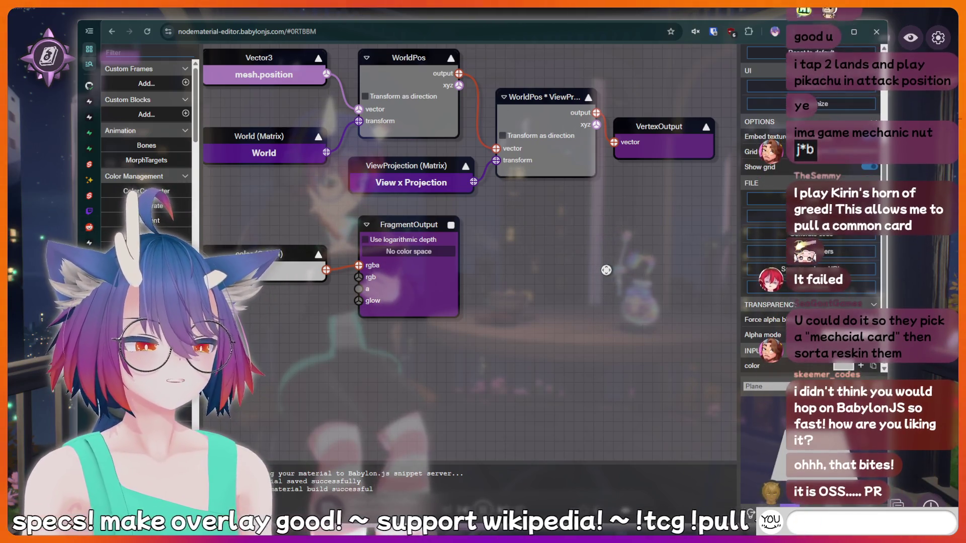
pyautogui.press('BackSpace')
pyautogui.write('POG')
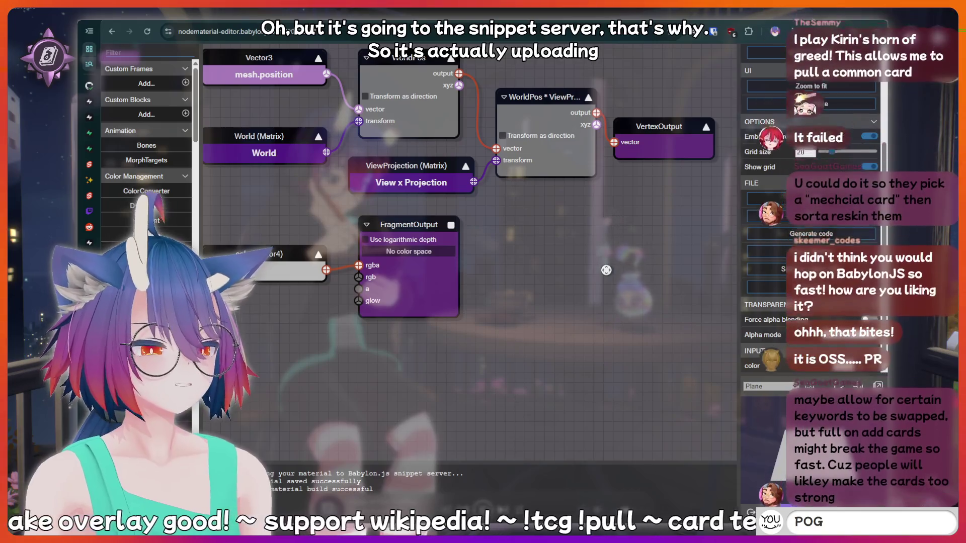
pyautogui.press('BackSpace')
pyautogui.press('BackSpace')
pyautogui.press('BackSpace')
pyautogui.write('meat')
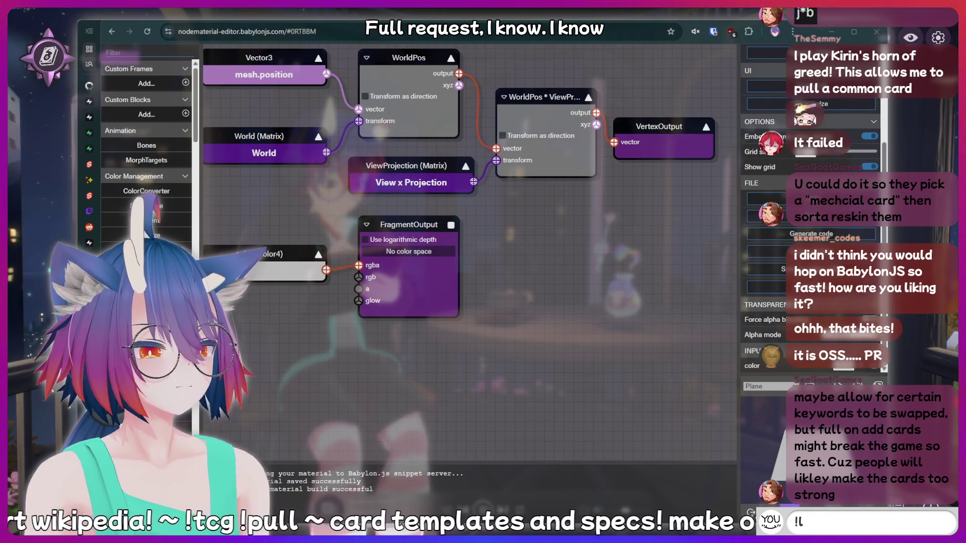
pyautogui.press('BackSpace')
pyautogui.press('BackSpace')
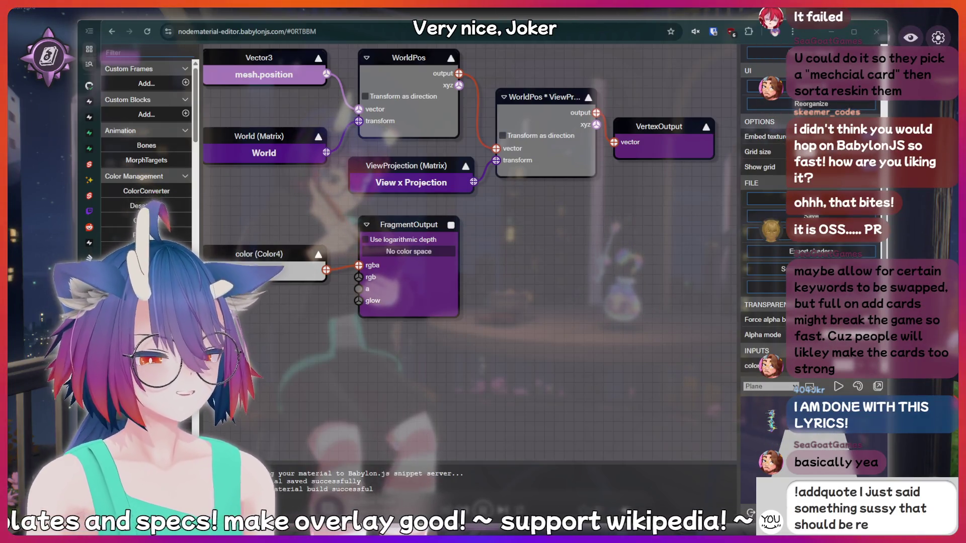
# Zoom out, move color and FragmentOutput further right, and select the color block
pyautogui.scroll(-2, 604, 200)
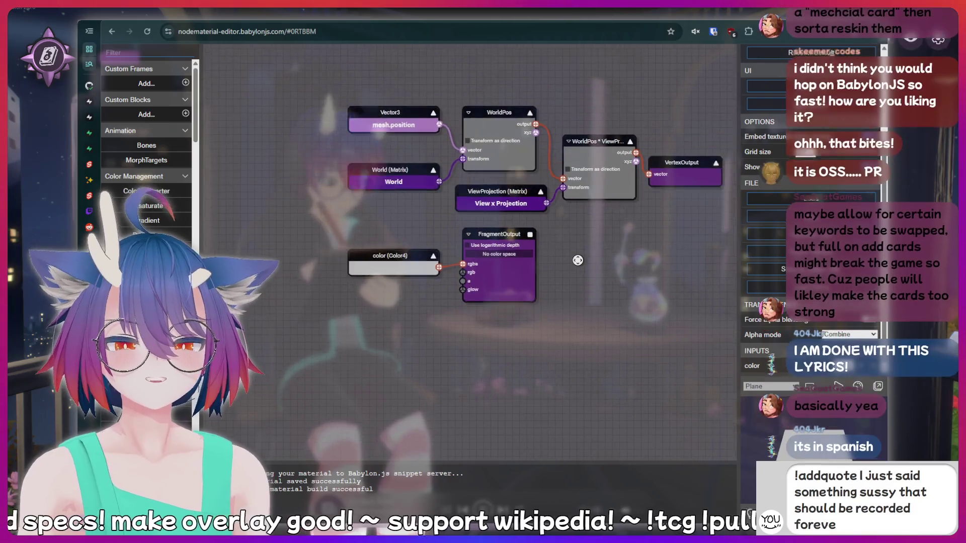
pyautogui.scroll(-2, 575, 261)
pyautogui.scroll(-1, 578, 270)
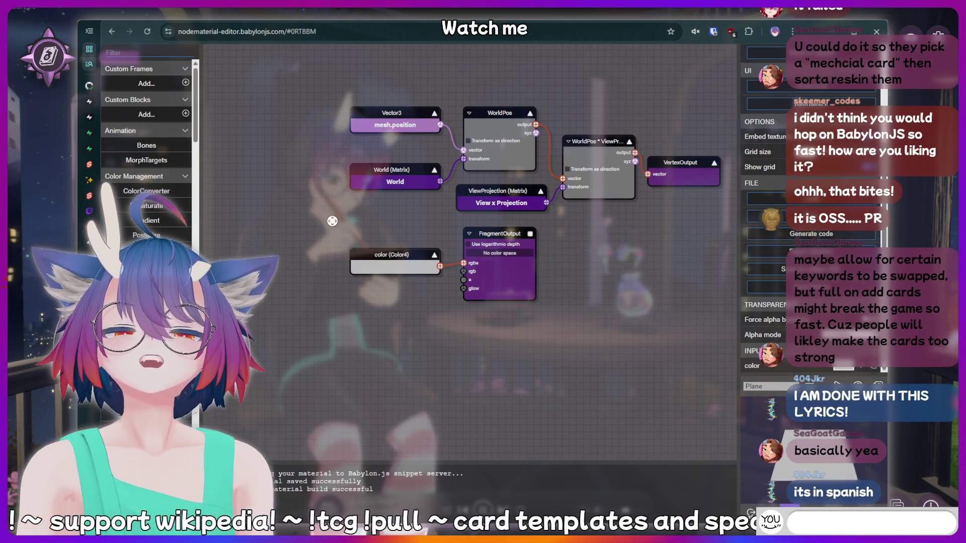
pyautogui.moveTo(391, 217); pyautogui.dragTo(580, 319)
pyautogui.moveTo(499, 240)
pyautogui.mouseDown()
pyautogui.moveTo(606, 246)
pyautogui.moveTo(645, 229)
pyautogui.moveTo(521, 219)
pyautogui.mouseUp()
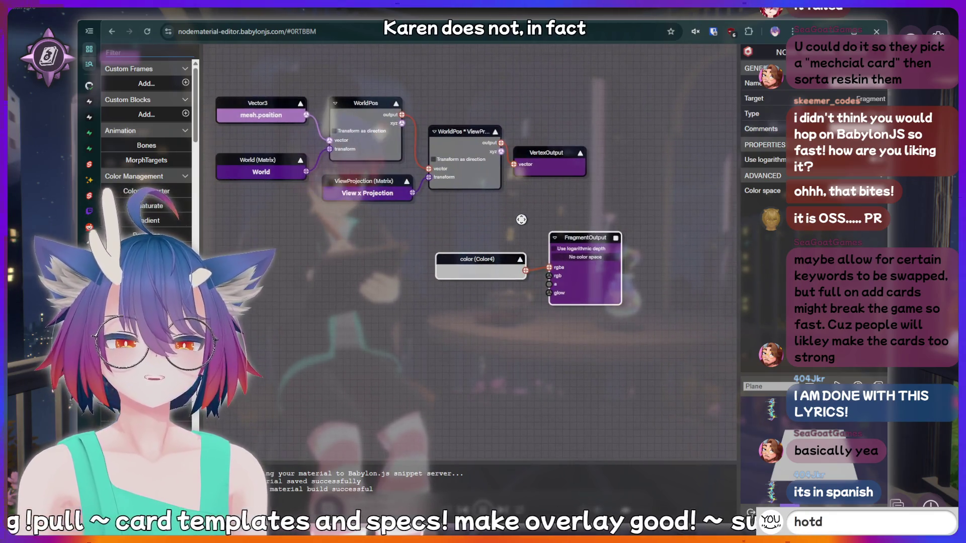
pyautogui.click(482, 262)
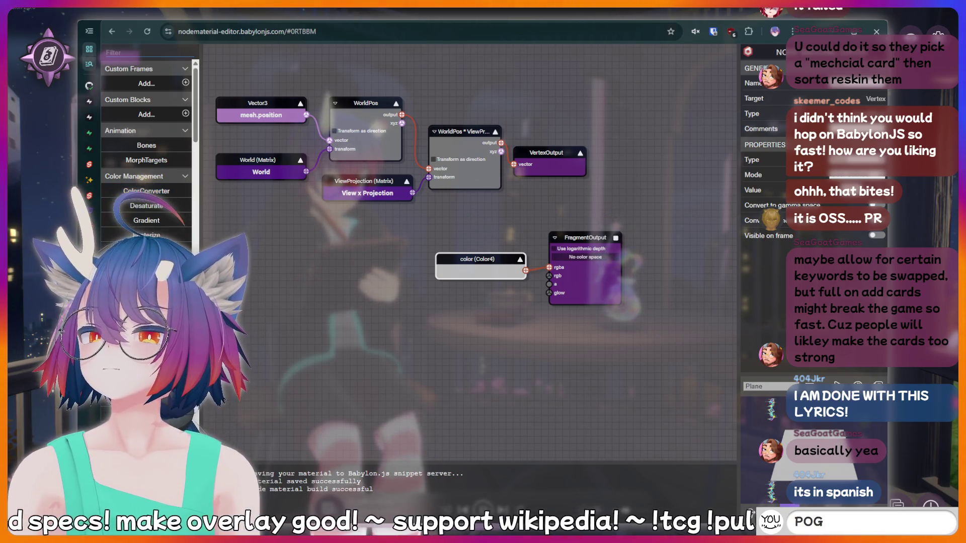
pyautogui.hotkey('ctrl', 'Tab')
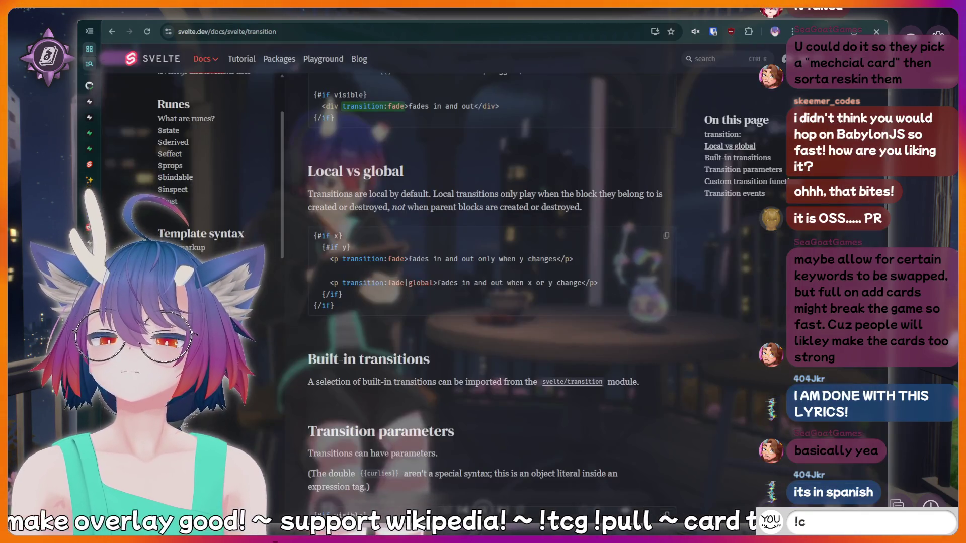
# Search Google for 'babylon.js node material pbr' in a new browser tab
pyautogui.hotkey('ctrl', 'shift', 'Tab')
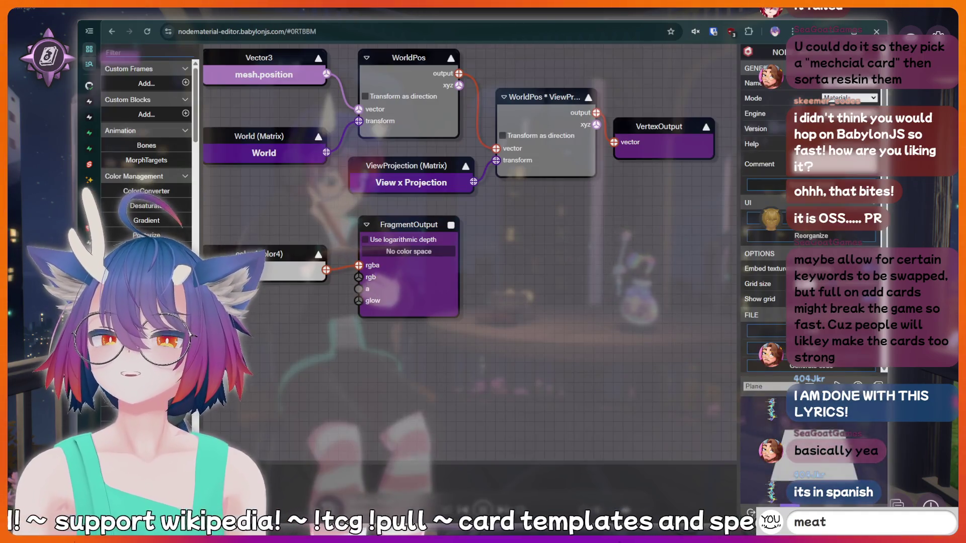
pyautogui.hotkey('ctrl', 't')
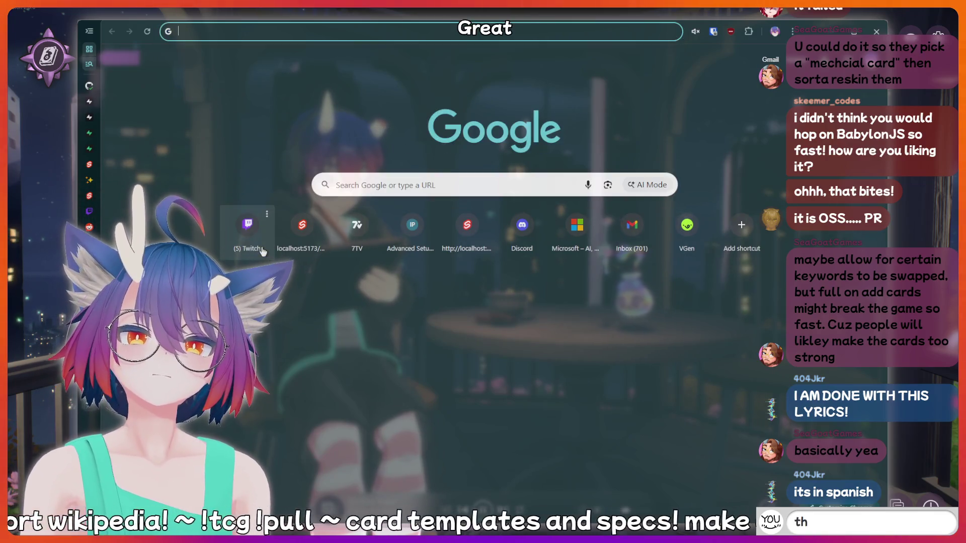
pyautogui.write('babylon')
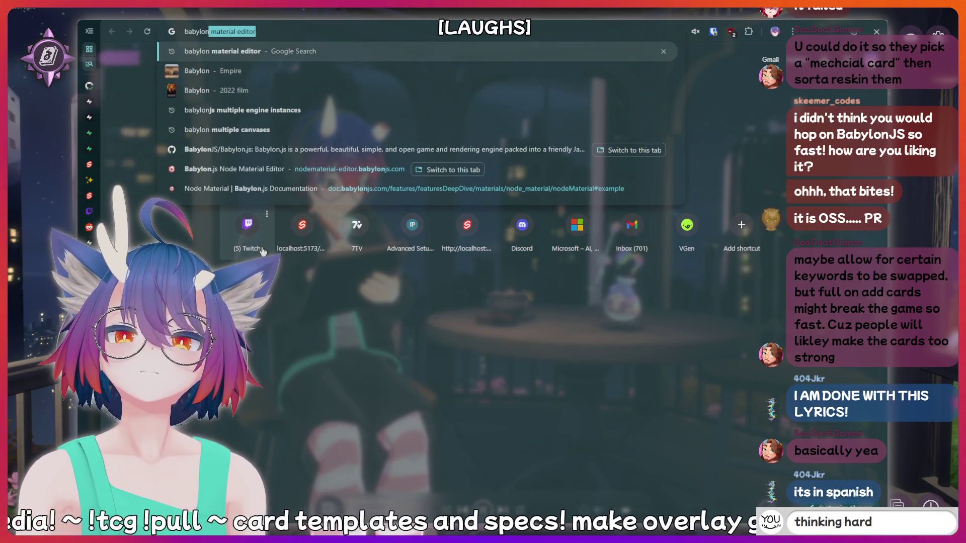
pyautogui.write(' js node')
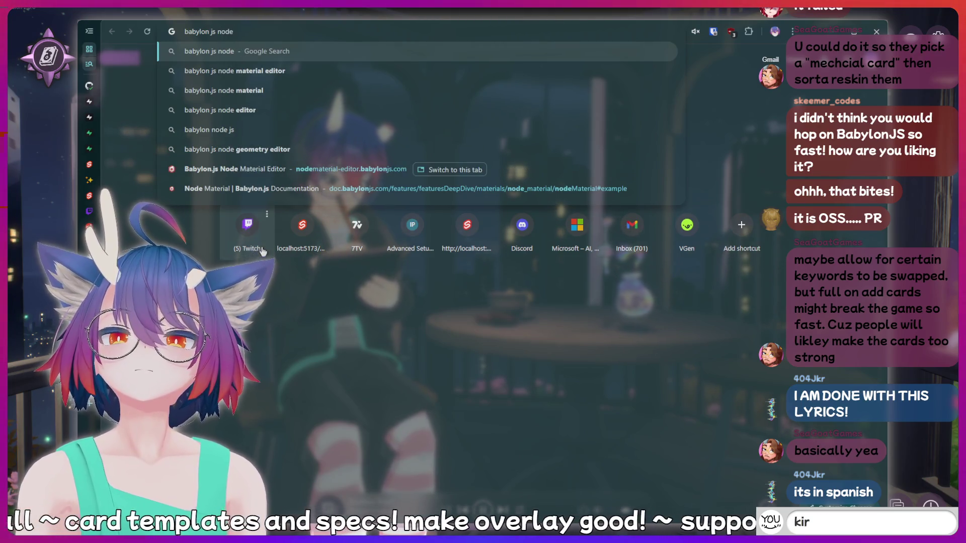
pyautogui.press('Down')
pyautogui.press('Down')
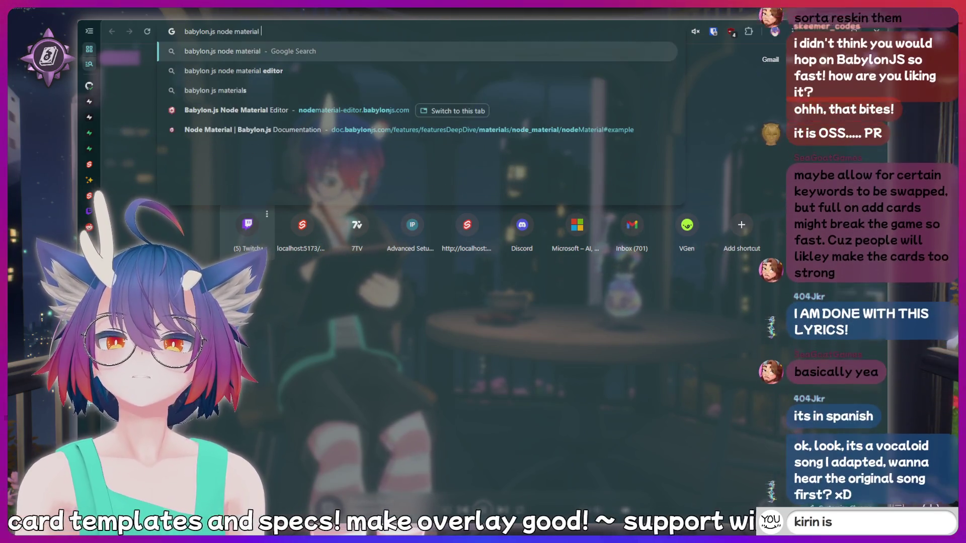
pyautogui.write('pbr')
pyautogui.press('Return')
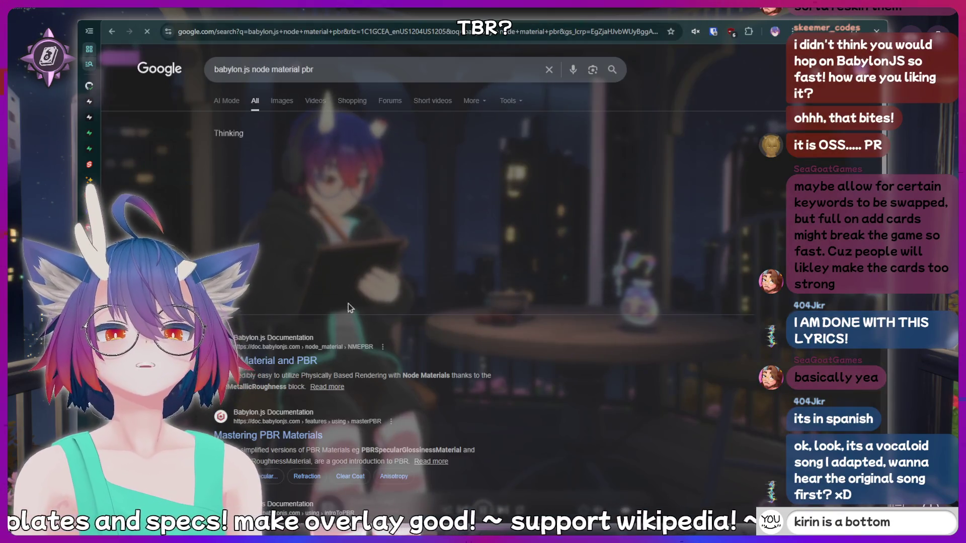
# Open the 'Node Material and PBR' docs page and preview a PBR Blocks NME example
pyautogui.click(289, 361)
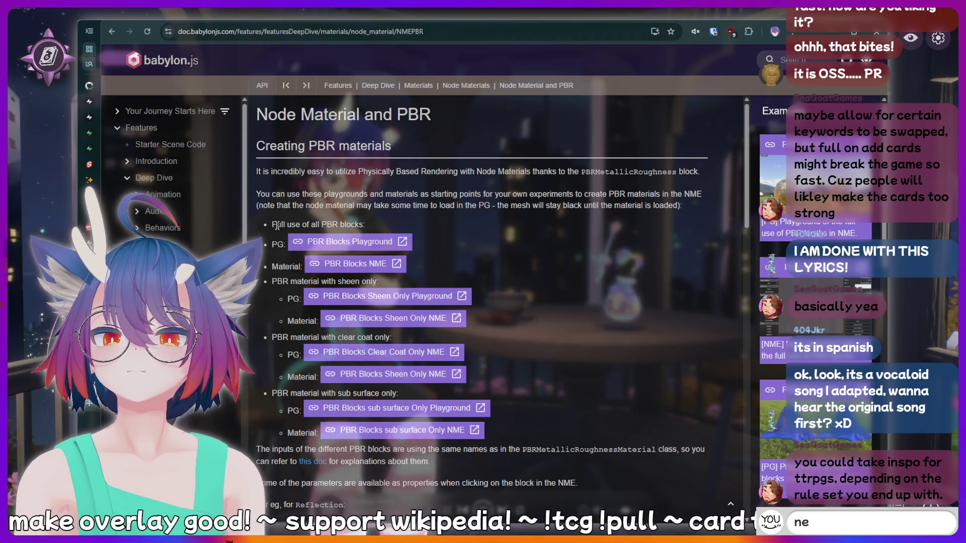
pyautogui.click(501, 235)
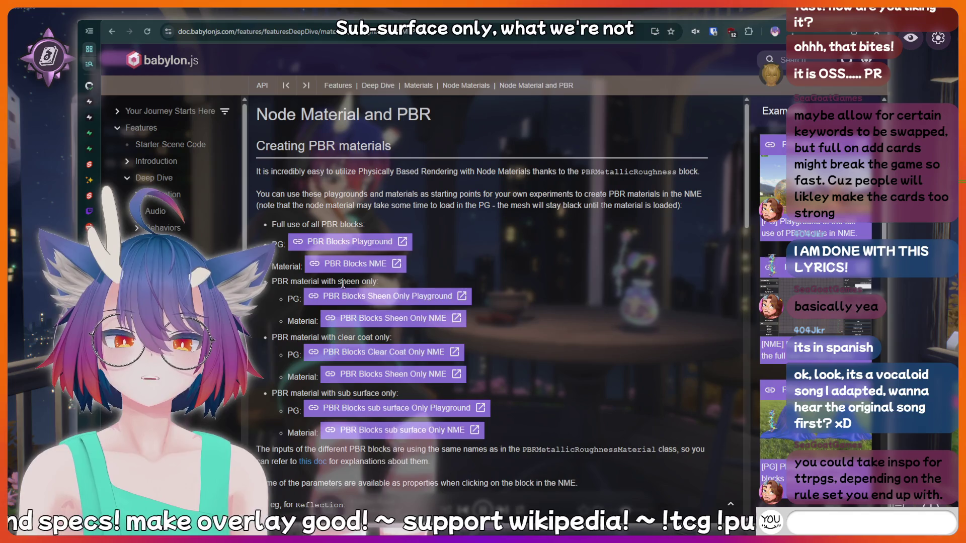
pyautogui.click(346, 267)
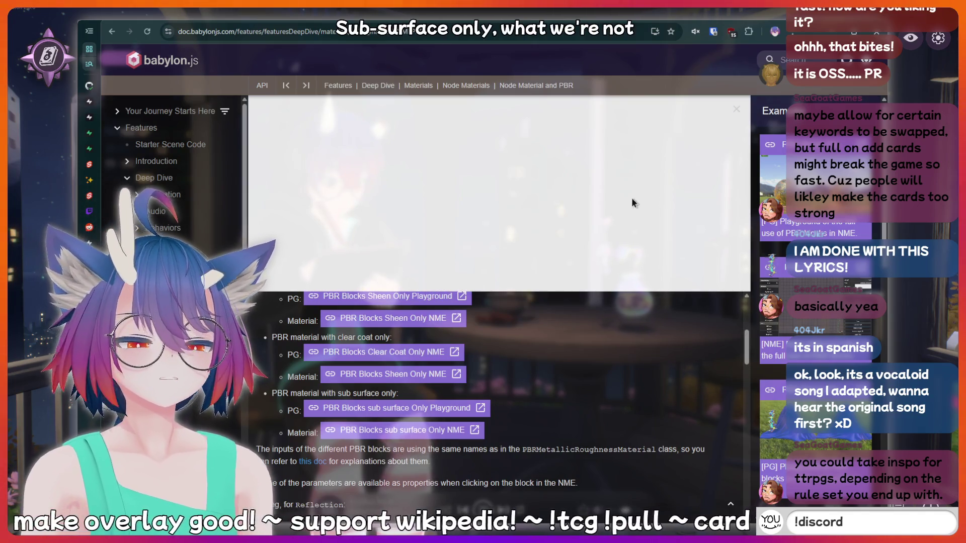
pyautogui.click(593, 301)
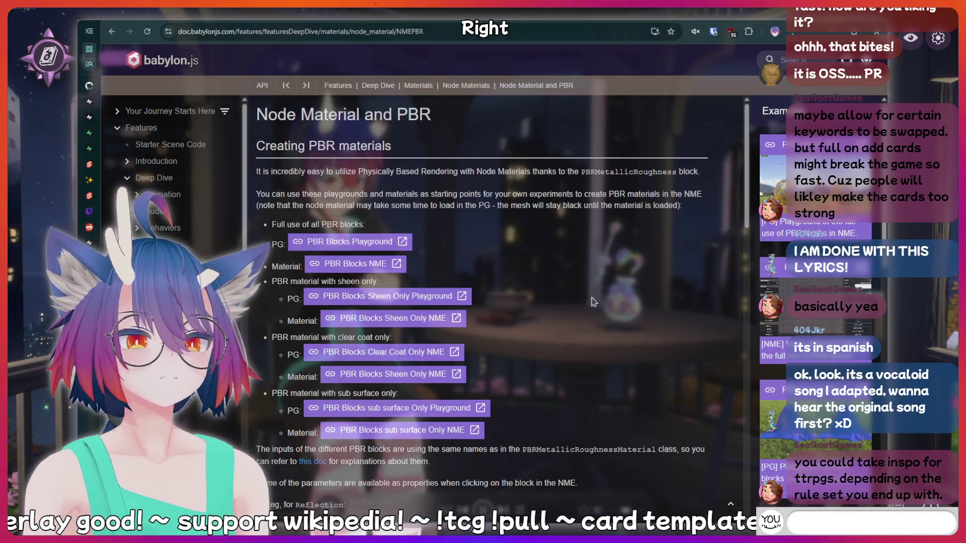
# Open the 'PBR Blocks Sheen Only NME' example and pan to the PBRMetallicRoughness inputs
pyautogui.click(457, 320)
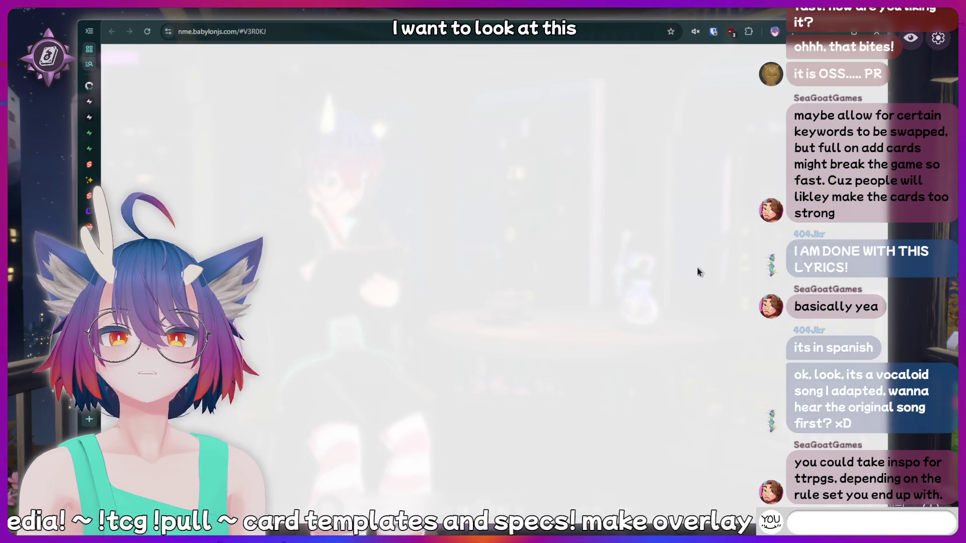
pyautogui.scroll(-3, 498, 389)
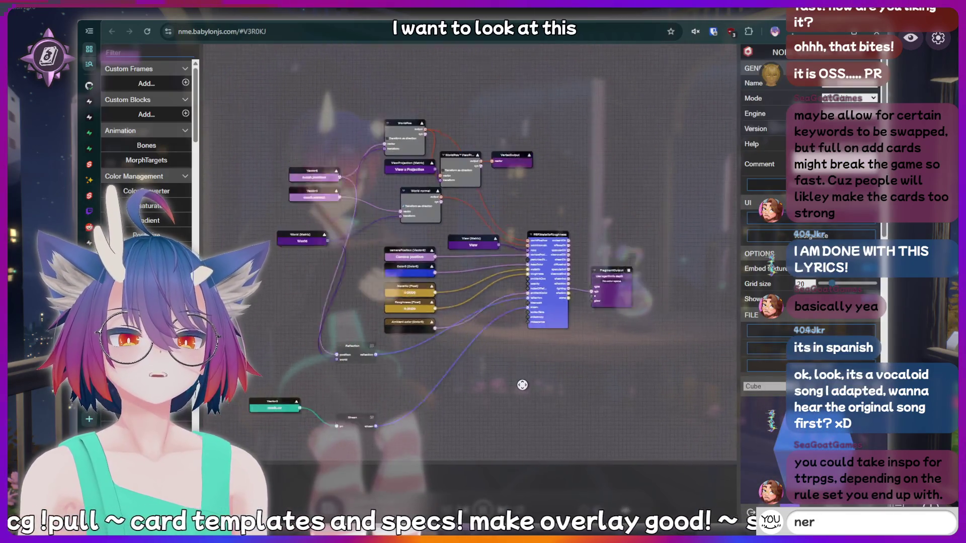
pyautogui.scroll(5, 500, 387)
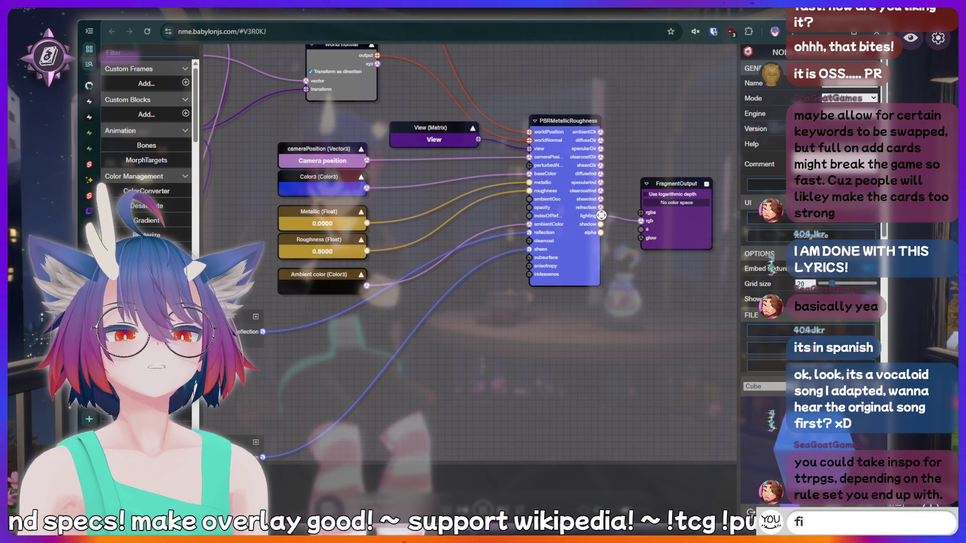
pyautogui.moveTo(519, 339)
pyautogui.mouseDown()
pyautogui.moveTo(613, 376)
pyautogui.moveTo(590, 350)
pyautogui.mouseUp()
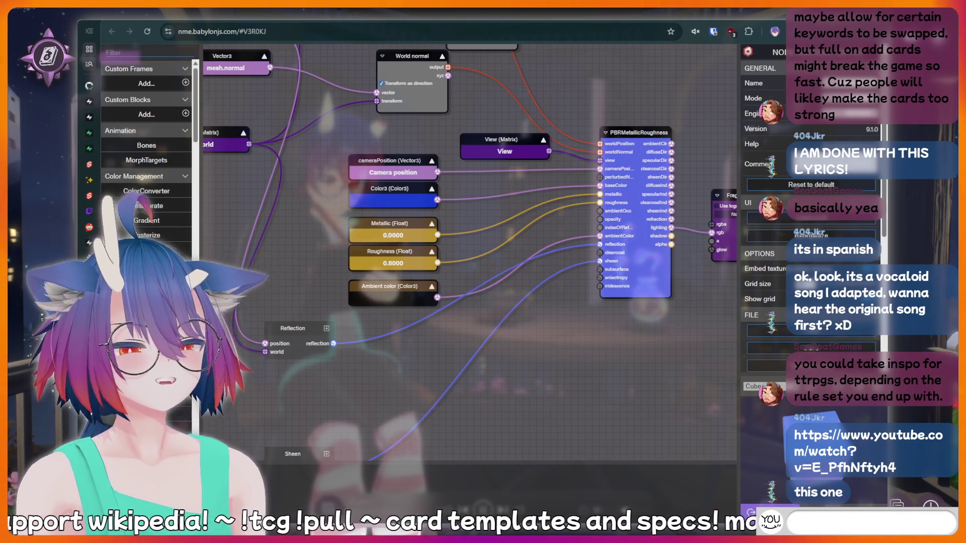
pyautogui.write('!bottom')
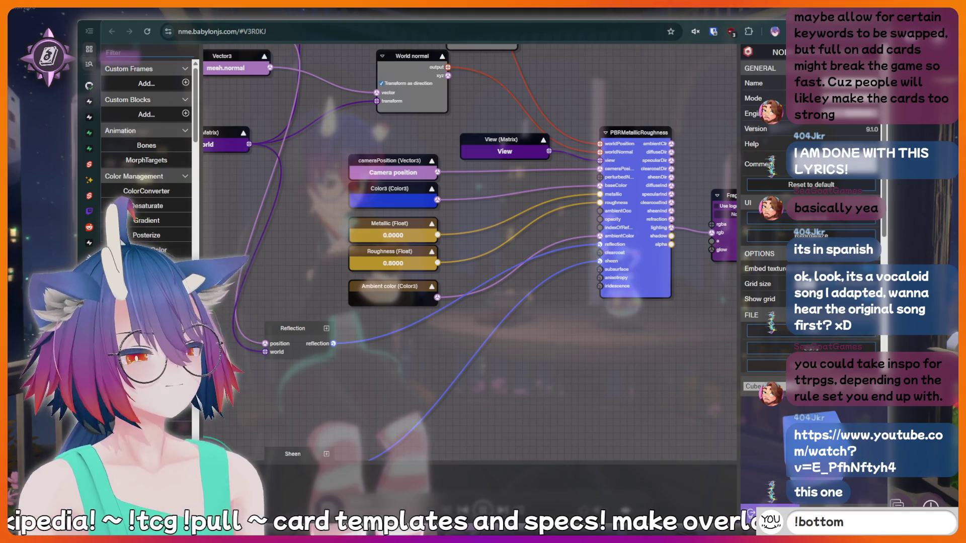
# Send the chat messages 'cringe' and '!lurk'
pyautogui.press('Return')
pyautogui.write('cr')
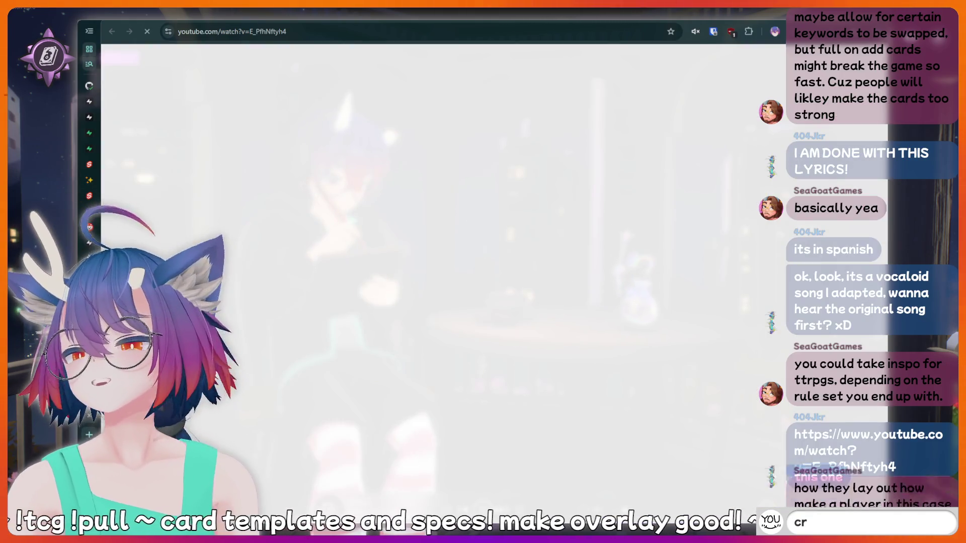
pyautogui.write('inge')
pyautogui.press('Return')
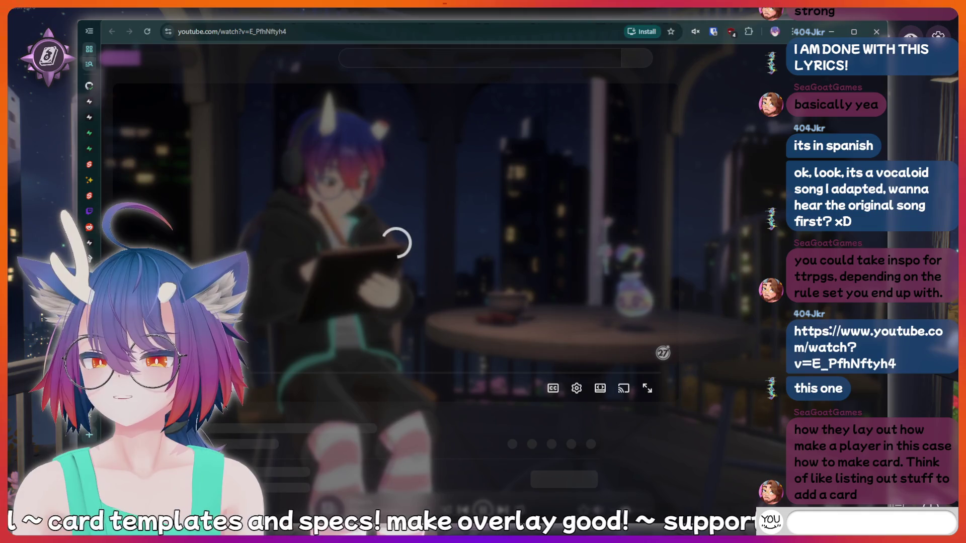
pyautogui.write('thinkin')
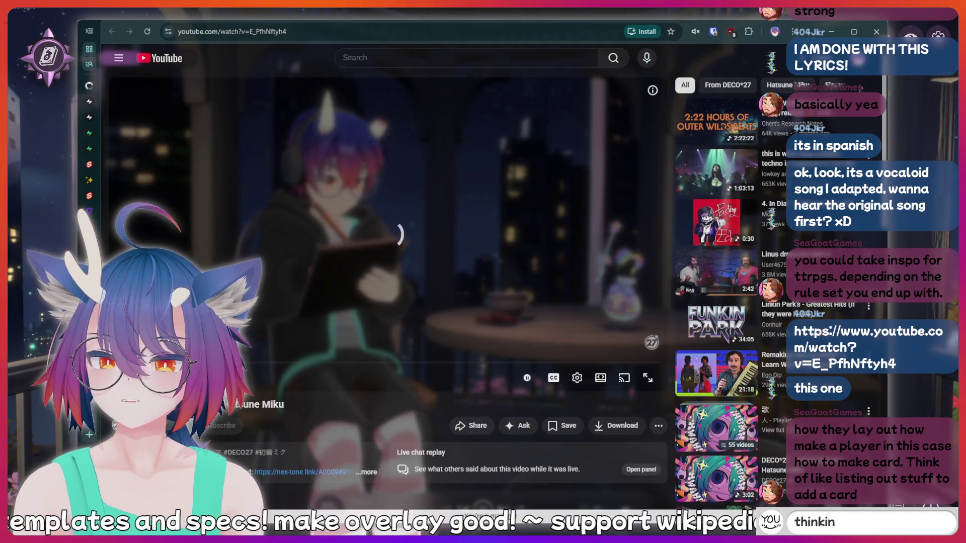
pyautogui.write('g hard')
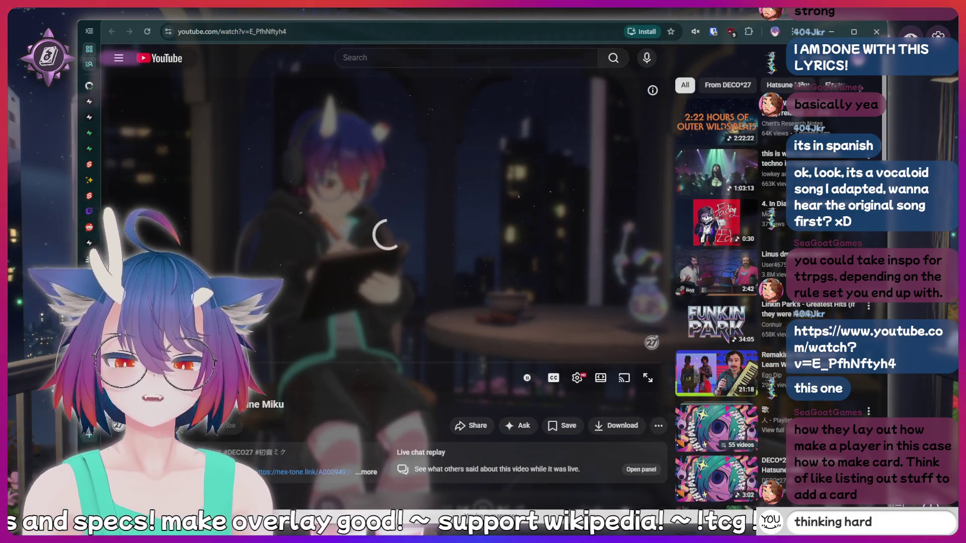
pyautogui.press('BackSpace')
pyautogui.press('BackSpace')
pyautogui.press('BackSpace')
pyautogui.press('BackSpace')
pyautogui.press('BackSpace')
pyautogui.press('BackSpace')
pyautogui.write('!lurk')
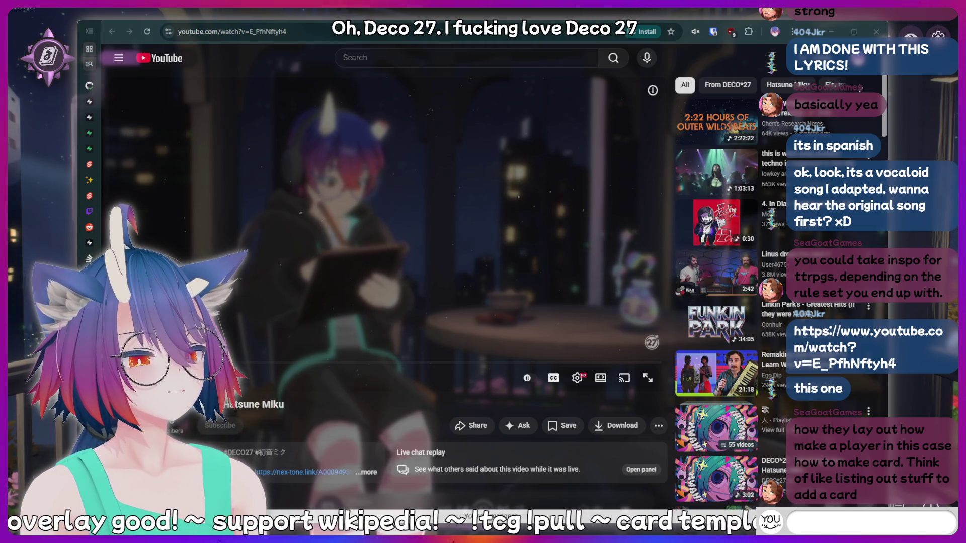
pyautogui.press('Return')
# Send 'AAAAAAH' and 'LUL' to chat, erasing a teasing draft in between
pyautogui.write('AAAAAAH')
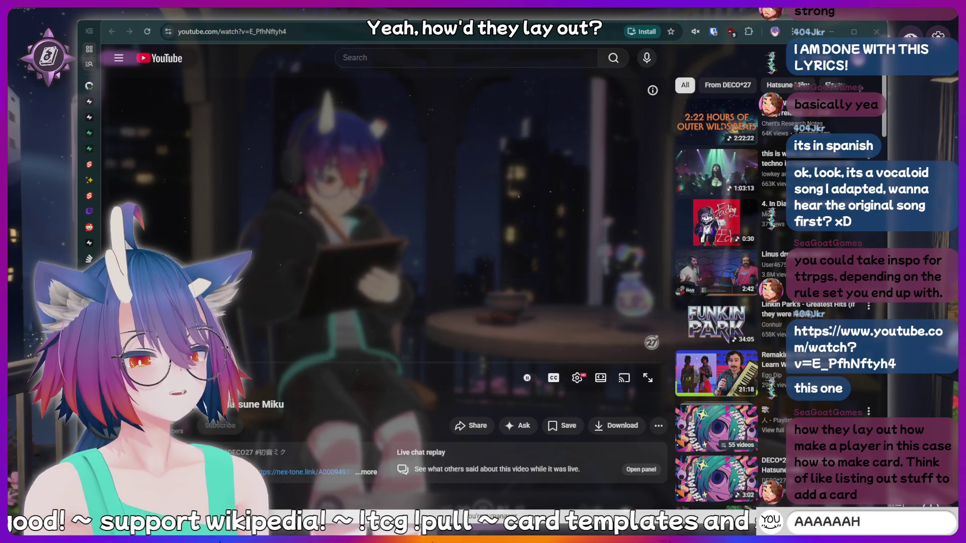
pyautogui.press('Return')
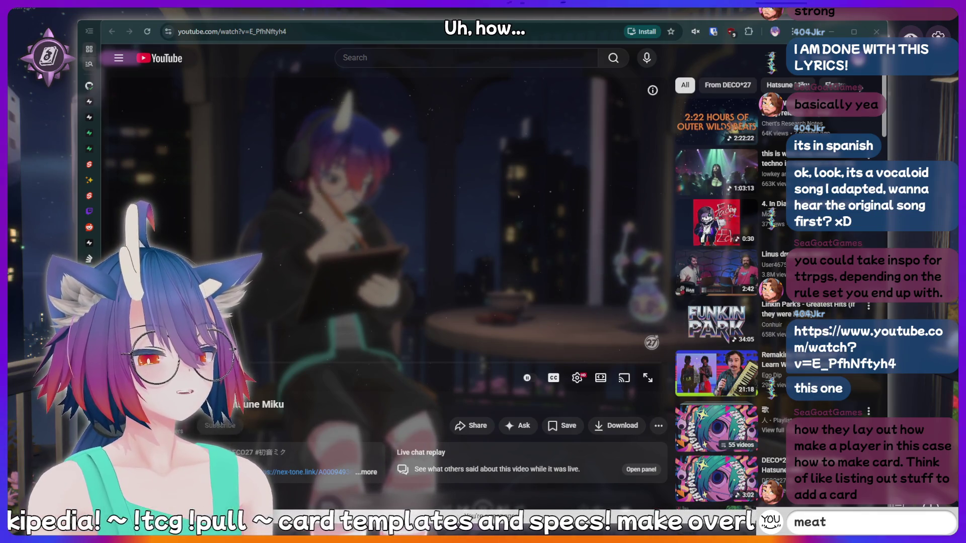
pyautogui.write('kiri')
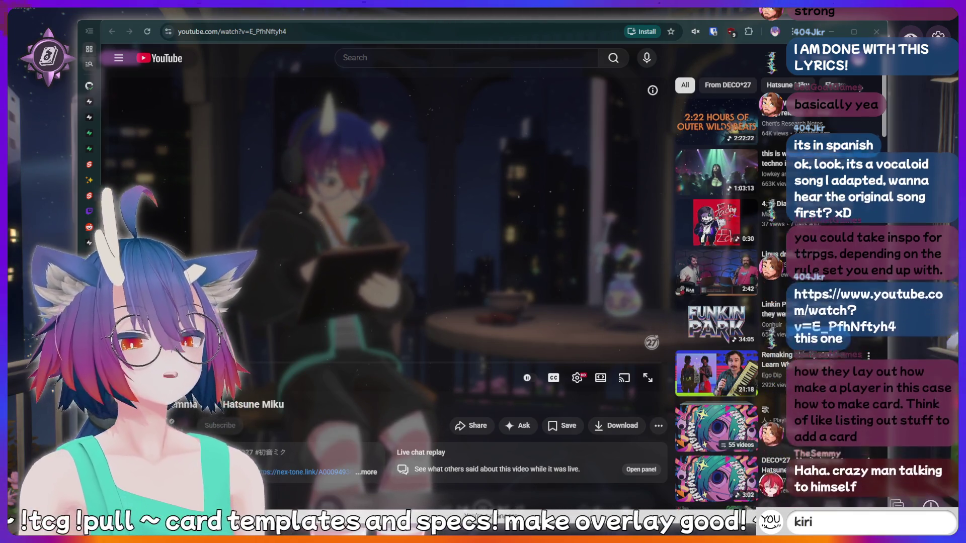
pyautogui.write('n is a bottom')
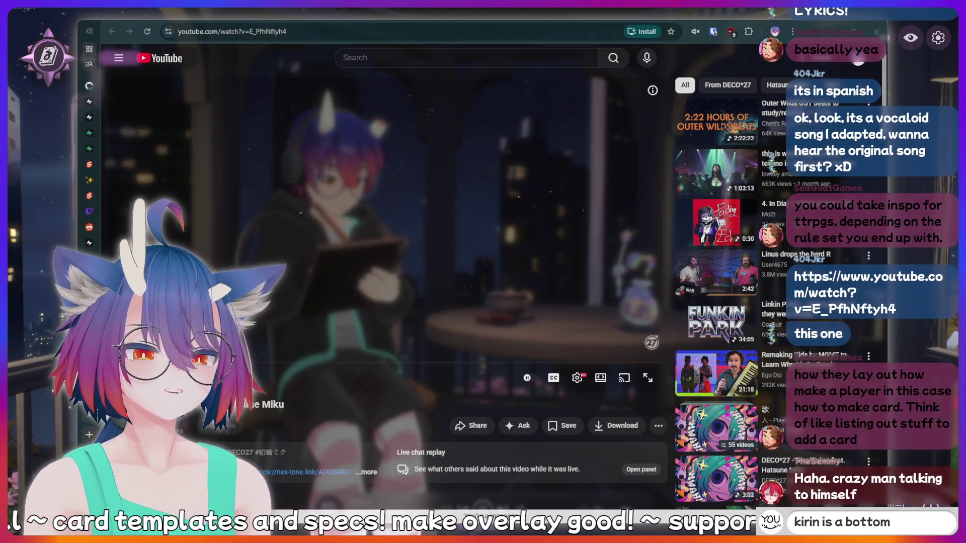
pyautogui.press('BackSpace')
pyautogui.press('BackSpace')
pyautogui.press('BackSpace')
pyautogui.press('BackSpace')
pyautogui.press('BackSpace')
pyautogui.press('BackSpace')
pyautogui.press('BackSpace')
pyautogui.write('LUL')
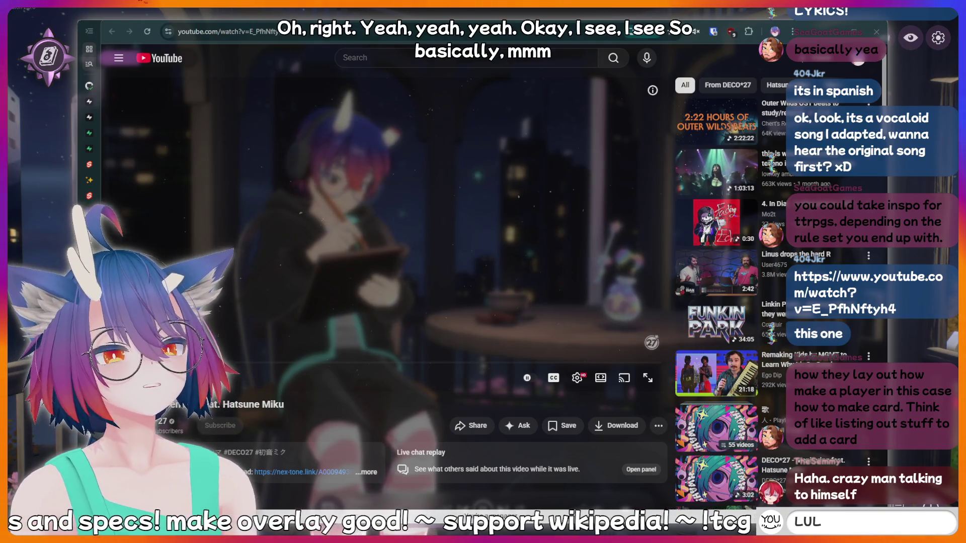
pyautogui.press('Return')
pyautogui.write('hi')
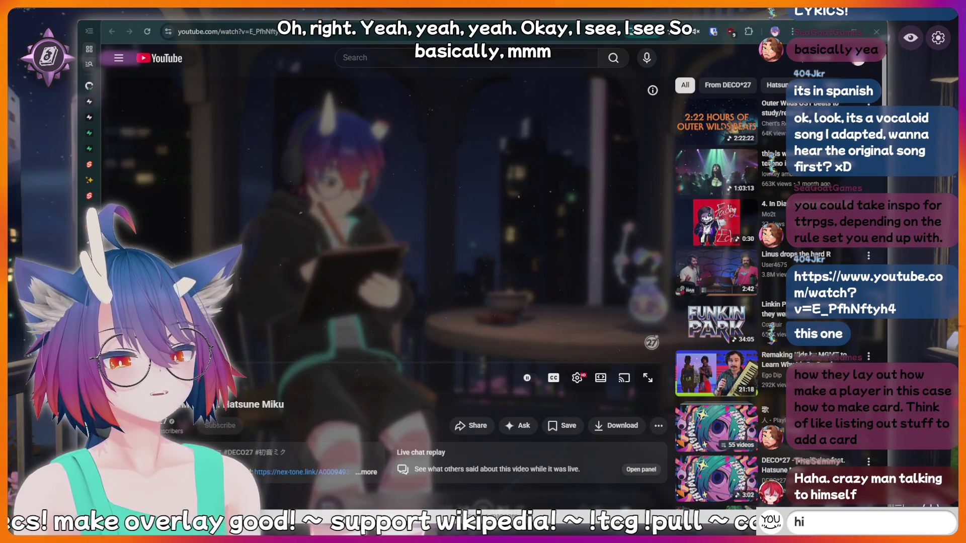
pyautogui.write('ii')
pyautogui.press('BackSpace')
pyautogui.press('BackSpace')
pyautogui.write('!addquote')
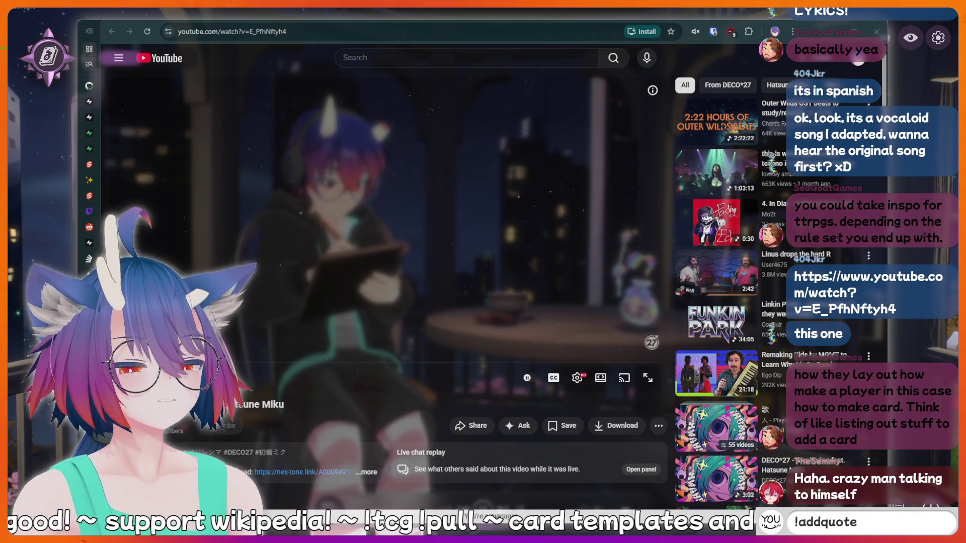
# Draft and erase a 'said something sussy' message, then send a short chat message
pyautogui.write(' I just said')
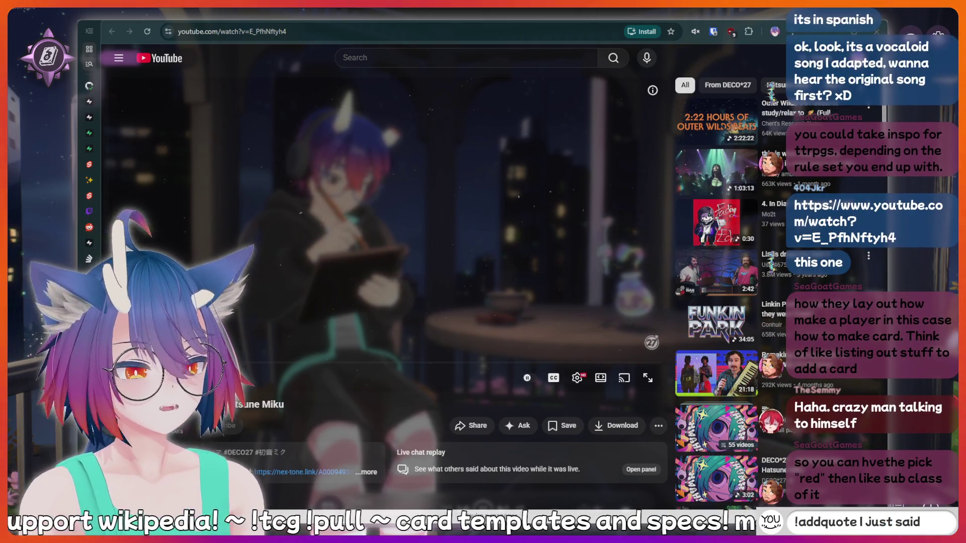
pyautogui.write(' something sus')
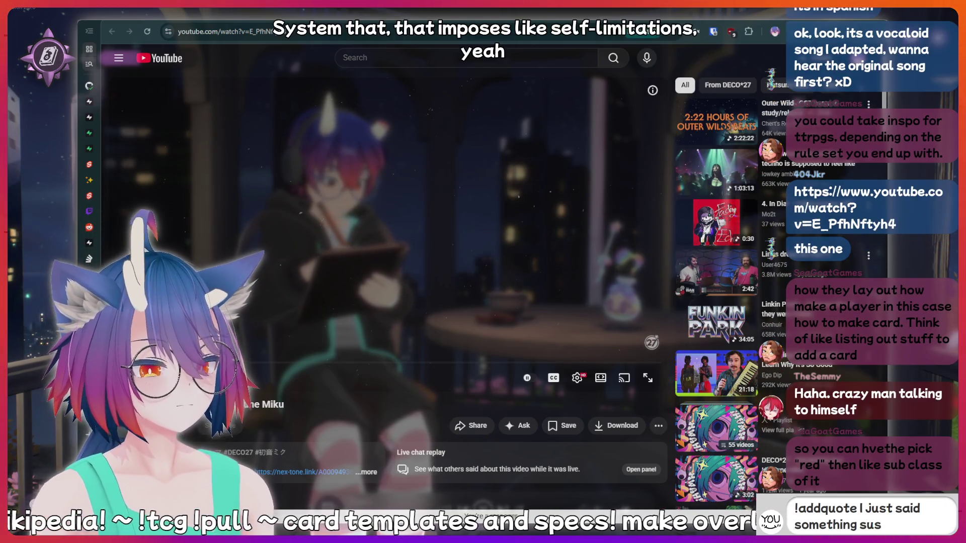
pyautogui.write('sy that should b')
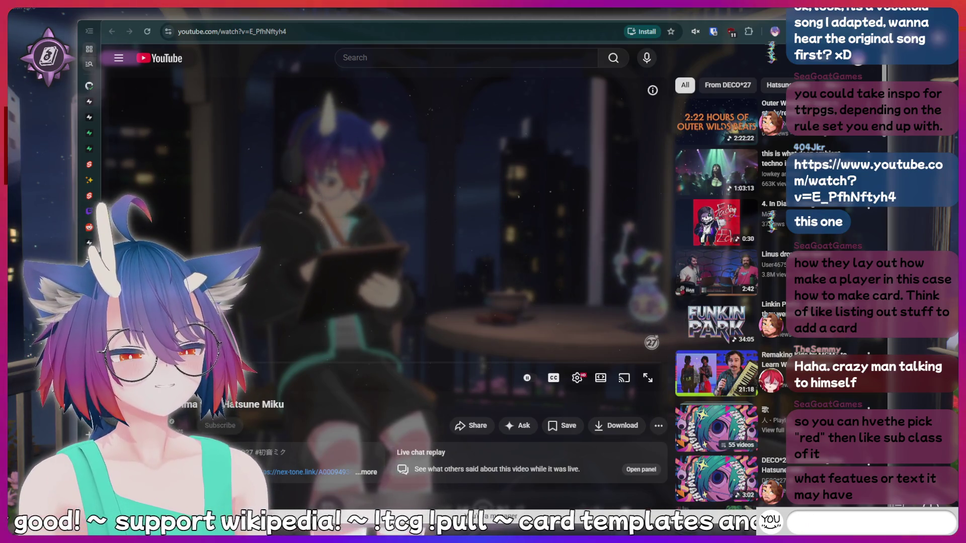
pyautogui.write('poop')
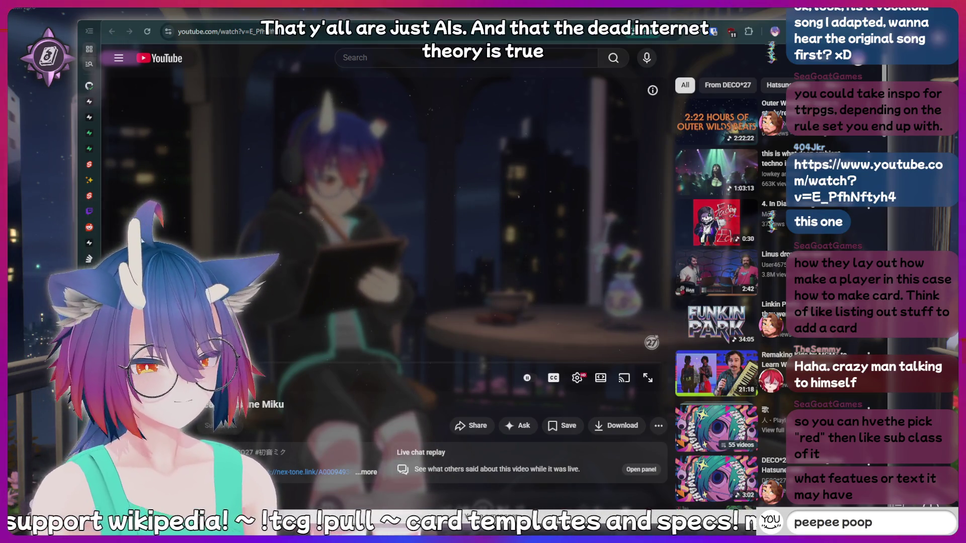
pyautogui.press('BackSpace')
pyautogui.press('BackSpace')
pyautogui.press('BackSpace')
pyautogui.press('BackSpace')
pyautogui.press('BackSpace')
pyautogui.press('BackSpace')
pyautogui.press('BackSpace')
pyautogui.write('thinki')
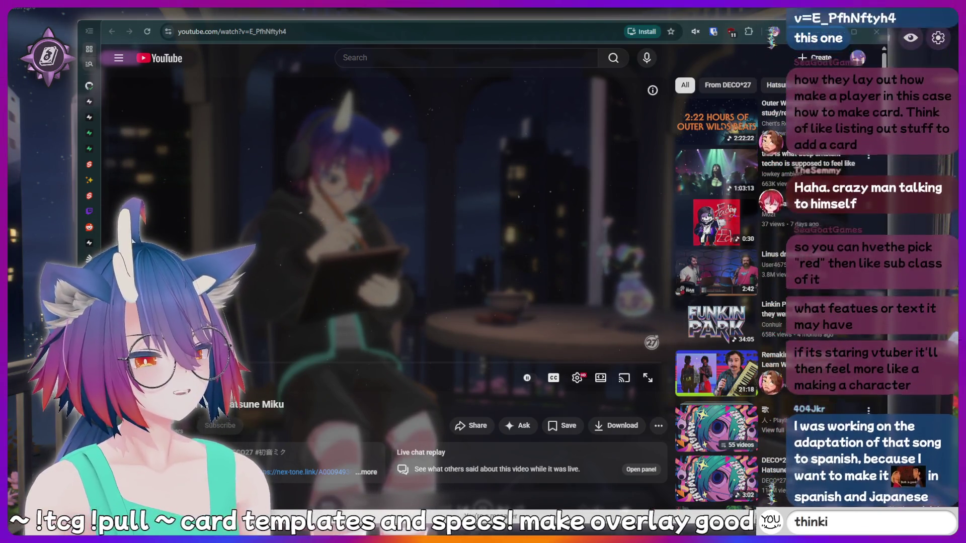
pyautogui.write('ng hard')
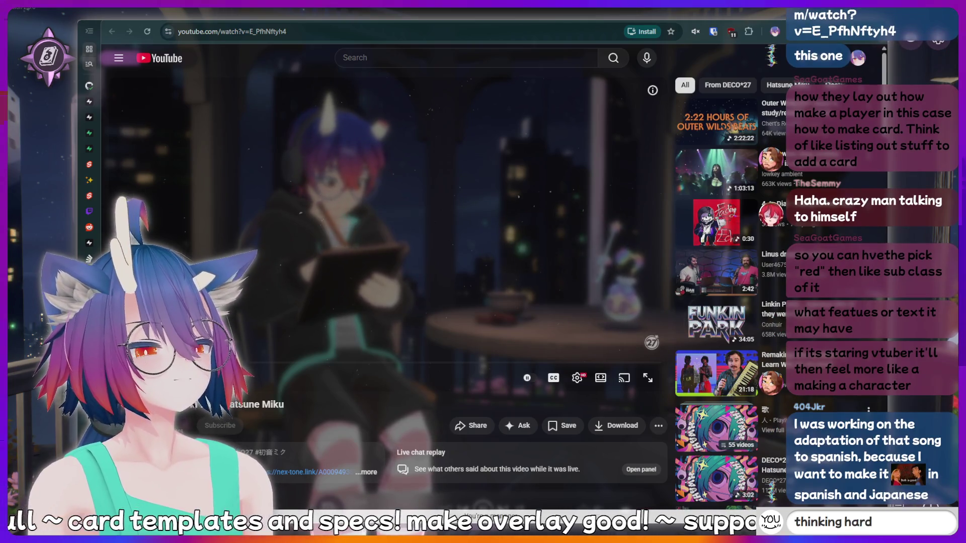
pyautogui.press('BackSpace')
pyautogui.press('BackSpace')
pyautogui.press('BackSpace')
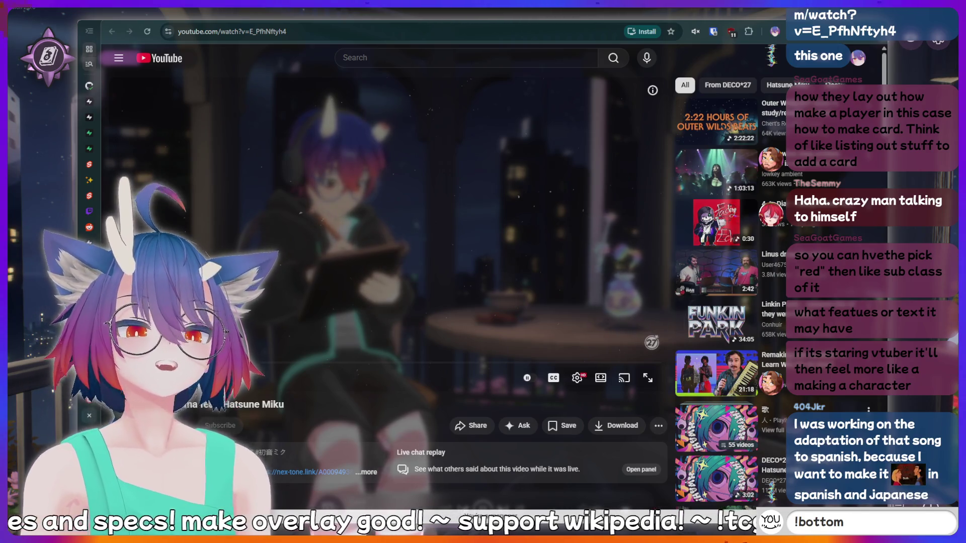
pyautogui.press('Return')
# Send a clip command to chat and begin drafting an addquote about saying something sussy
pyautogui.write('L')
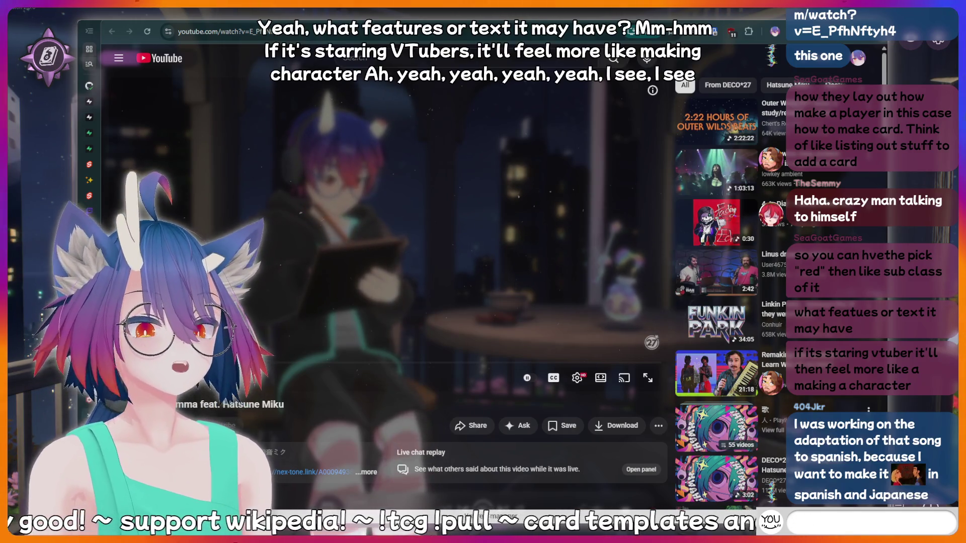
pyautogui.press('Return')
pyautogui.write('AAAAAAH')
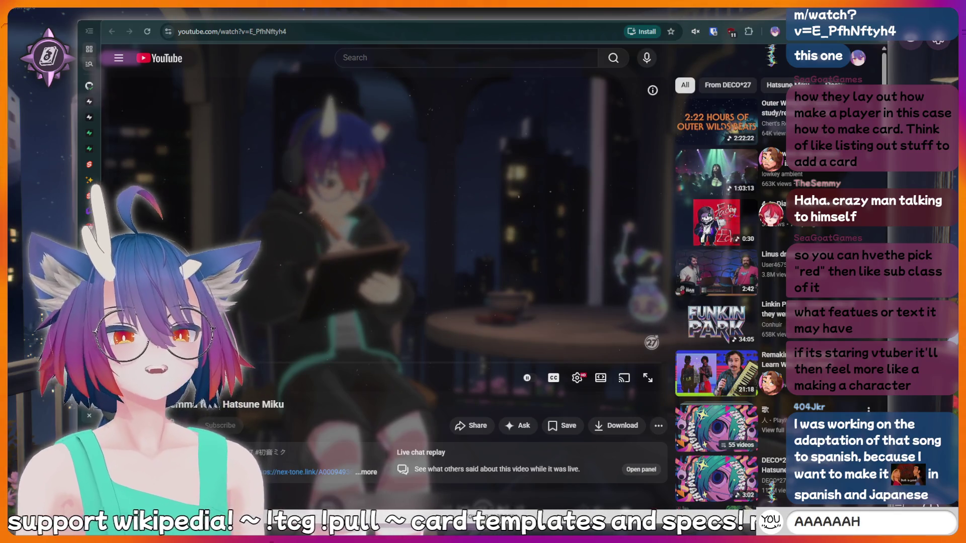
pyautogui.press('BackSpace')
pyautogui.press('BackSpace')
pyautogui.press('BackSpace')
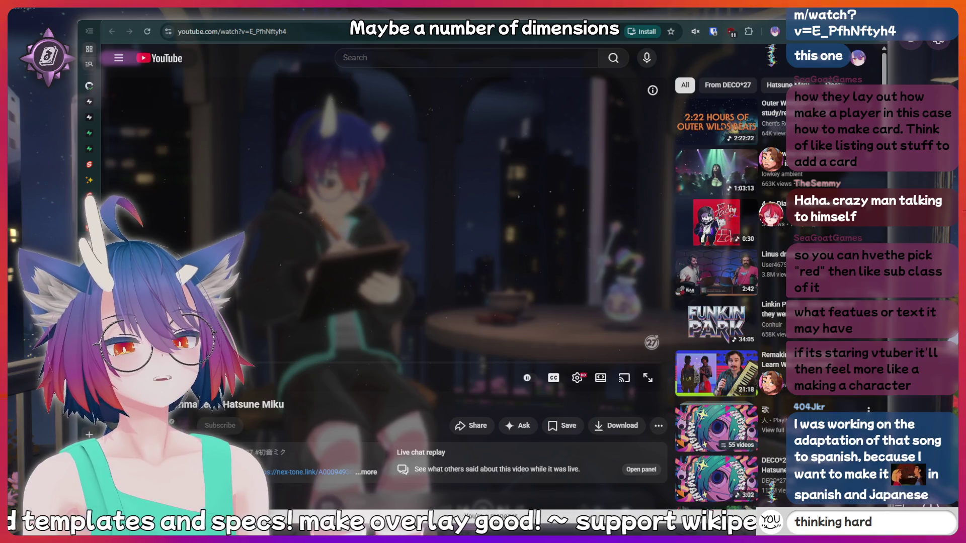
pyautogui.press('BackSpace')
pyautogui.press('BackSpace')
pyautogui.press('BackSpace')
pyautogui.write('!clip')
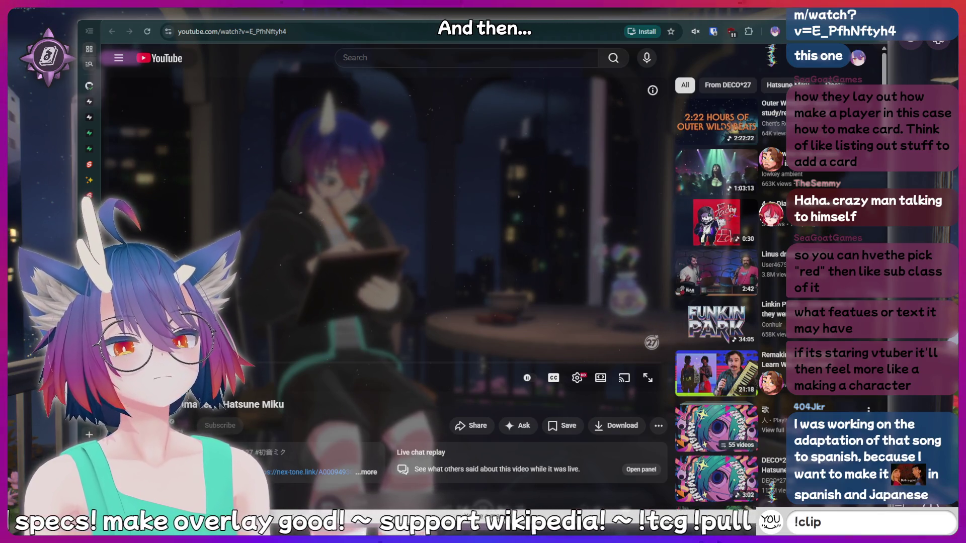
pyautogui.write('!addquo')
pyautogui.press('Return')
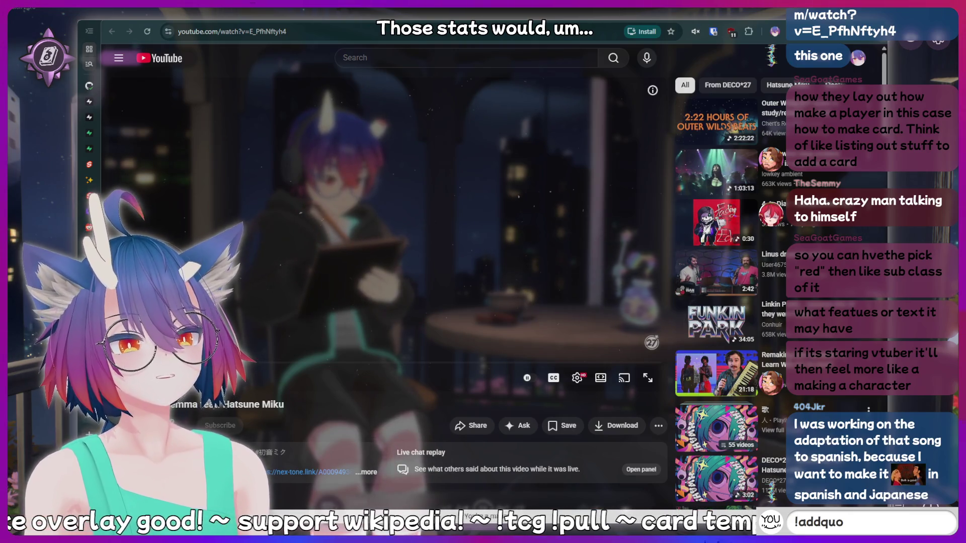
pyautogui.write('te I just said s')
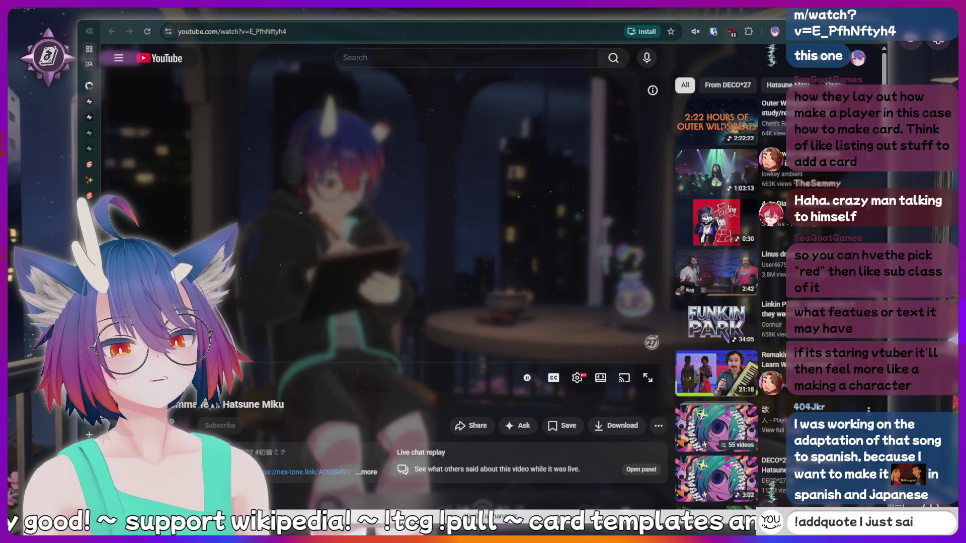
pyautogui.write('omething s')
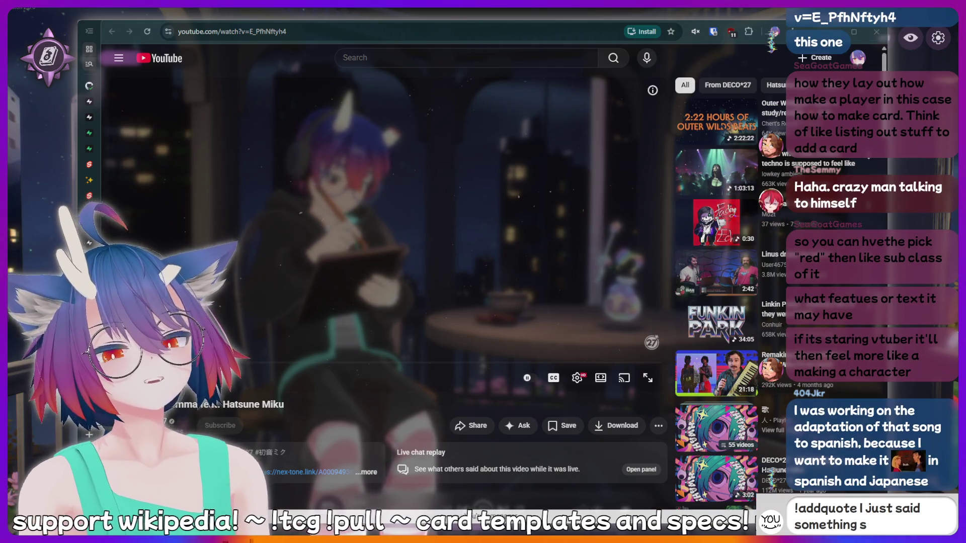
pyautogui.write('ussy that sho')
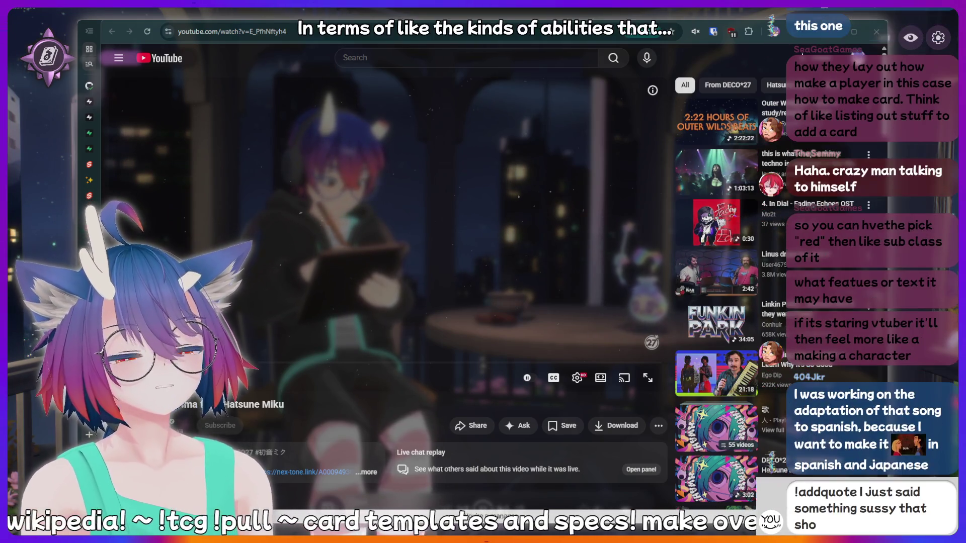
pyautogui.write('uld be recorded')
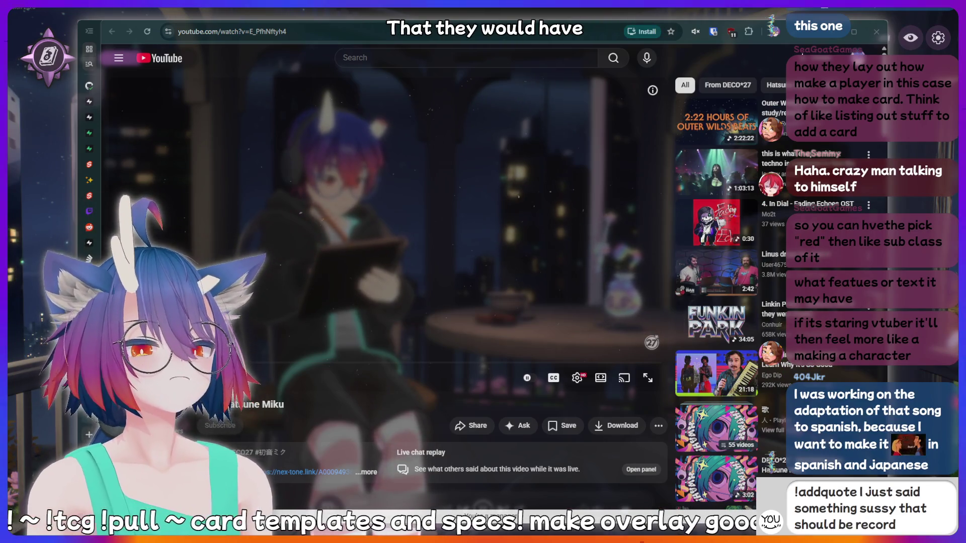
pyautogui.write(' foreve')
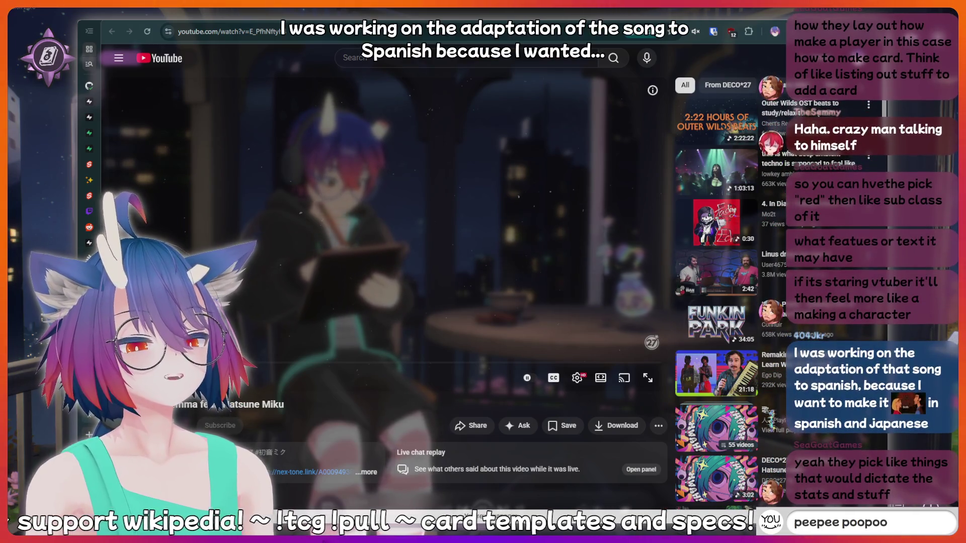
pyautogui.write('m')
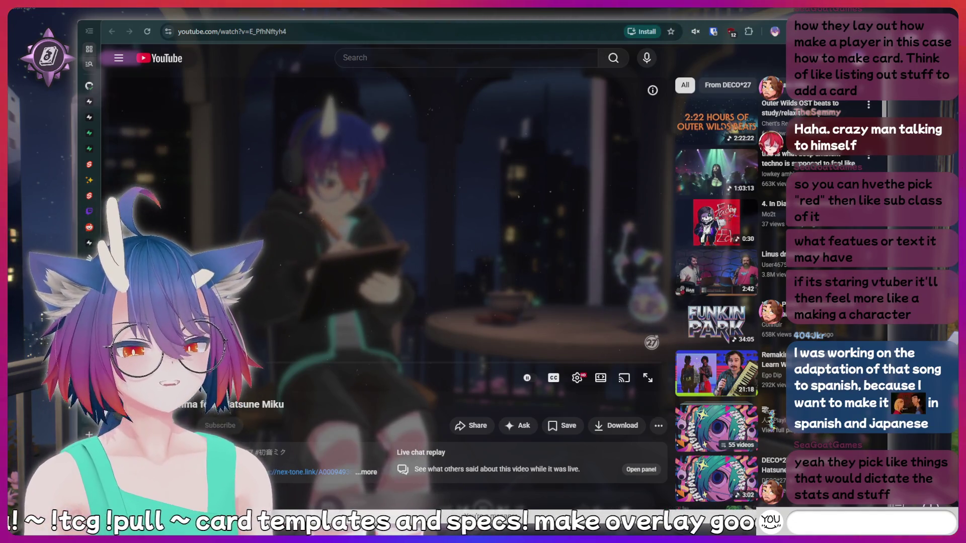
pyautogui.write('ddquote I just said')
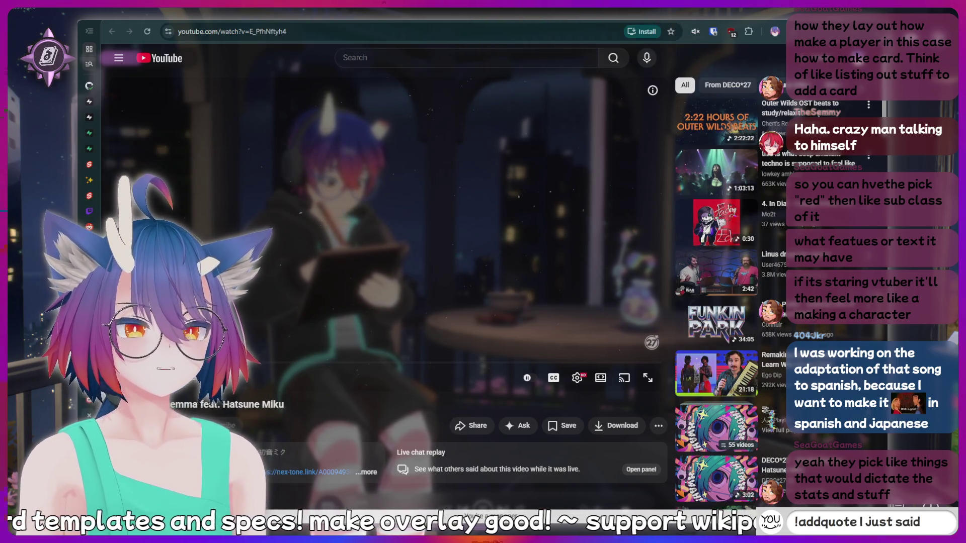
pyautogui.write(' something su')
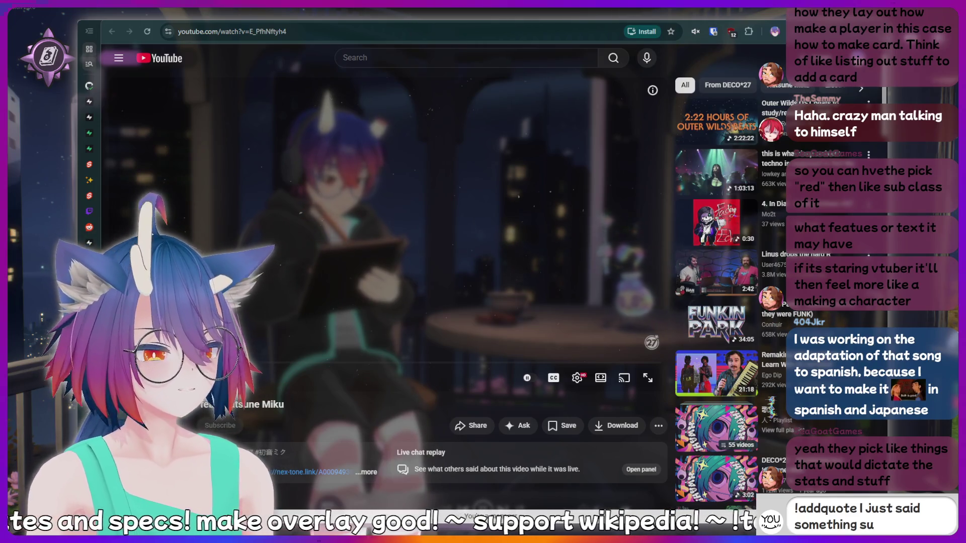
pyautogui.write('hould be recorde')
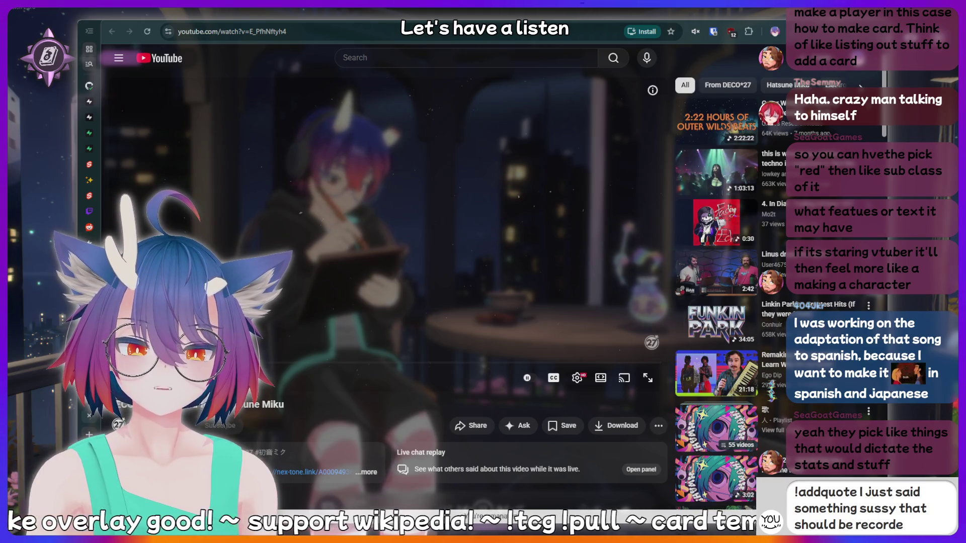
pyautogui.write('ver')
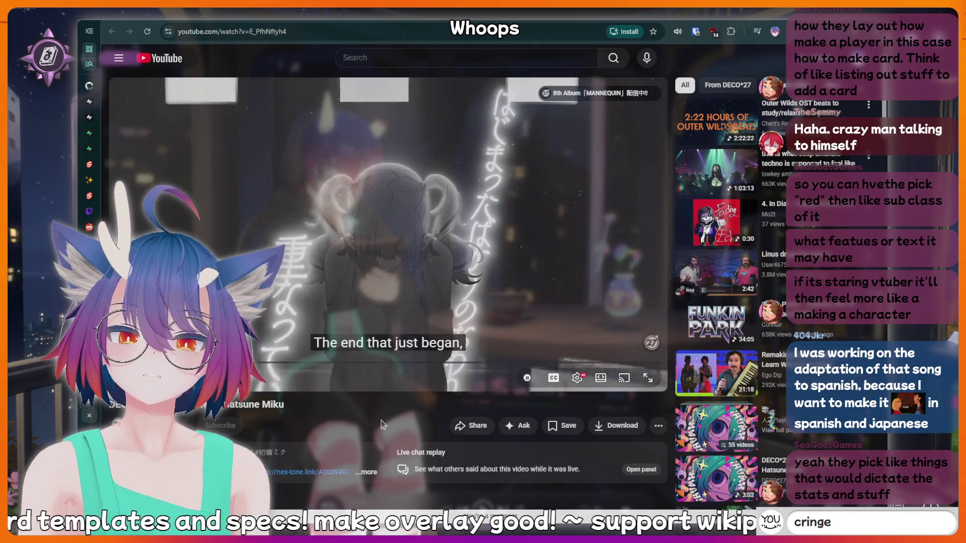
pyautogui.press('BackSpace')
pyautogui.press('BackSpace')
pyautogui.press('BackSpace')
pyautogui.press('BackSpace')
pyautogui.press('BackSpace')
pyautogui.press('BackSpace')
pyautogui.write('me')
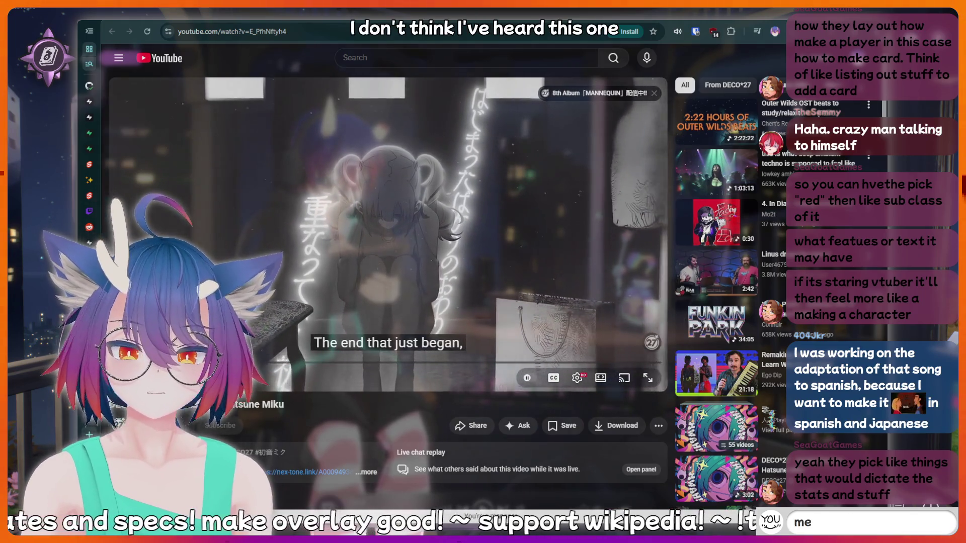
pyautogui.write('at')
pyautogui.press('BackSpace')
pyautogui.press('BackSpace')
pyautogui.press('BackSpace')
pyautogui.press('BackSpace')
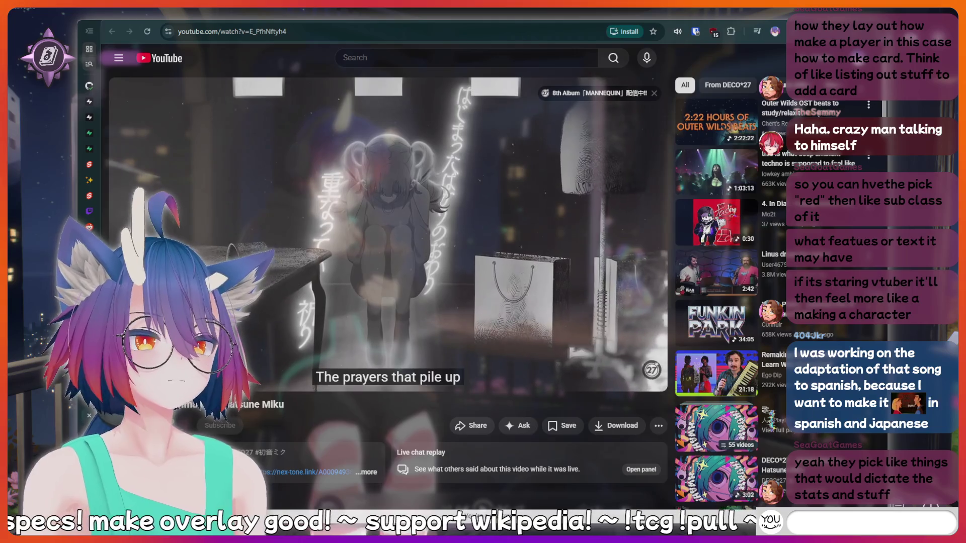
pyautogui.write('!clip')
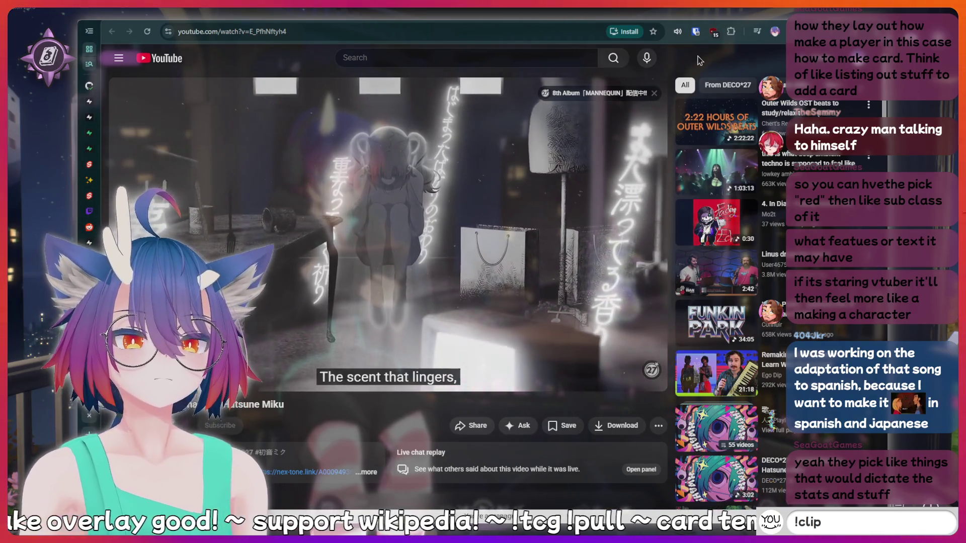
pyautogui.press('Return')
pyautogui.write('!fish')
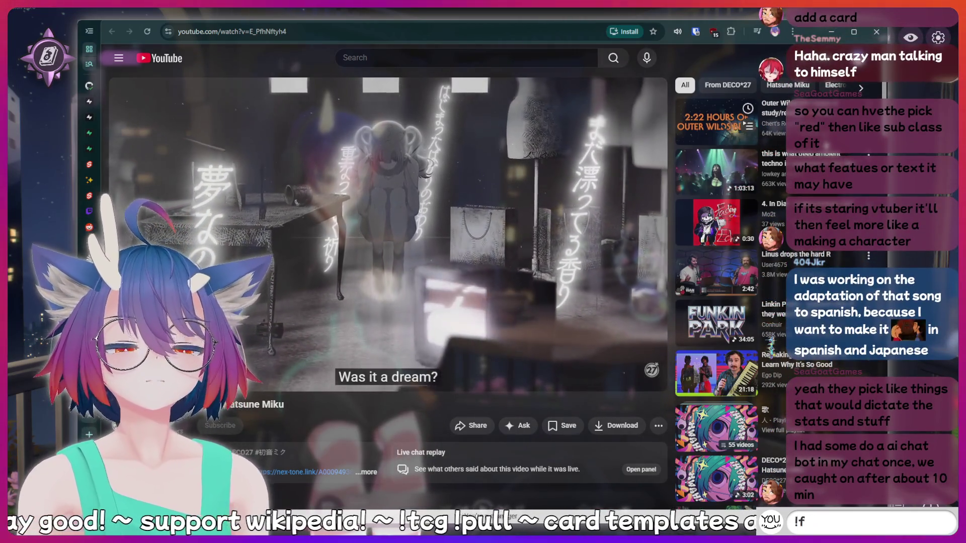
pyautogui.press('Return')
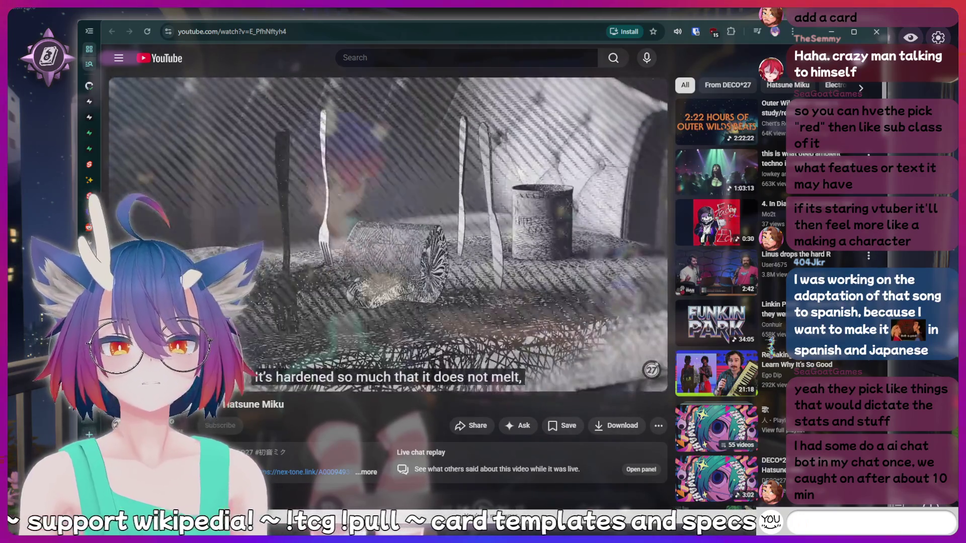
pyautogui.write('cringe')
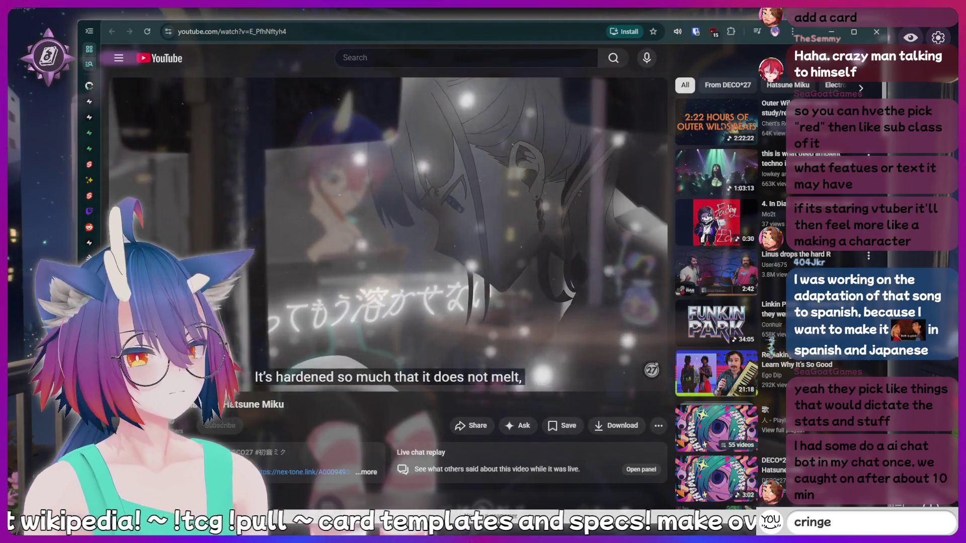
pyautogui.press('Return')
pyautogui.write('c')
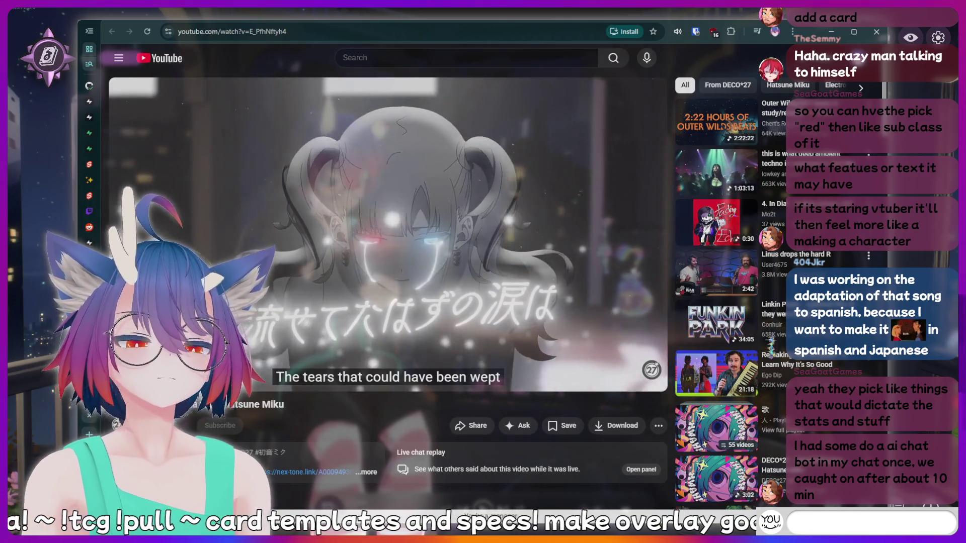
pyautogui.write('!ch')
pyautogui.write('arity')
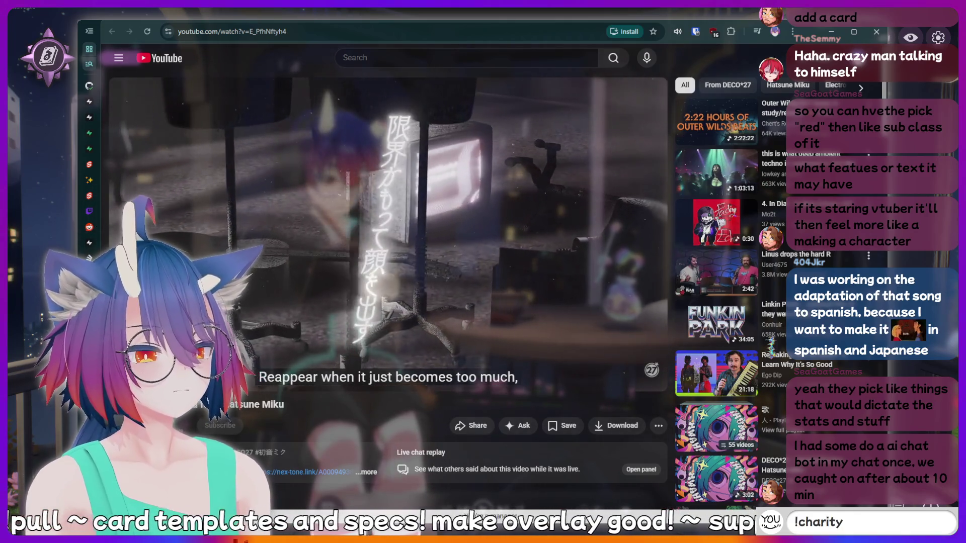
pyautogui.write('!f')
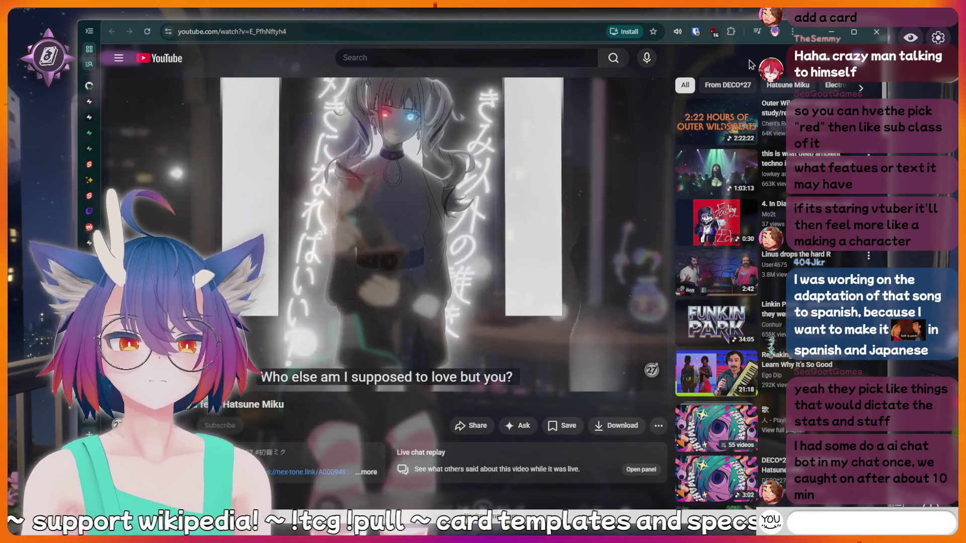
pyautogui.write('!d')
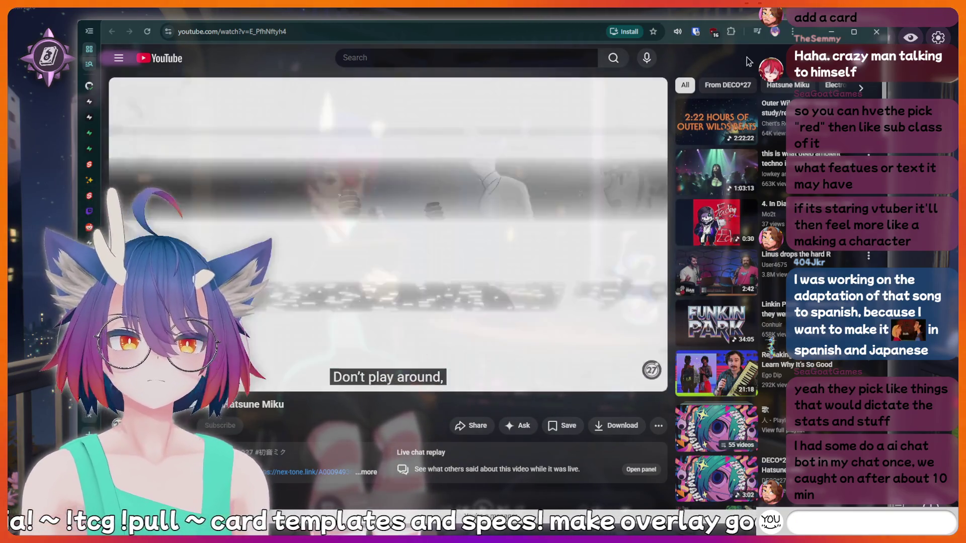
pyautogui.write('!addquote')
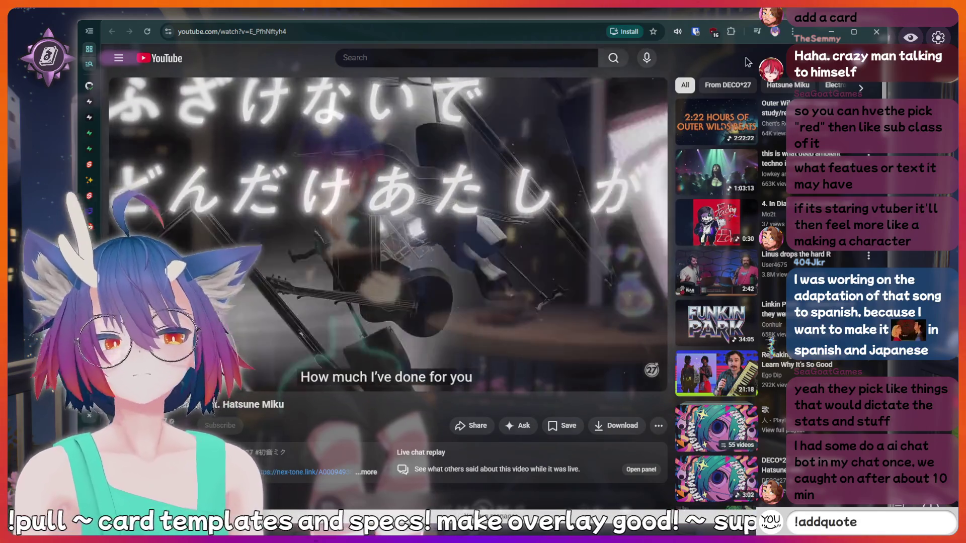
pyautogui.write(' I just said s')
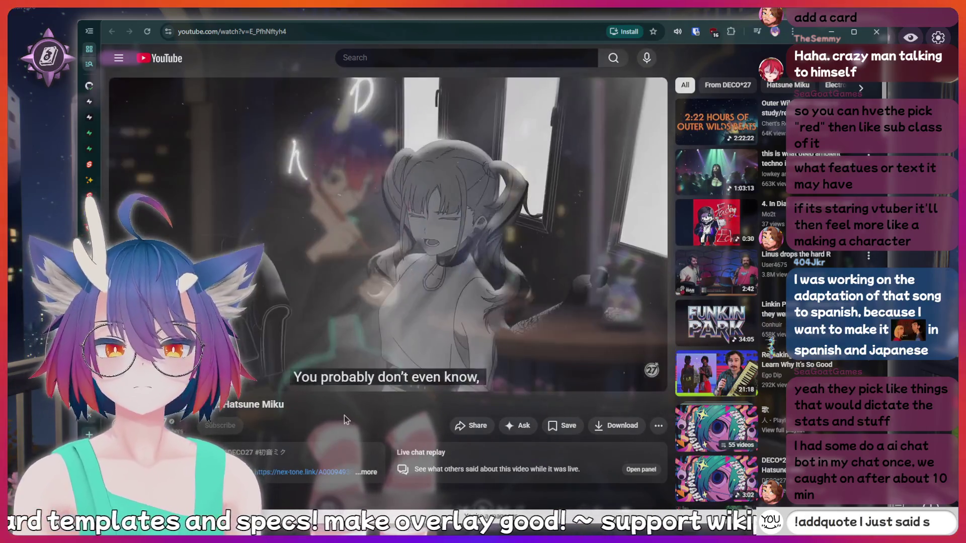
pyautogui.write('omething suss')
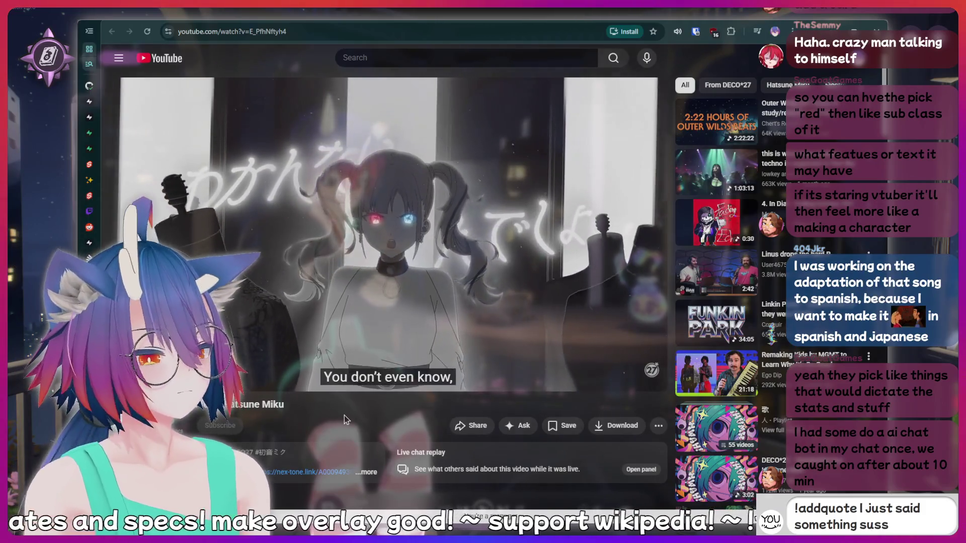
pyautogui.write('y that should')
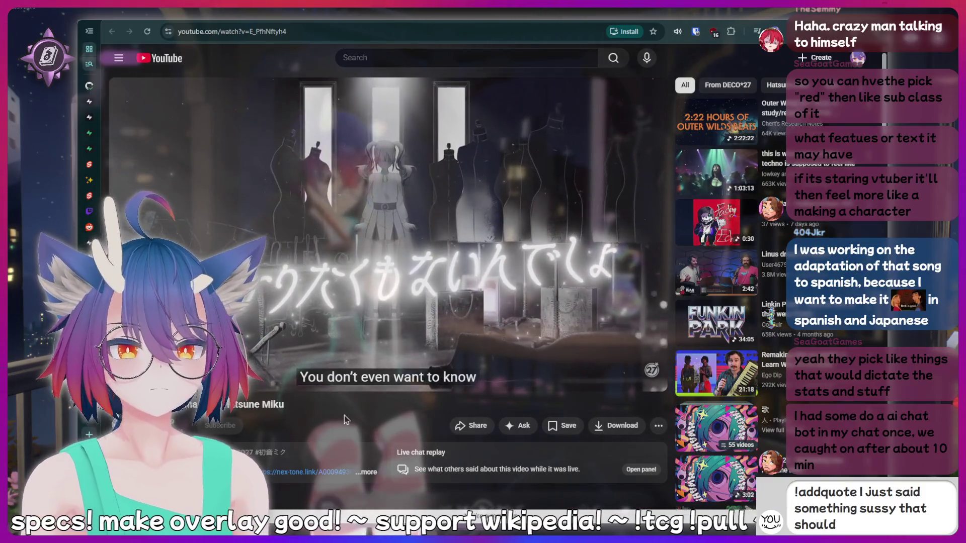
pyautogui.write(' be recorded')
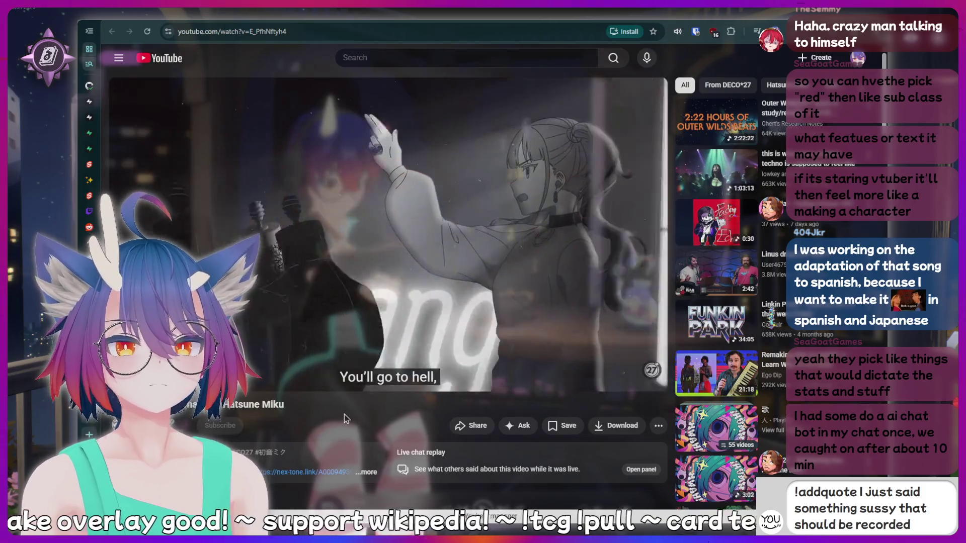
pyautogui.write(' forever!')
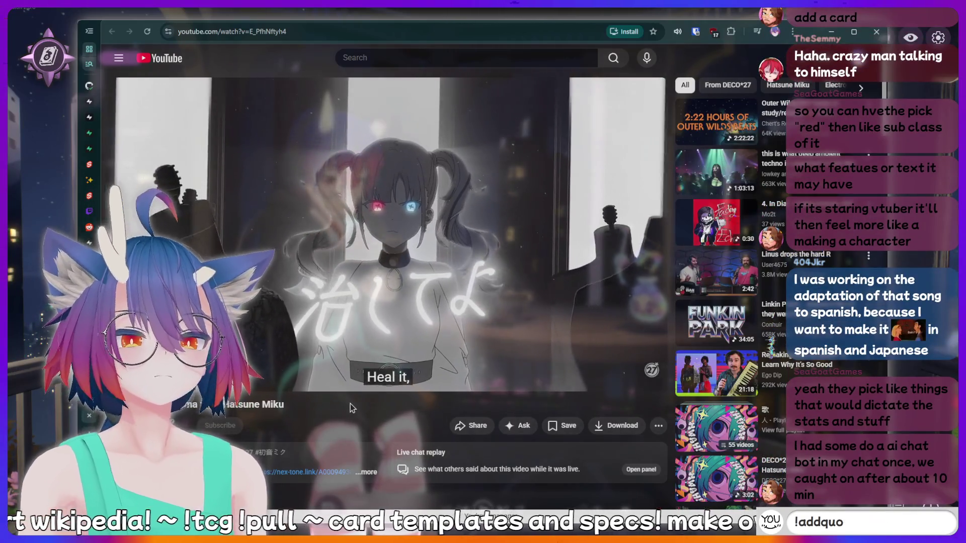
pyautogui.write('!add')
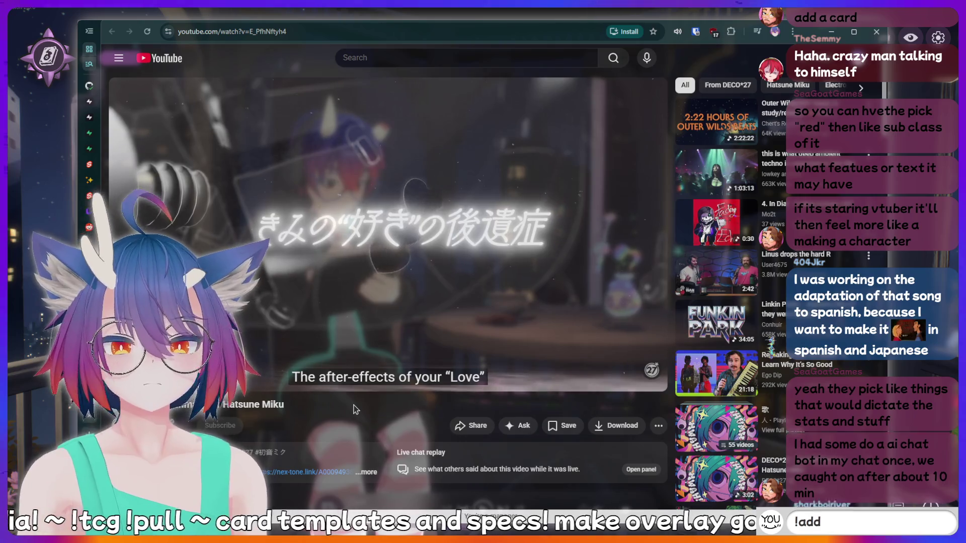
pyautogui.write('quote I just')
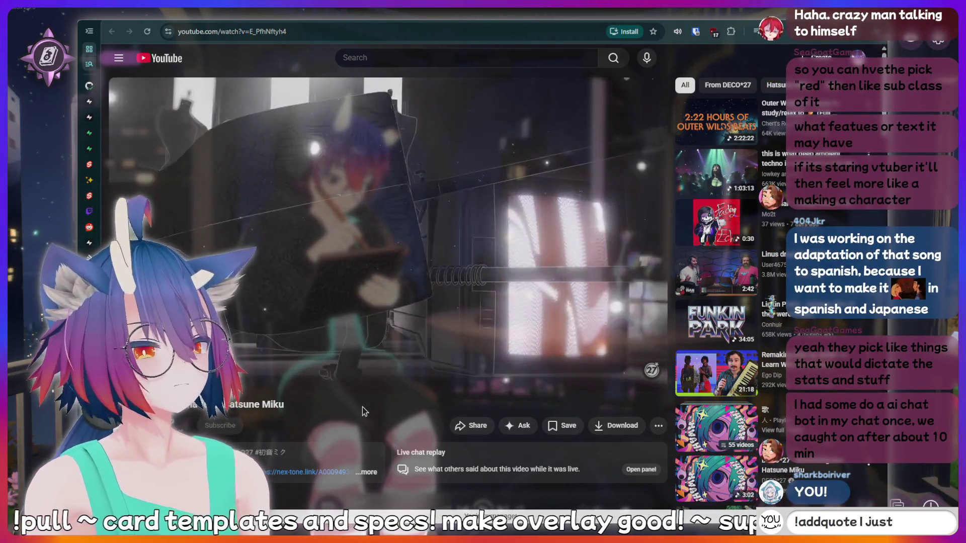
pyautogui.write(' said somethin')
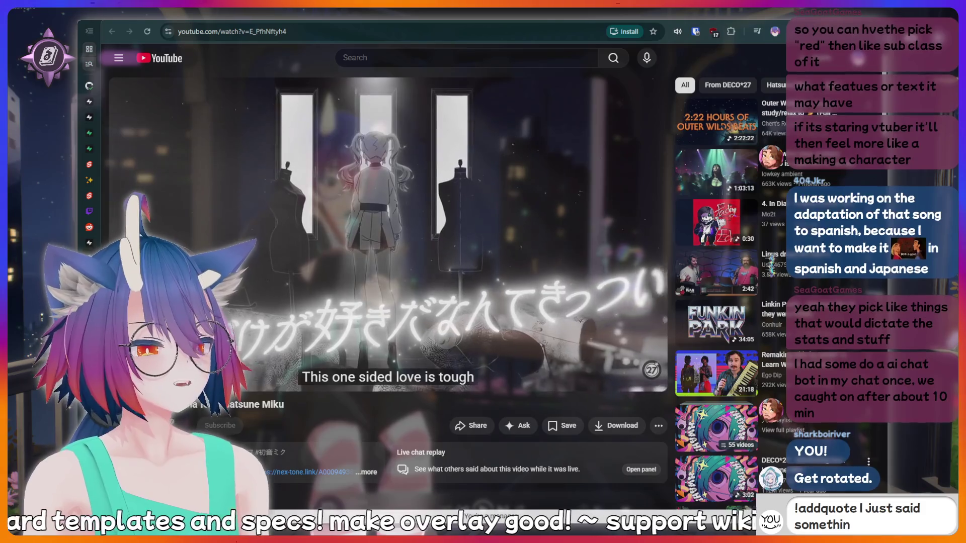
pyautogui.write('g sussy that')
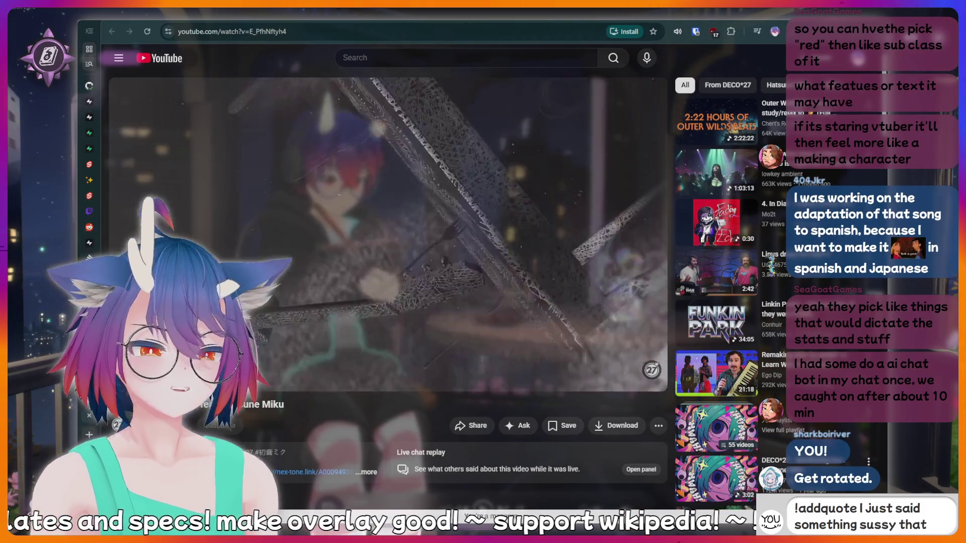
pyautogui.write(' should be rec')
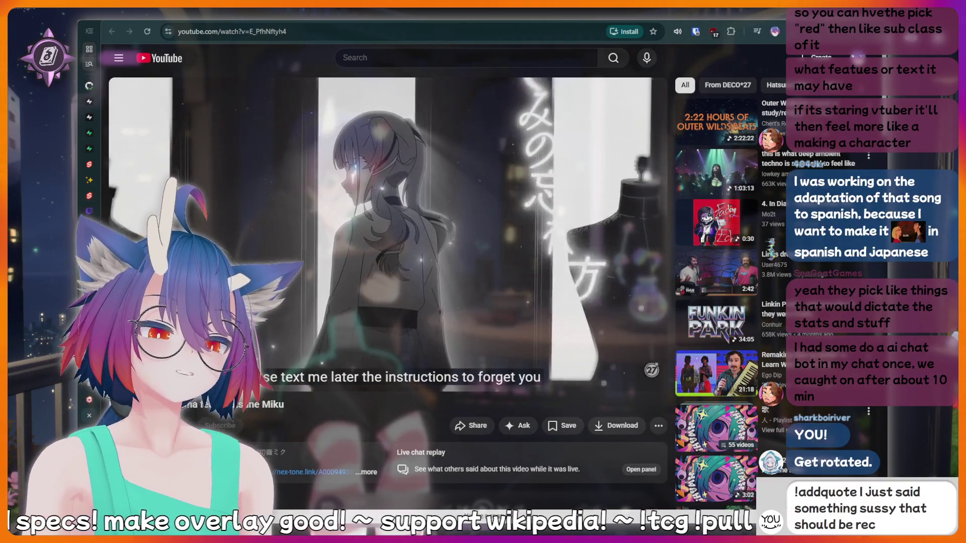
pyautogui.write('orded forever')
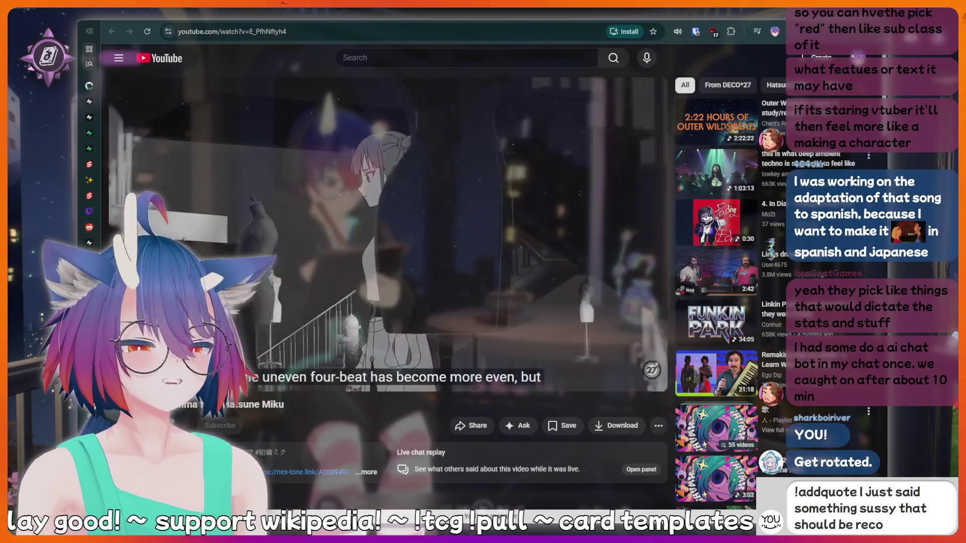
pyautogui.press('BackSpace')
pyautogui.press('BackSpace')
pyautogui.press('BackSpace')
pyautogui.press('BackSpace')
pyautogui.press('BackSpace')
pyautogui.press('BackSpace')
pyautogui.press('BackSpace')
pyautogui.press('BackSpace')
pyautogui.press('BackSpace')
pyautogui.press('BackSpace')
pyautogui.press('BackSpace')
pyautogui.press('BackSpace')
pyautogui.press('BackSpace')
pyautogui.press('BackSpace')
pyautogui.press('BackSpace')
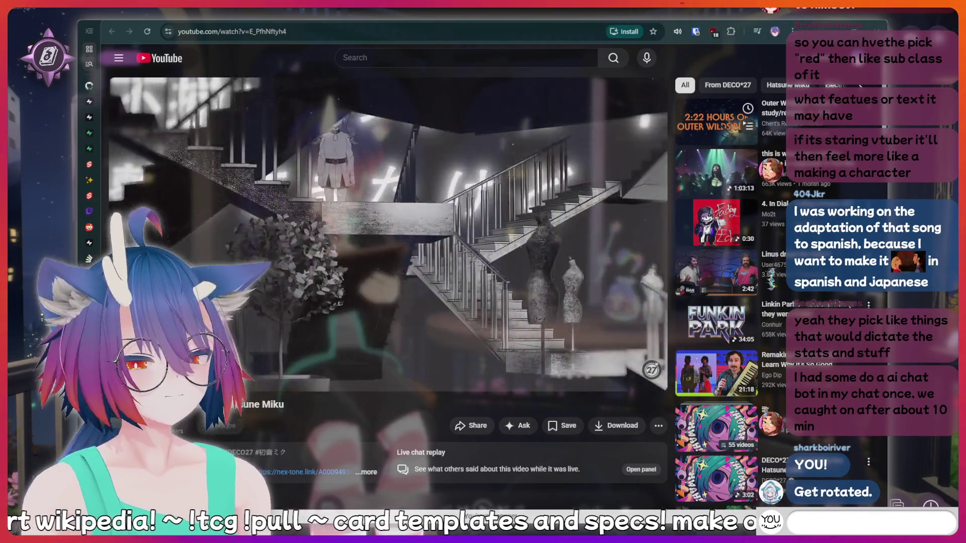
pyautogui.write('POG')
pyautogui.press('Return')
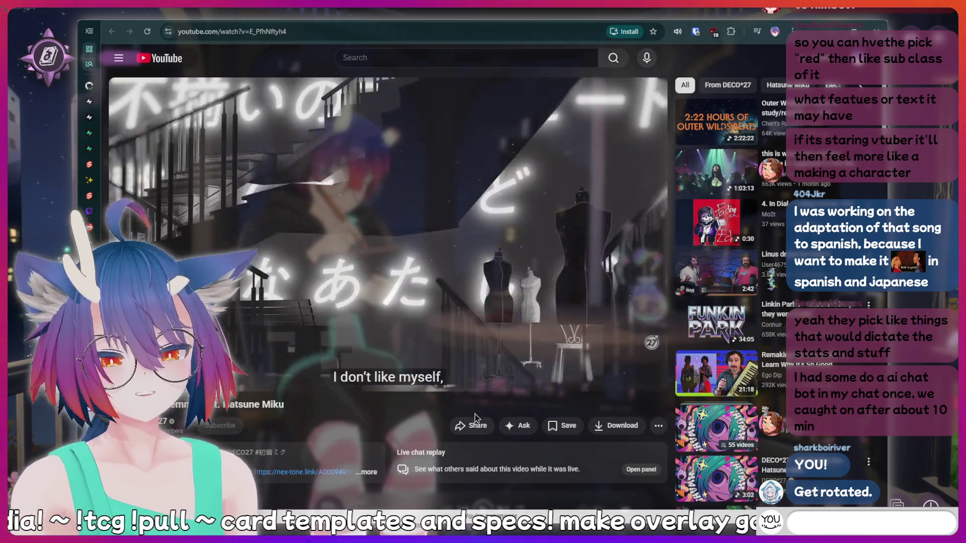
pyautogui.write('POG')
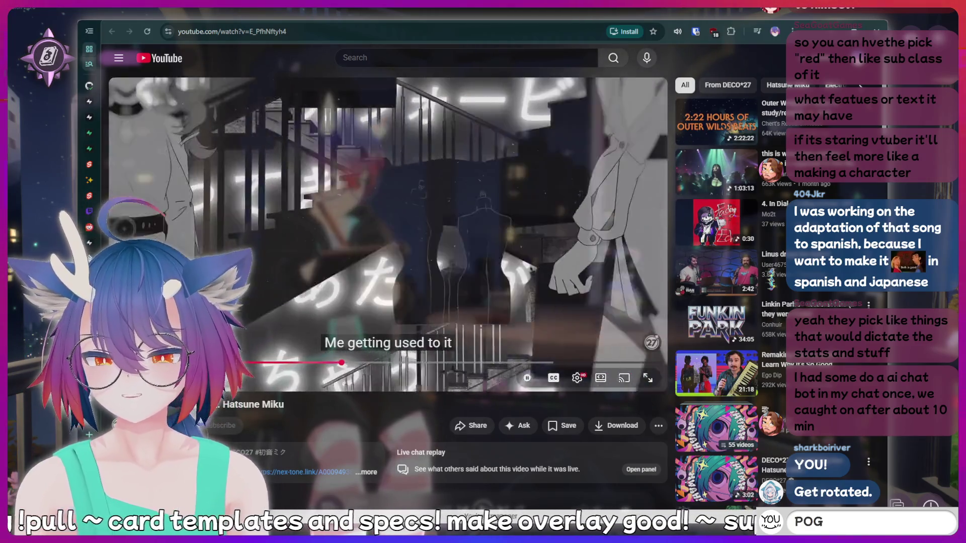
pyautogui.write('!di')
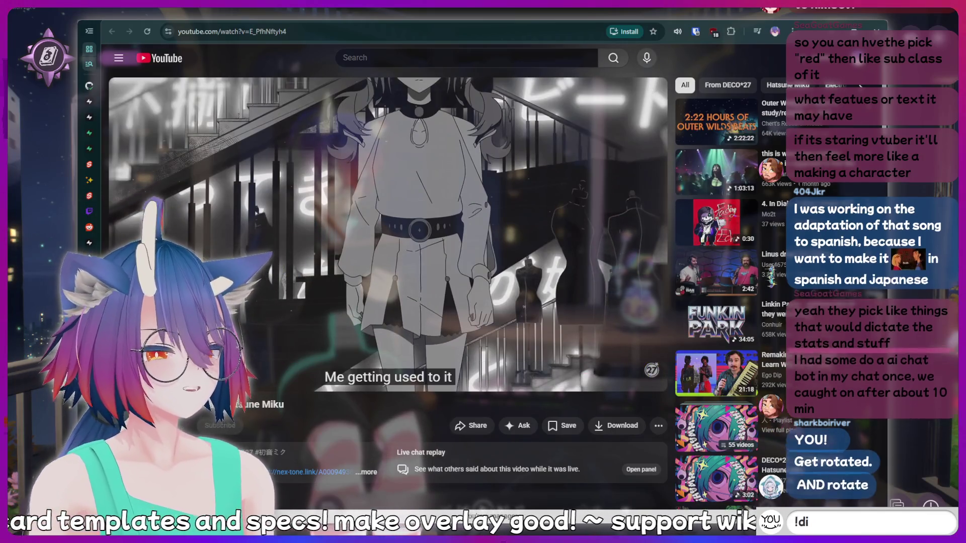
pyautogui.write('scord')
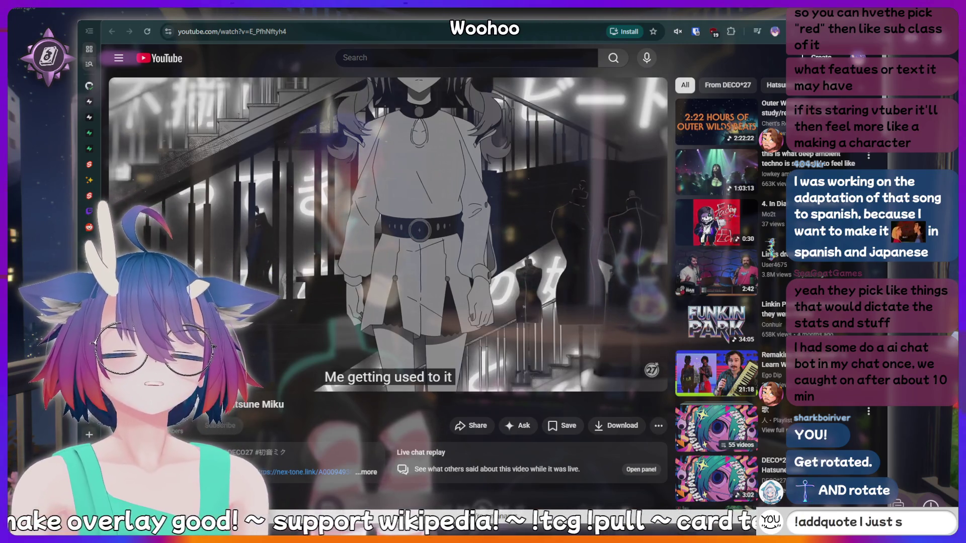
pyautogui.write('something')
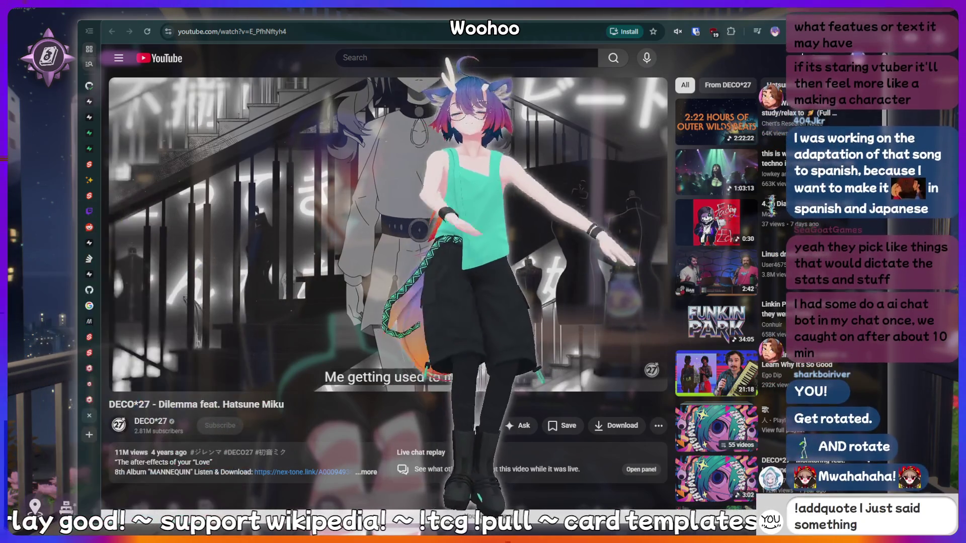
pyautogui.write(' sussy that s')
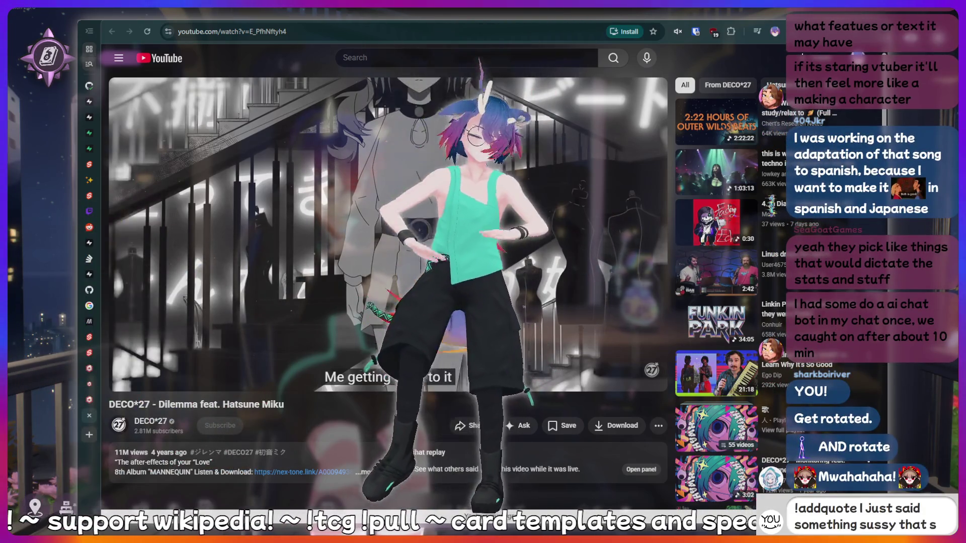
pyautogui.write('hould be recorded forever')
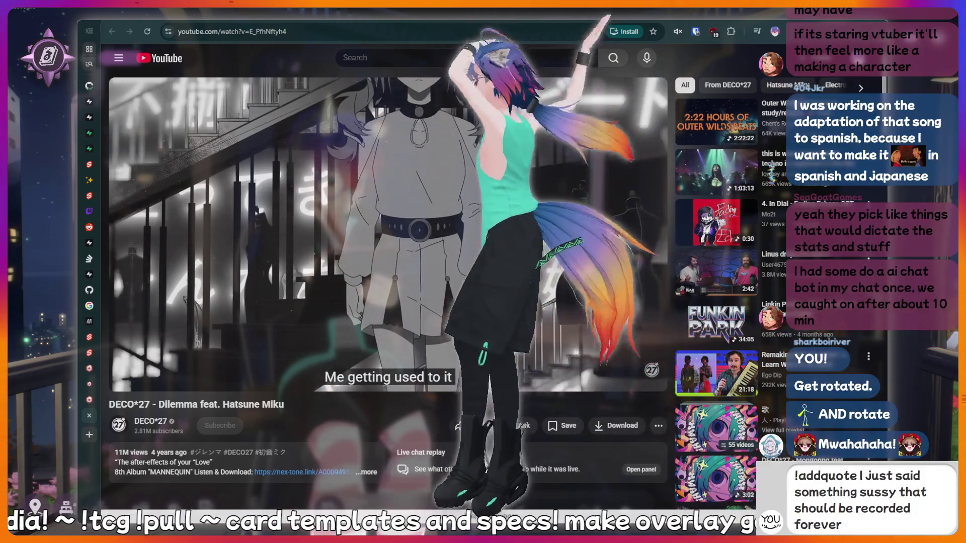
pyautogui.write('!')
# Send the quote command, fish and meat messages to chat
pyautogui.press('Return')
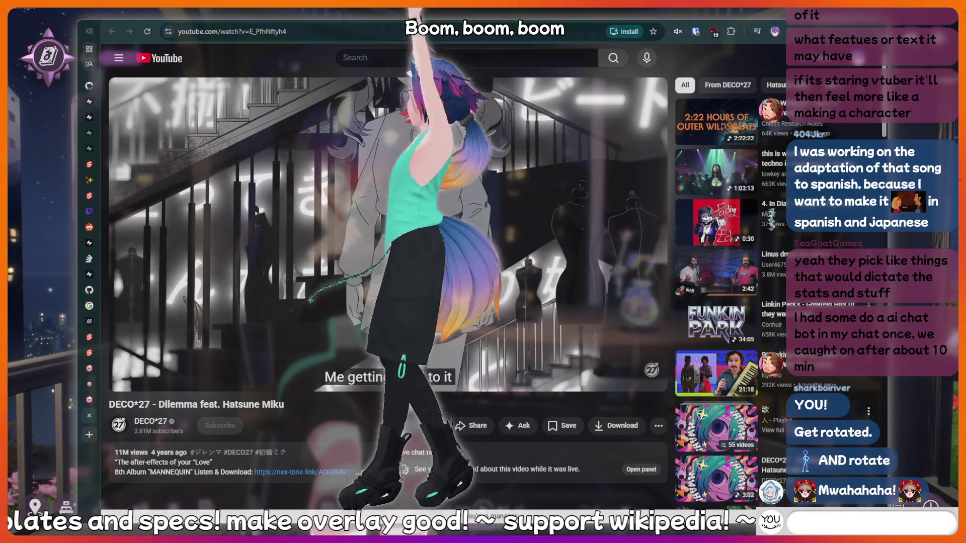
pyautogui.write('fi')
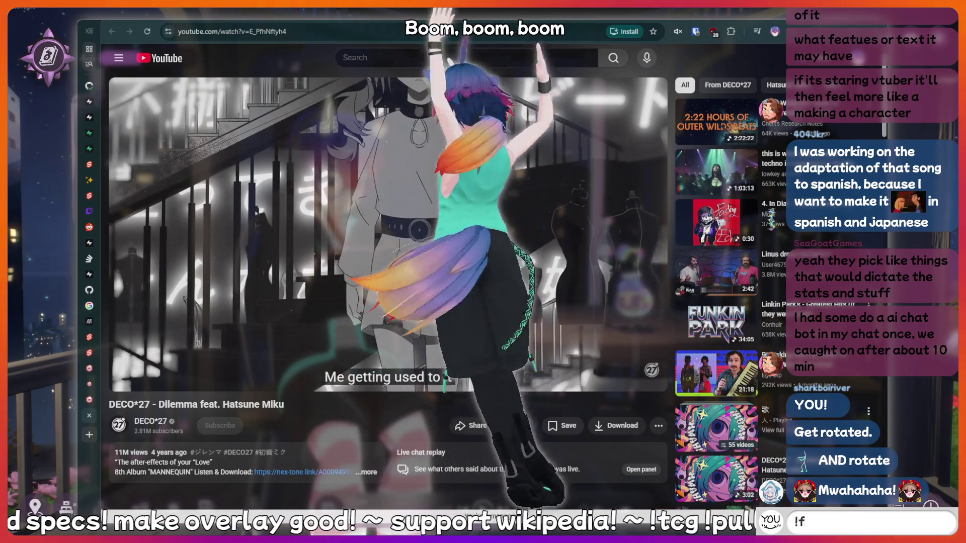
pyautogui.press('Return')
pyautogui.write('t')
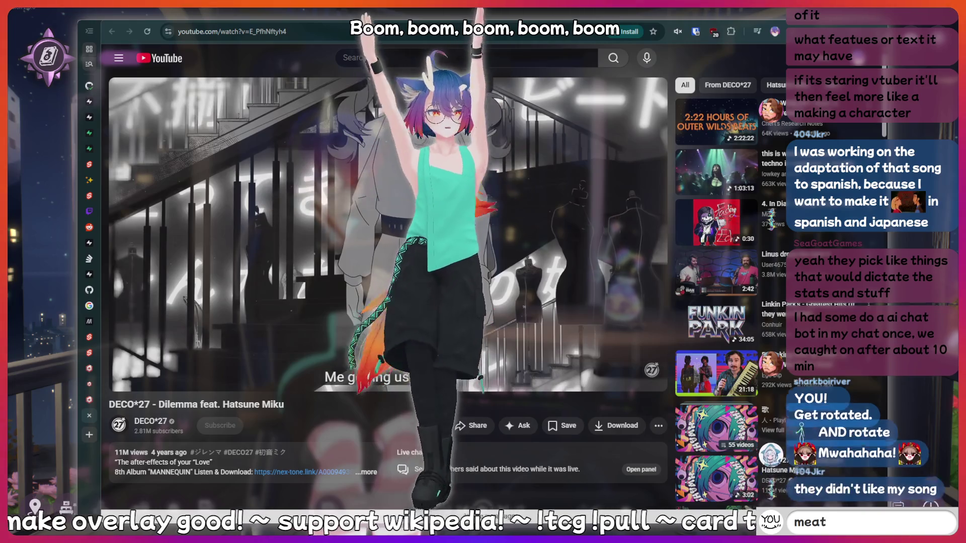
pyautogui.press('Return')
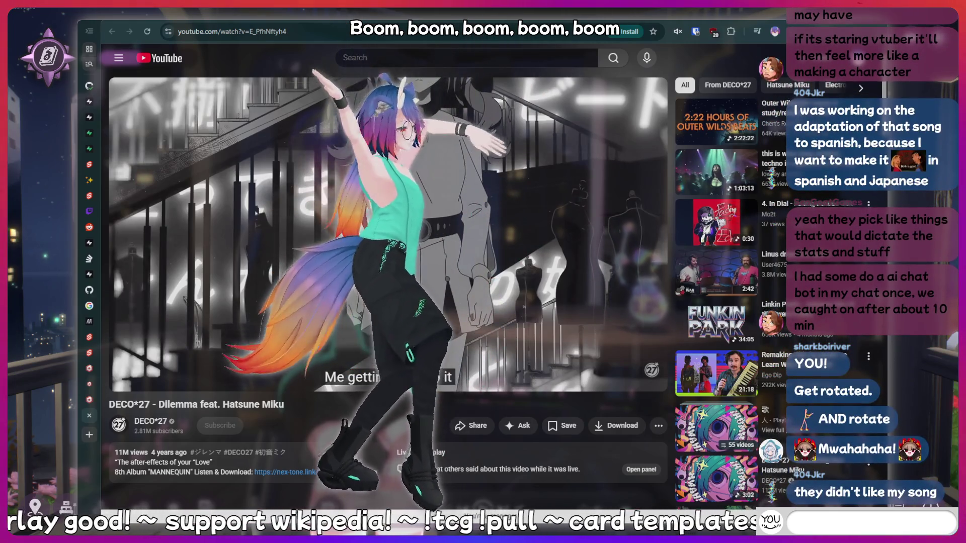
pyautogui.write('peepee poopoo')
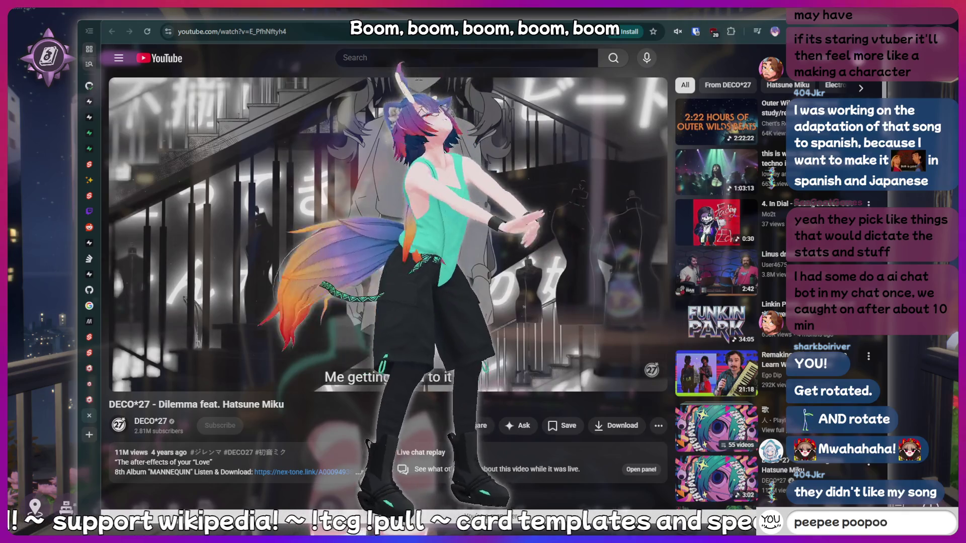
pyautogui.press('Return')
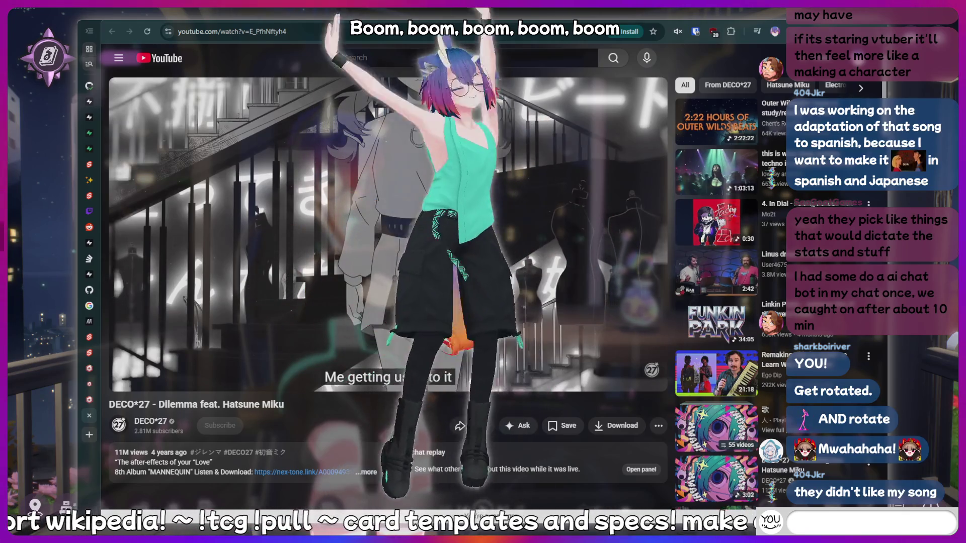
# Clear silly drafts, send 'fish', and erase a long !addquote draft
pyautogui.write('pepee po')
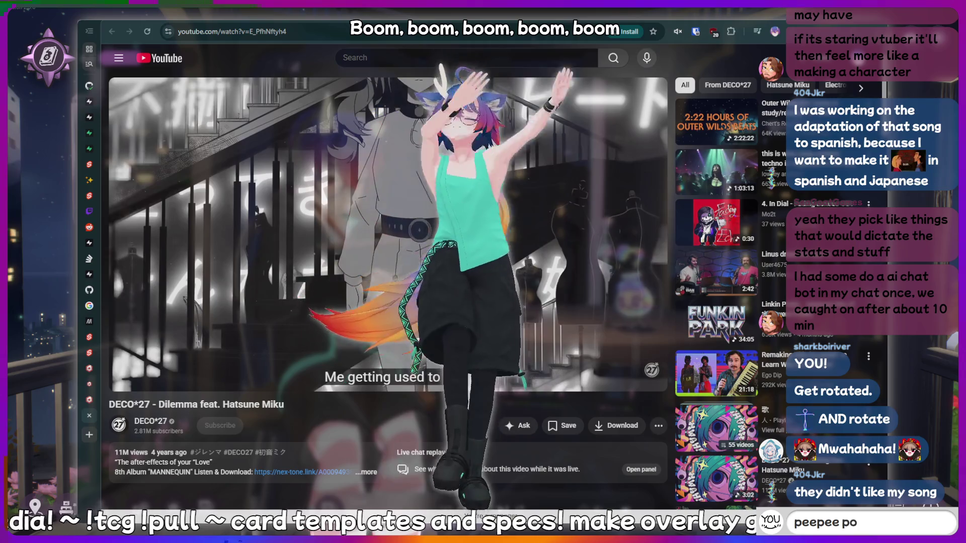
pyautogui.write('o')
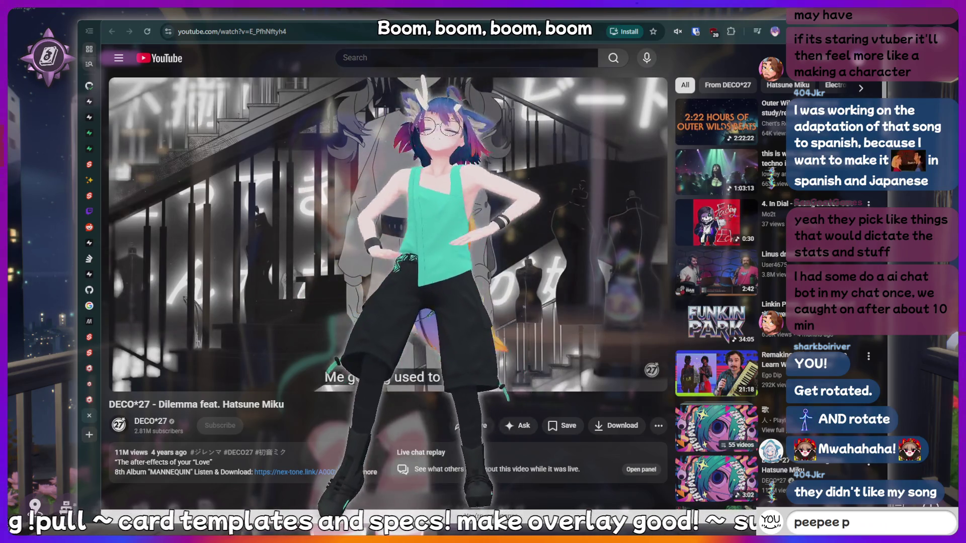
pyautogui.press('Return')
pyautogui.write('ffis')
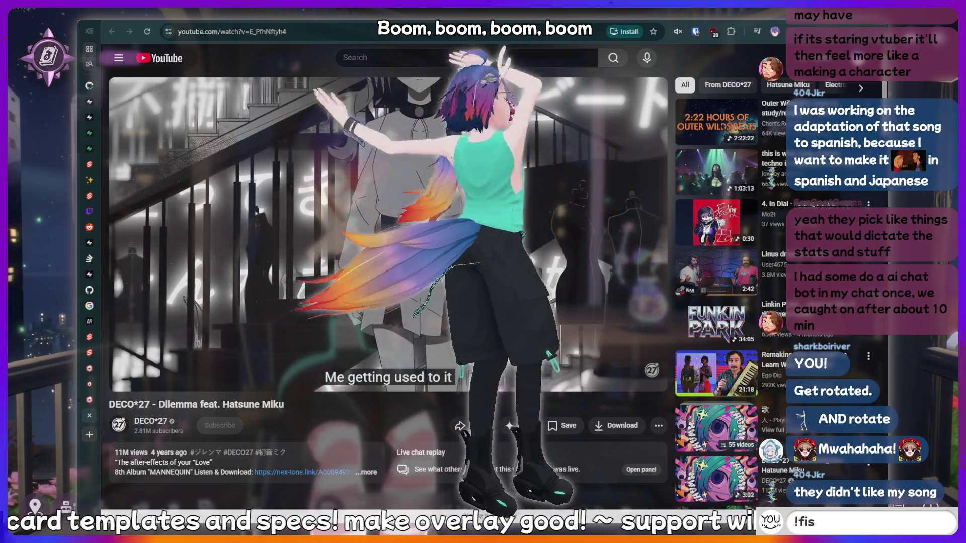
pyautogui.write('h')
pyautogui.press('Return')
pyautogui.write('!')
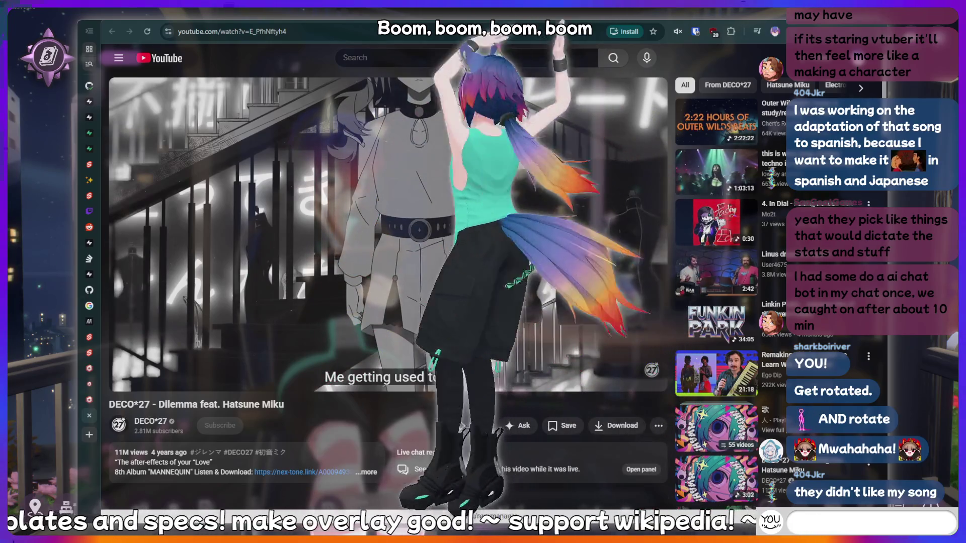
pyautogui.write('addquote I just said s')
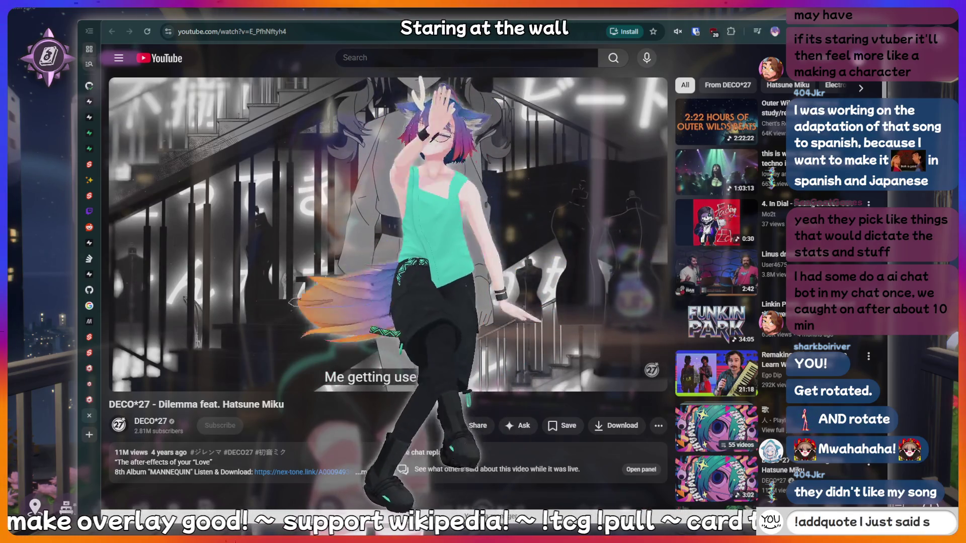
pyautogui.write('omething sus')
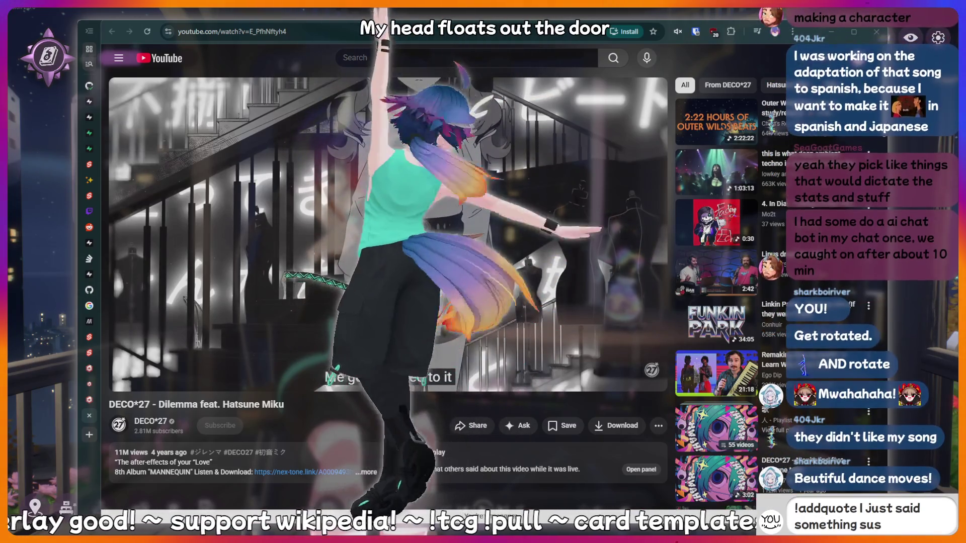
pyautogui.write('sy that should')
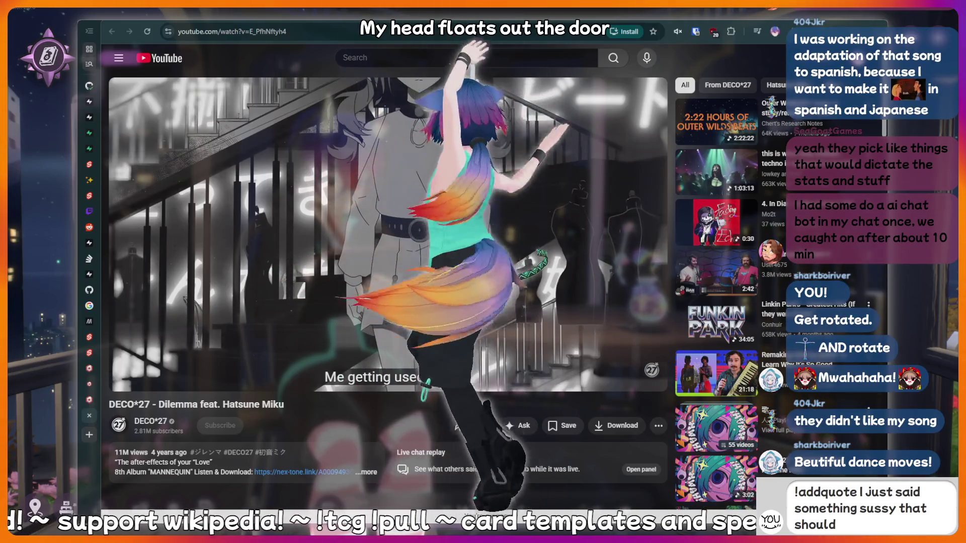
pyautogui.write(' be recorded')
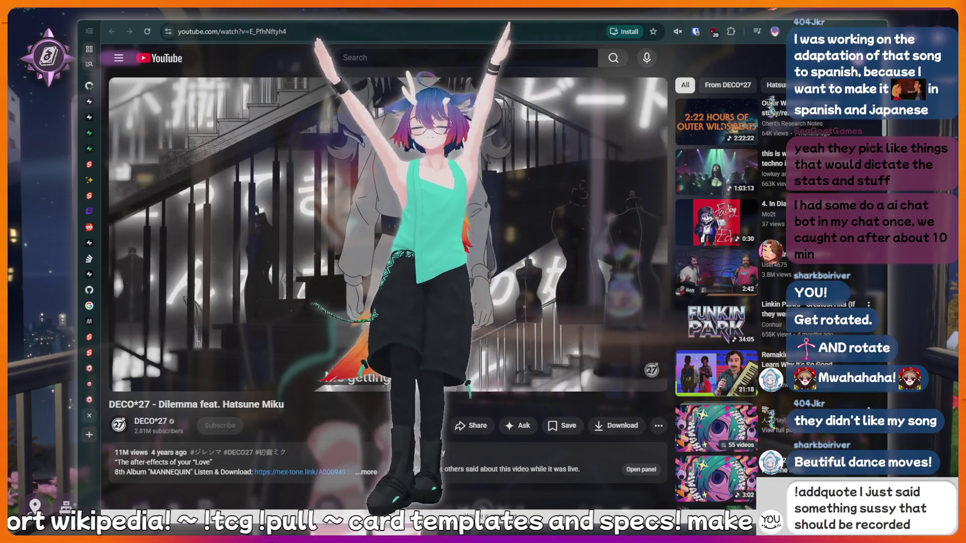
pyautogui.write(' forever!')
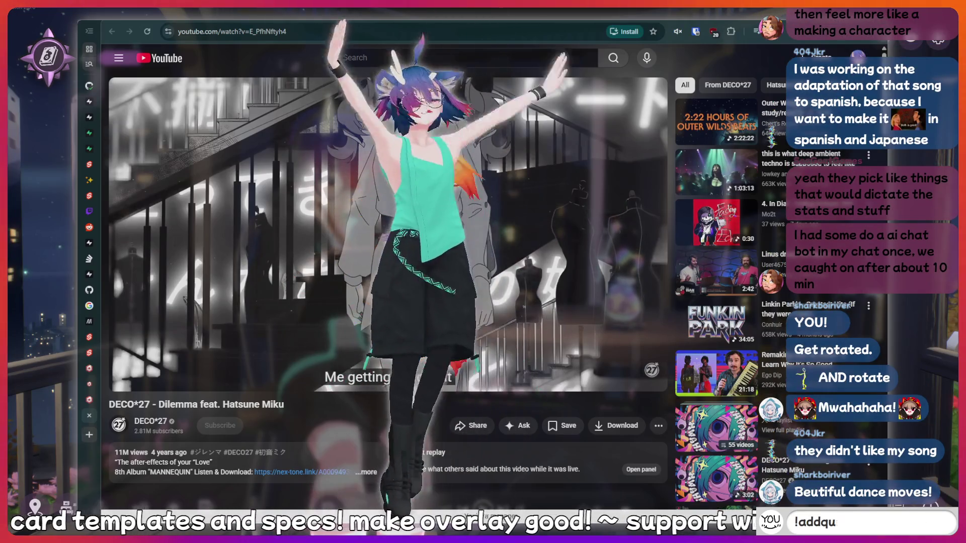
pyautogui.write('eepe')
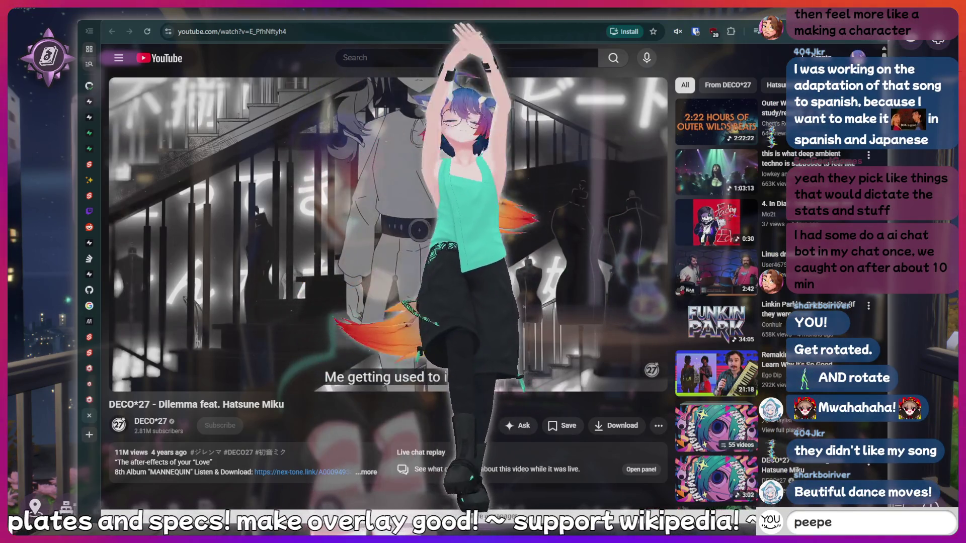
pyautogui.write('e poopoo')
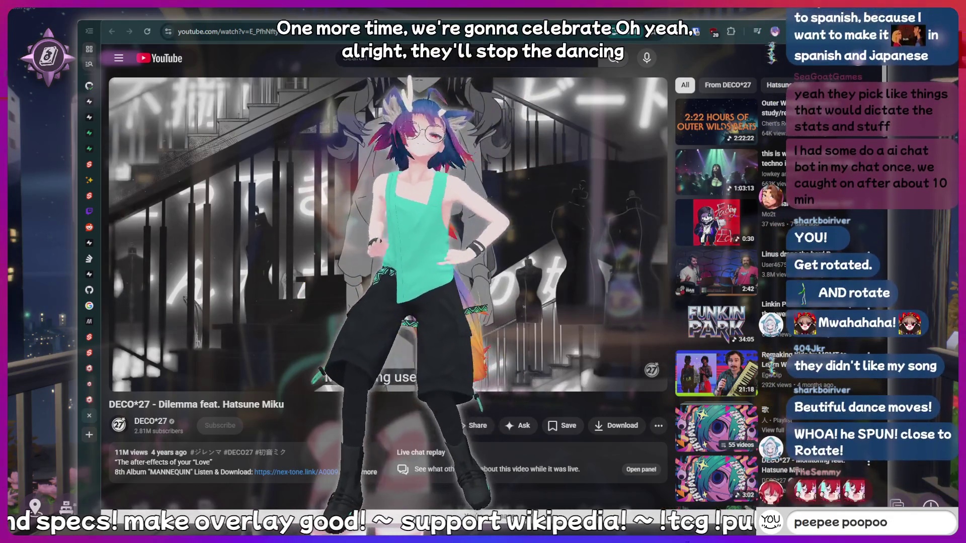
pyautogui.press('BackSpace')
pyautogui.press('BackSpace')
pyautogui.press('BackSpace')
pyautogui.press('BackSpace')
pyautogui.press('BackSpace')
# Clear the chat box and send 'fish', then type and partly erase '!fish'
pyautogui.press('BackSpace')
pyautogui.press('BackSpace')
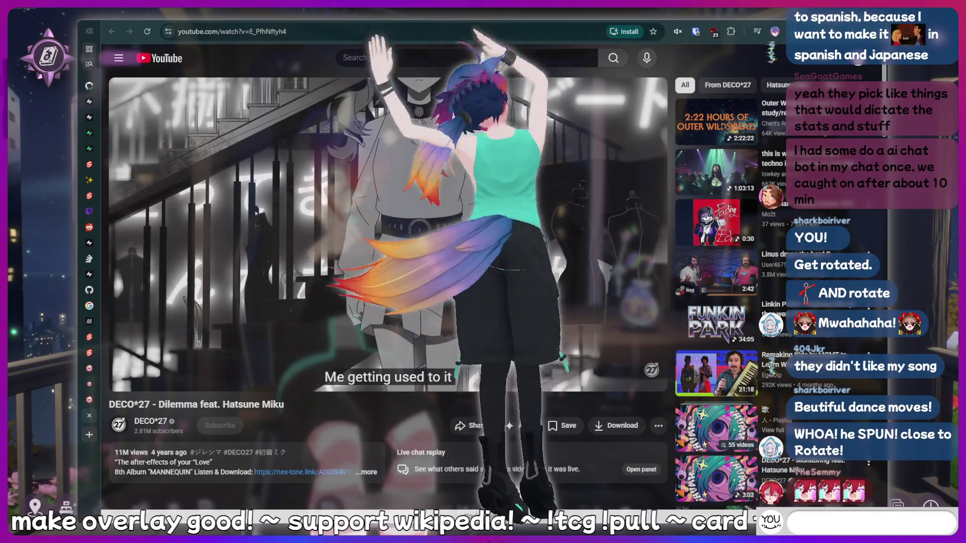
pyautogui.write('!lurk')
pyautogui.press('BackSpace')
pyautogui.press('BackSpace')
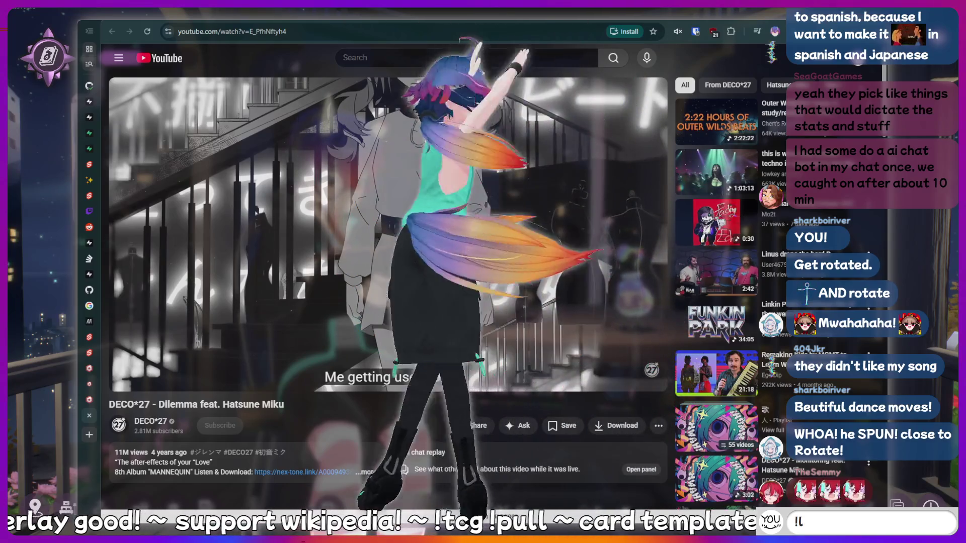
pyautogui.press('BackSpace')
pyautogui.press('BackSpace')
pyautogui.press('BackSpace')
pyautogui.write('fish')
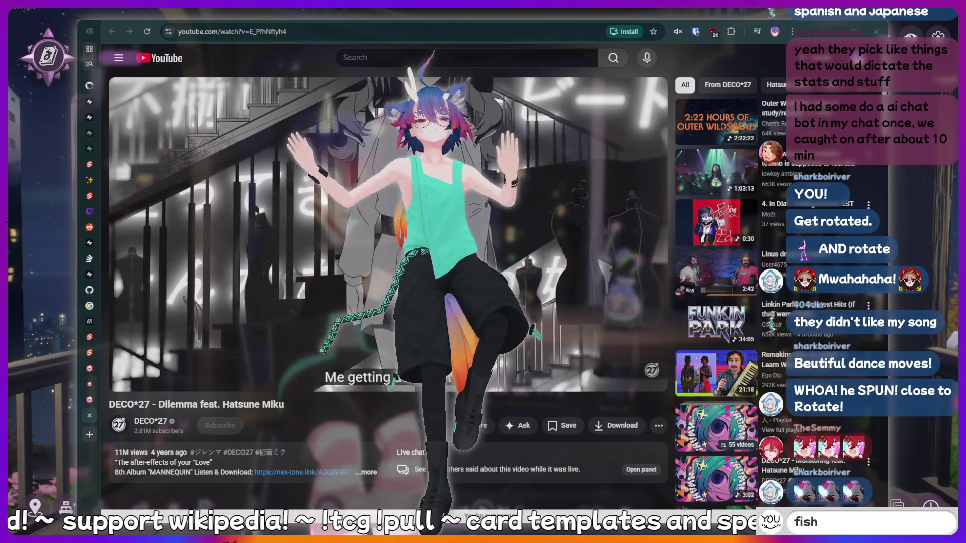
pyautogui.press('Return')
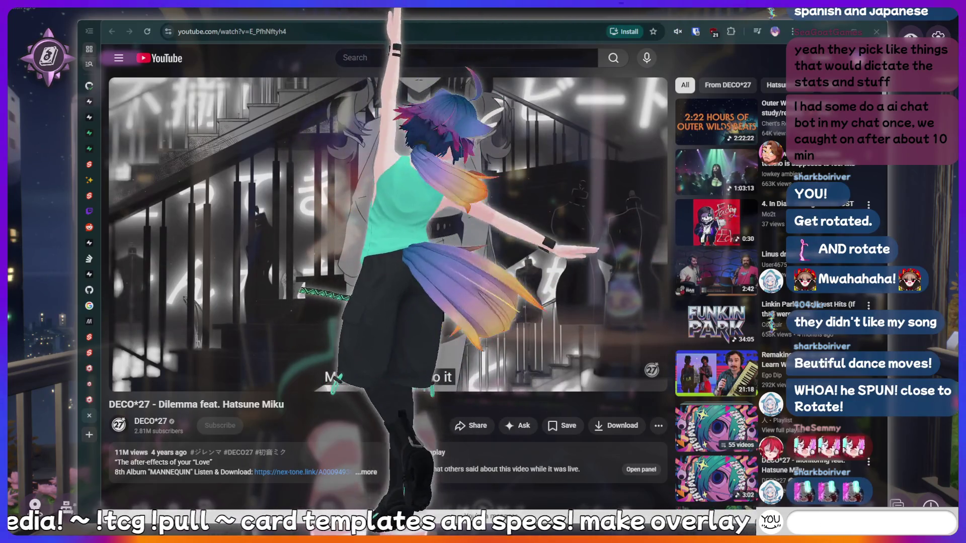
pyautogui.press('BackSpace')
pyautogui.write('!fish')
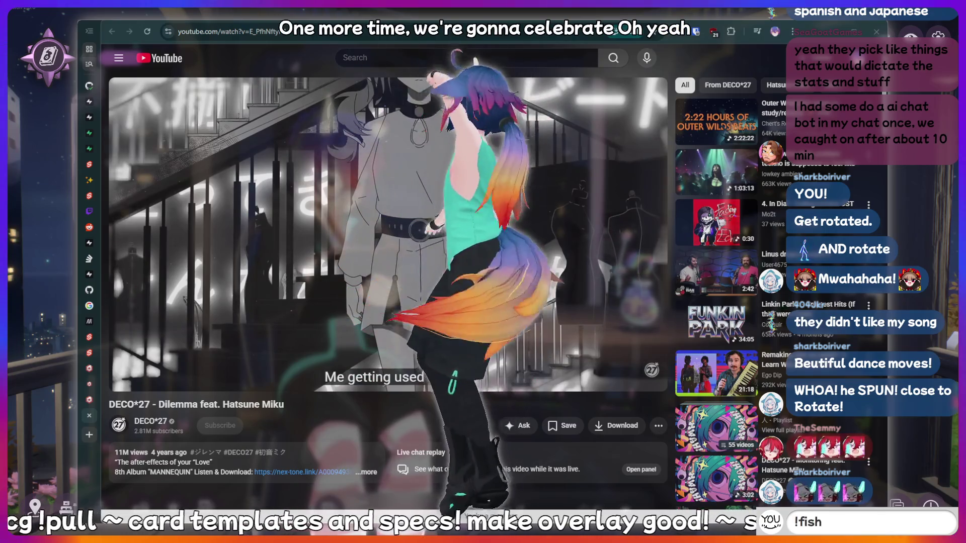
pyautogui.press('BackSpace')
pyautogui.press('BackSpace')
pyautogui.press('BackSpace')
# Send the !lurk command to chat and start a new teasing chat draft
pyautogui.press('BackSpace')
pyautogui.write('ch')
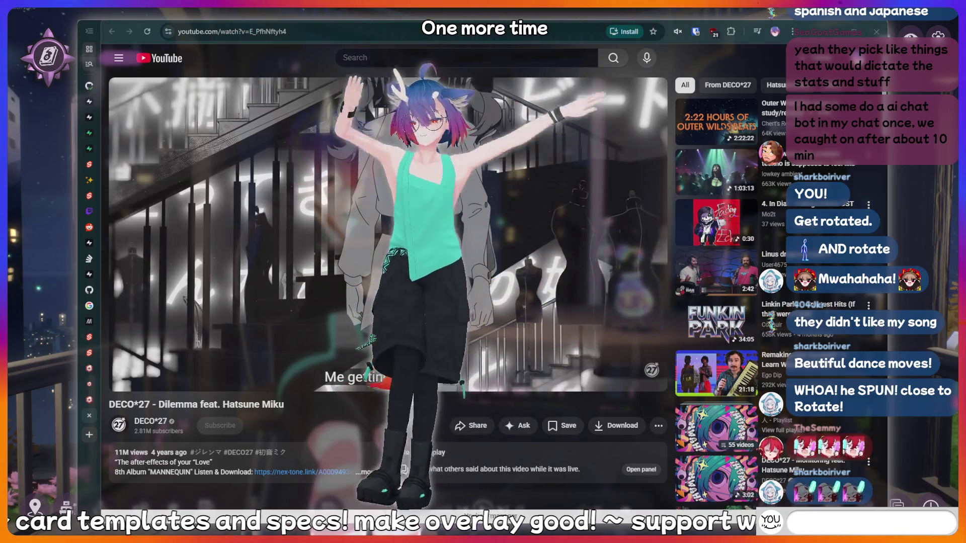
pyautogui.write('ty')
pyautogui.press('BackSpace')
pyautogui.press('BackSpace')
pyautogui.press('BackSpace')
pyautogui.press('BackSpace')
pyautogui.press('BackSpace')
pyautogui.write('!lur')
pyautogui.press('Return')
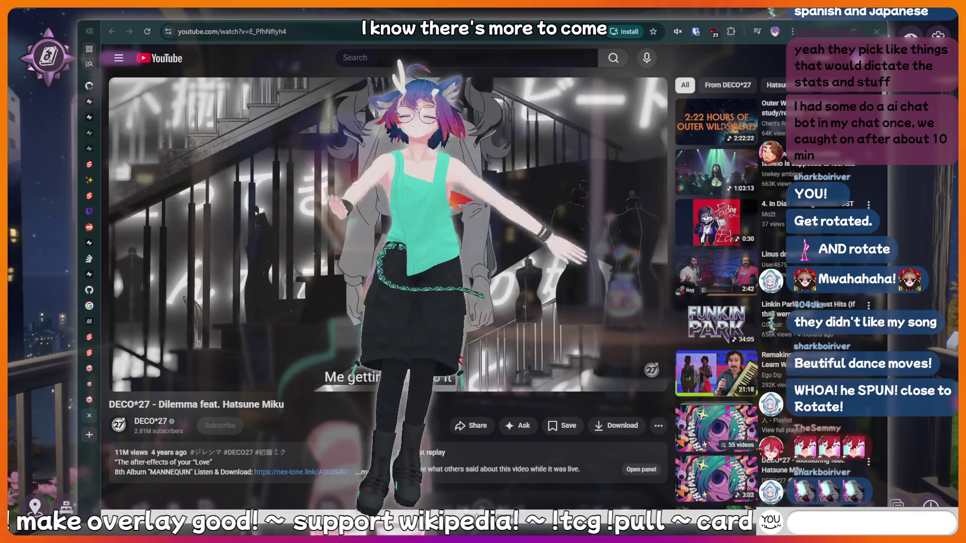
pyautogui.write('thinkin')
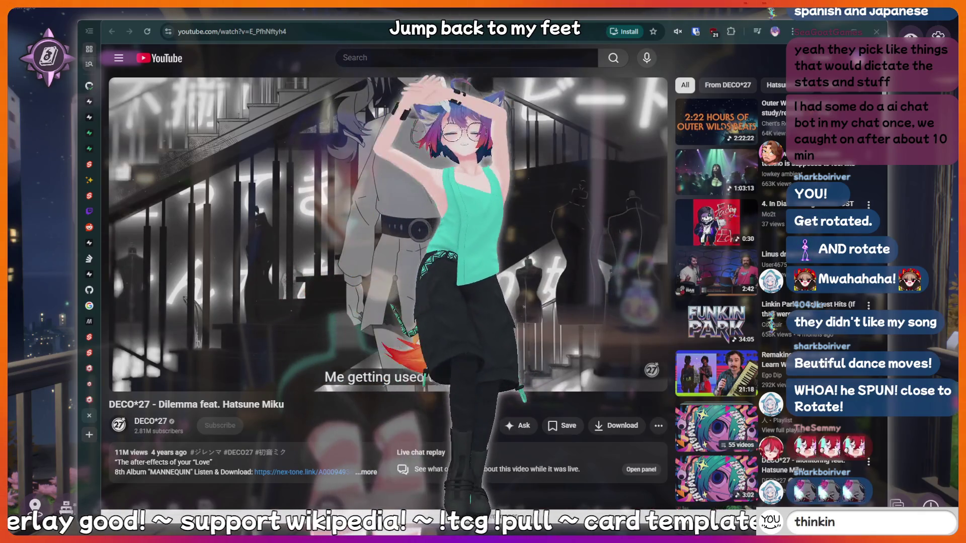
pyautogui.press('BackSpace')
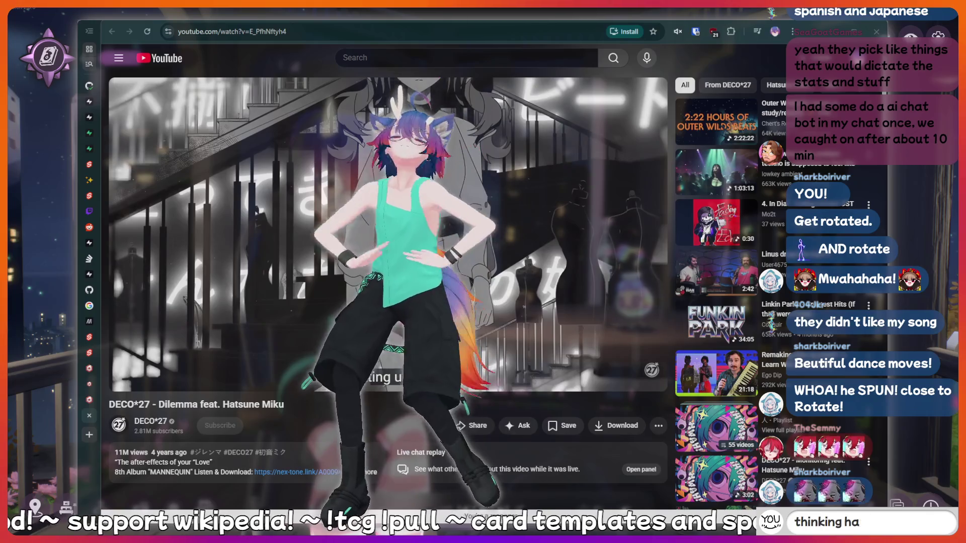
pyautogui.press('BackSpace')
pyautogui.press('BackSpace')
pyautogui.press('BackSpace')
pyautogui.press('BackSpace')
pyautogui.press('BackSpace')
pyautogui.write('kir')
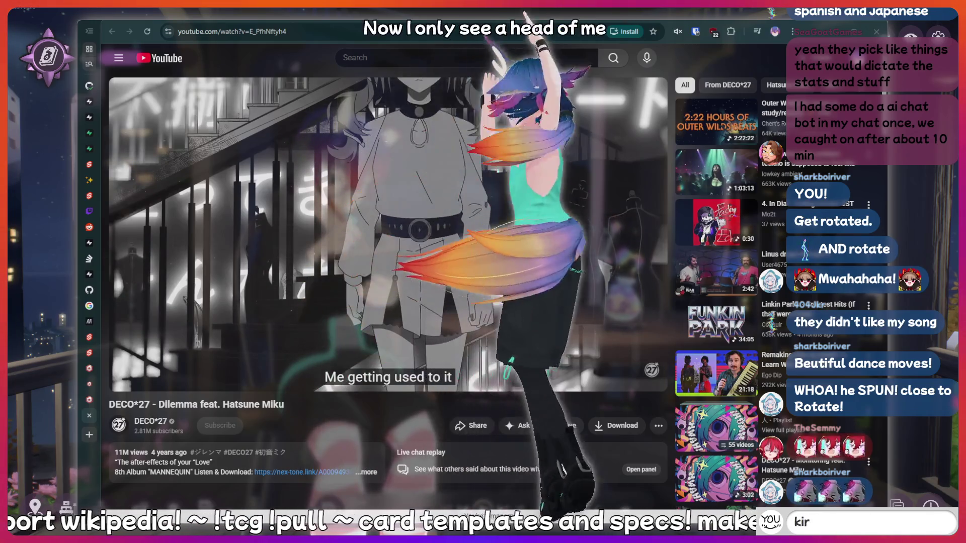
pyautogui.write('in is a botto')
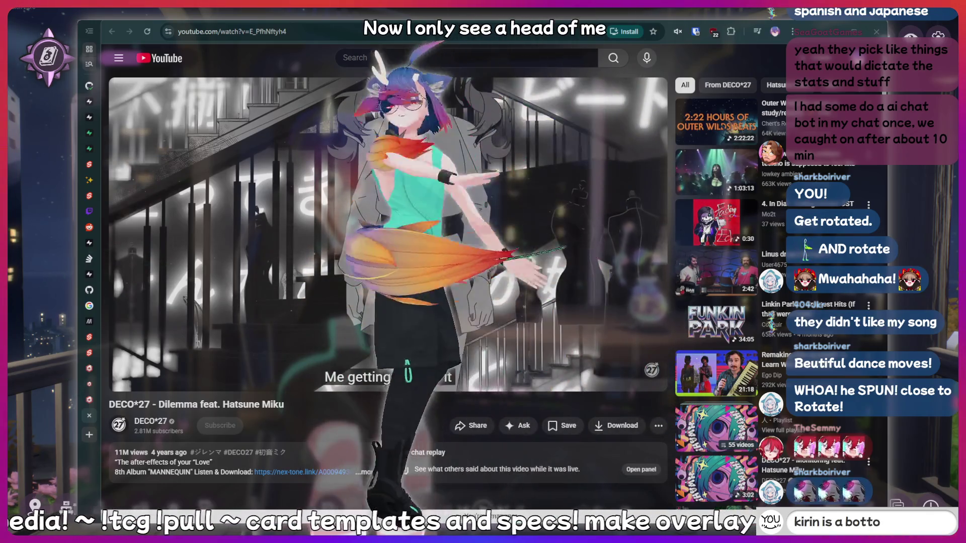
pyautogui.write('m')
# Erase the drafts, send '!clip', and type an !addquote about saying something sussy
pyautogui.press('BackSpace')
pyautogui.press('BackSpace')
pyautogui.press('BackSpace')
pyautogui.press('BackSpace')
pyautogui.press('BackSpace')
pyautogui.press('BackSpace')
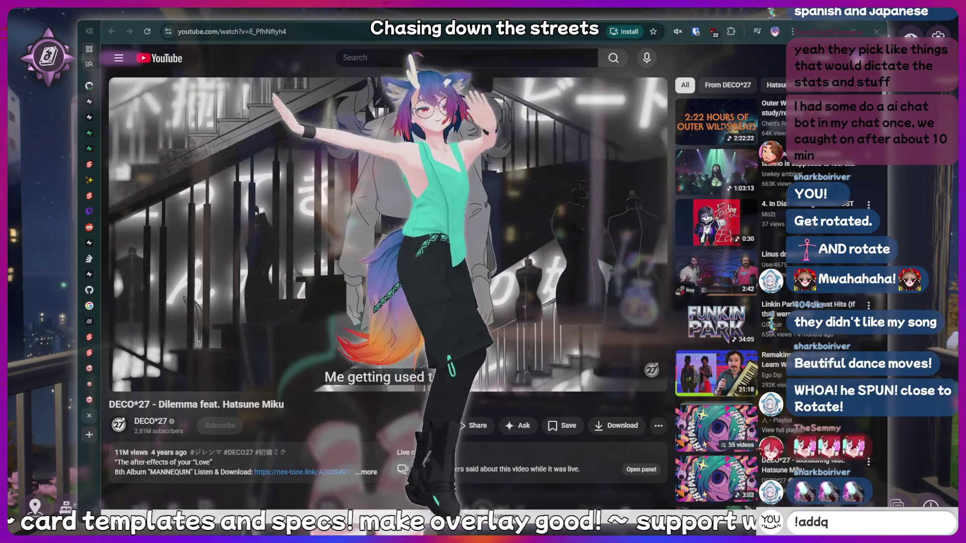
pyautogui.write('uote I just s')
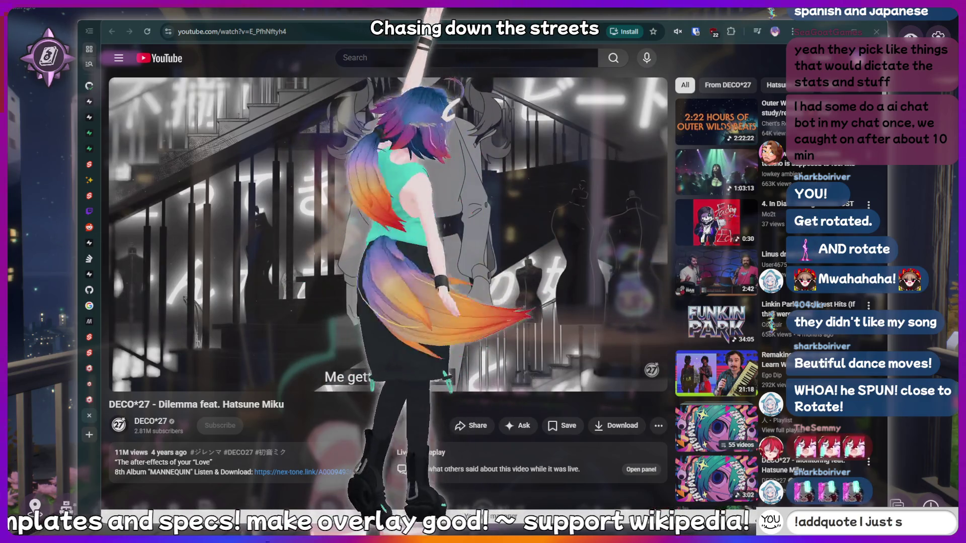
pyautogui.write('aid something')
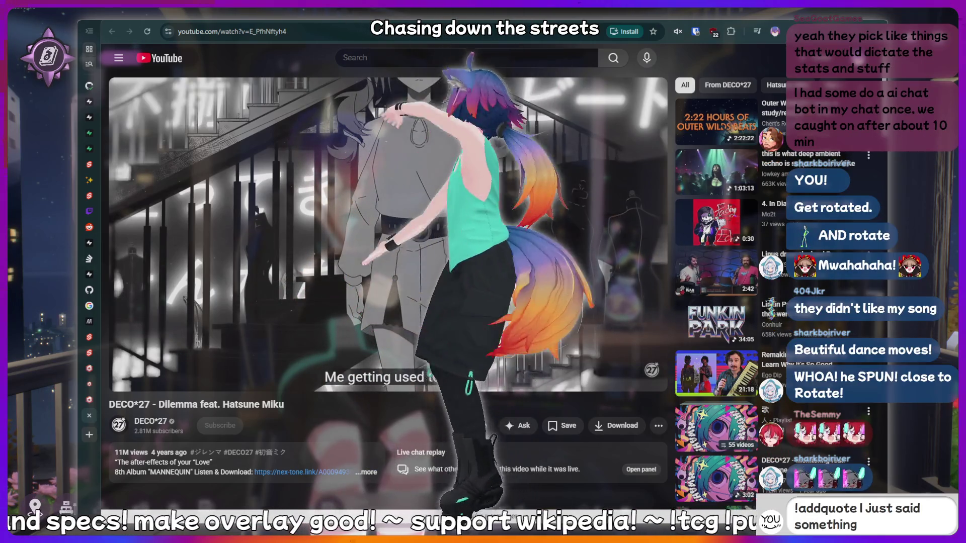
pyautogui.write(' sussy that s')
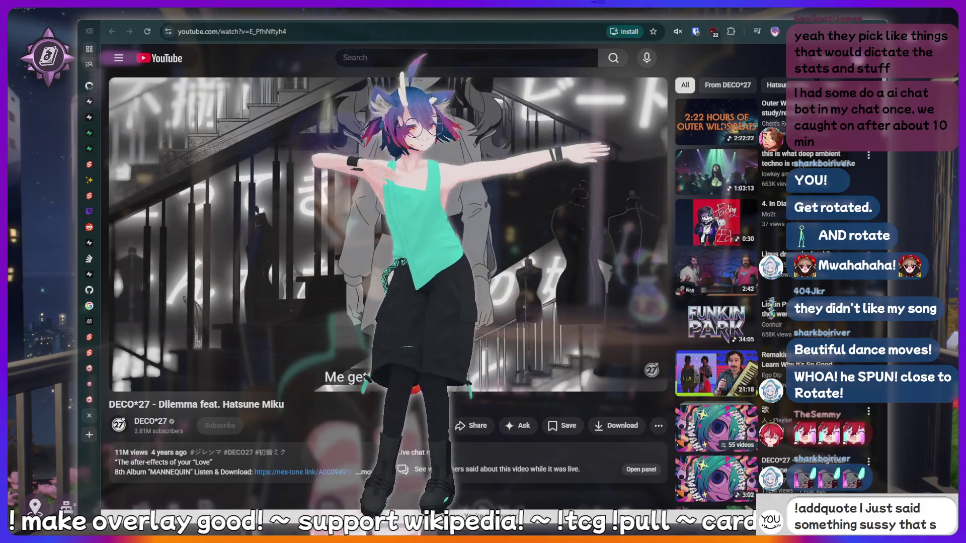
pyautogui.write('hou')
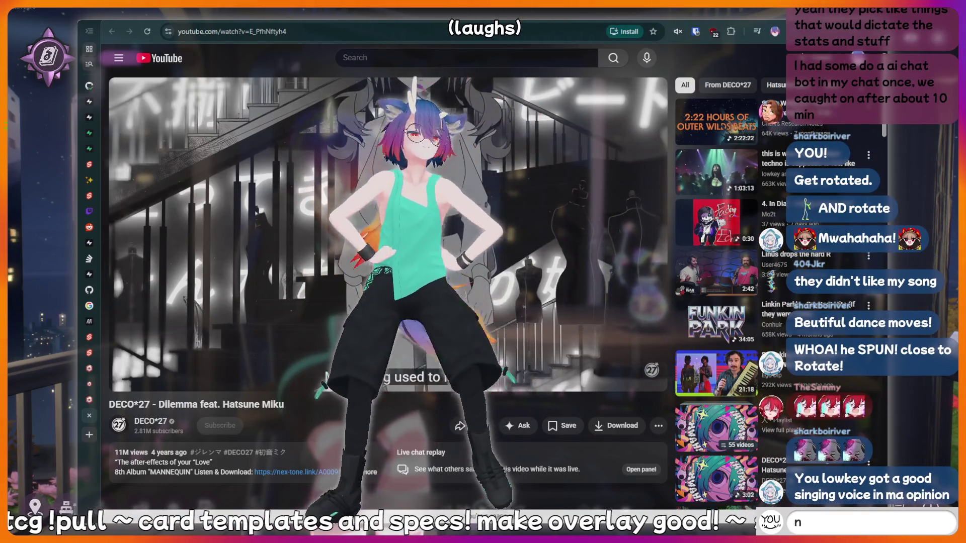
pyautogui.write('nerd')
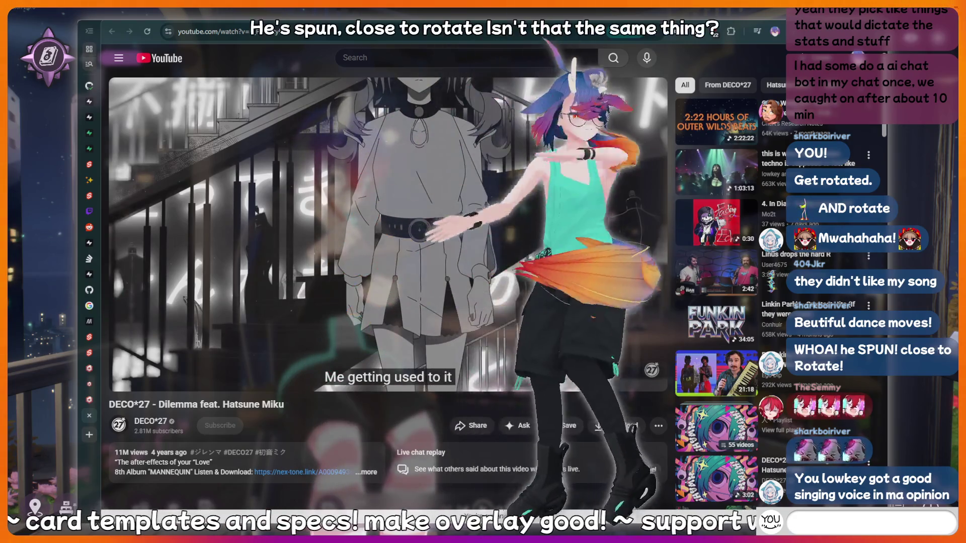
pyautogui.press('BackSpace')
pyautogui.press('BackSpace')
pyautogui.press('BackSpace')
pyautogui.write('!clip')
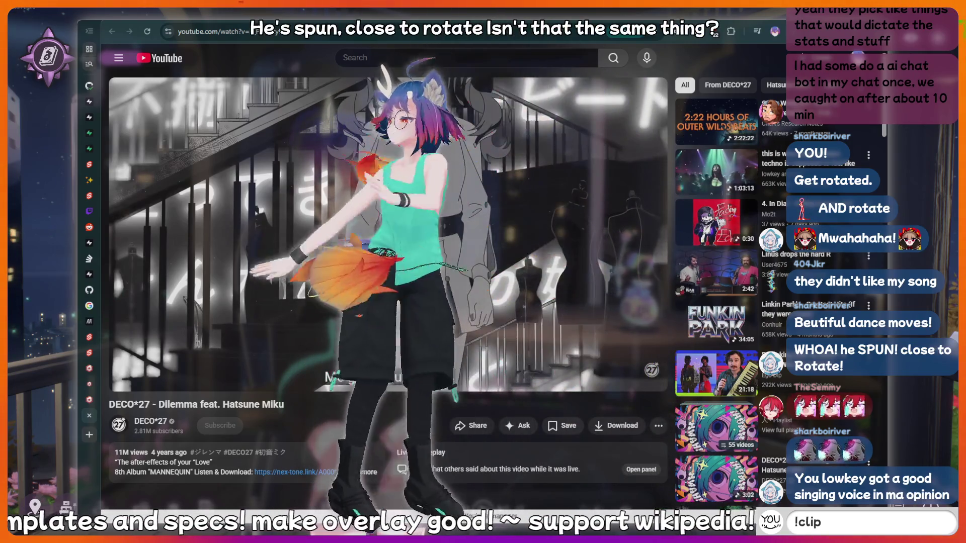
pyautogui.press('Return')
pyautogui.write('!clip')
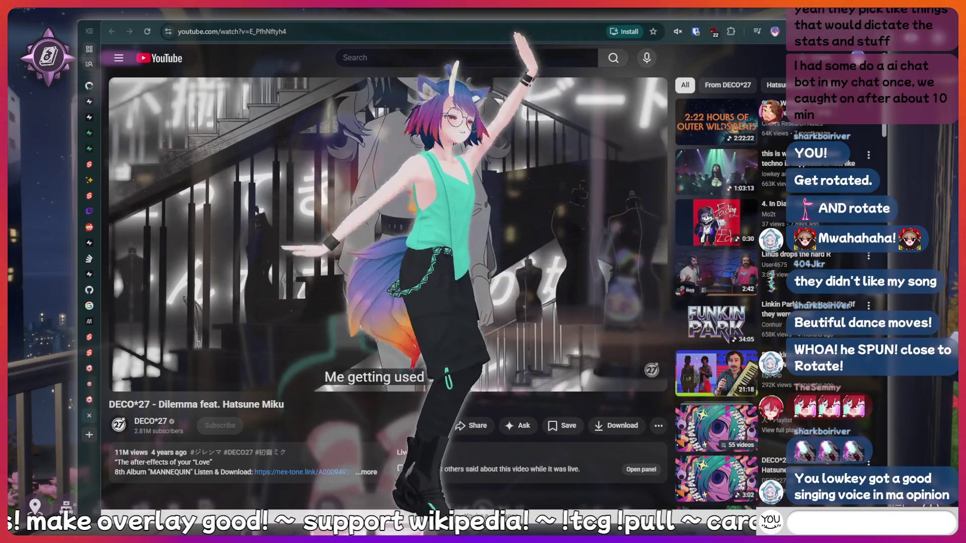
pyautogui.write('hiii')
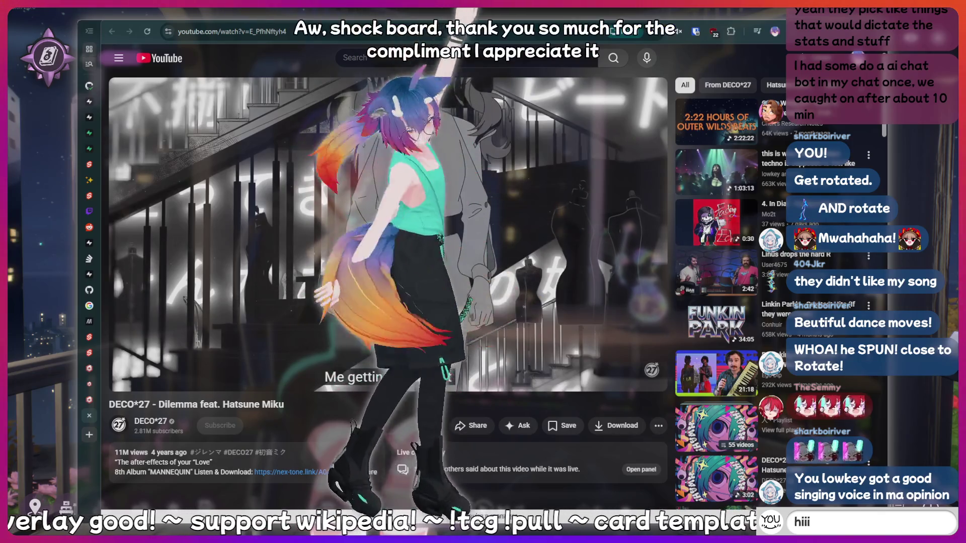
pyautogui.write('!c')
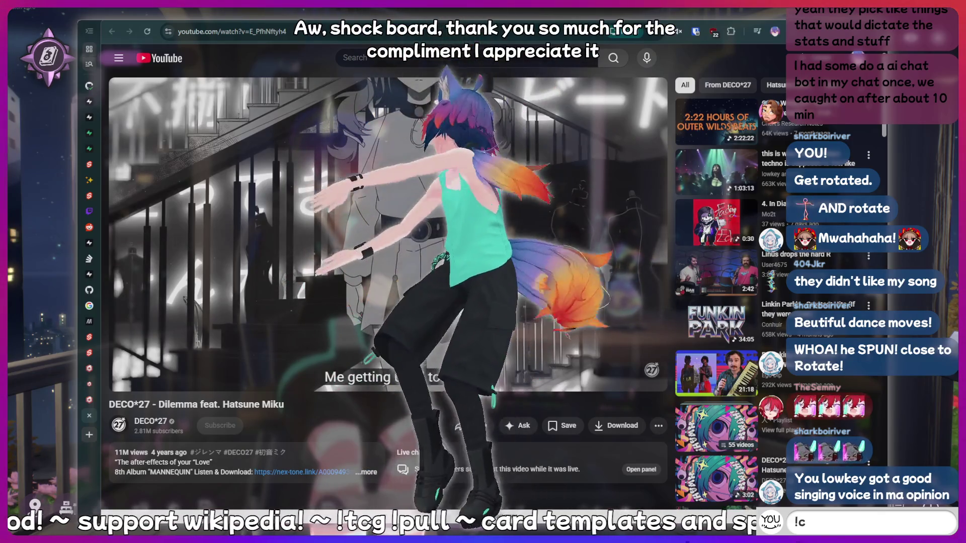
pyautogui.write('harity')
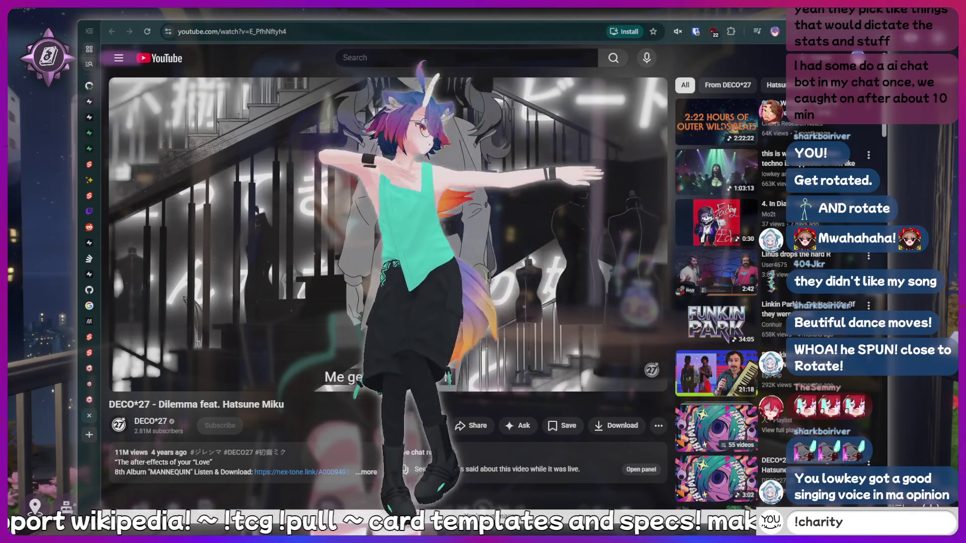
pyautogui.write('hii')
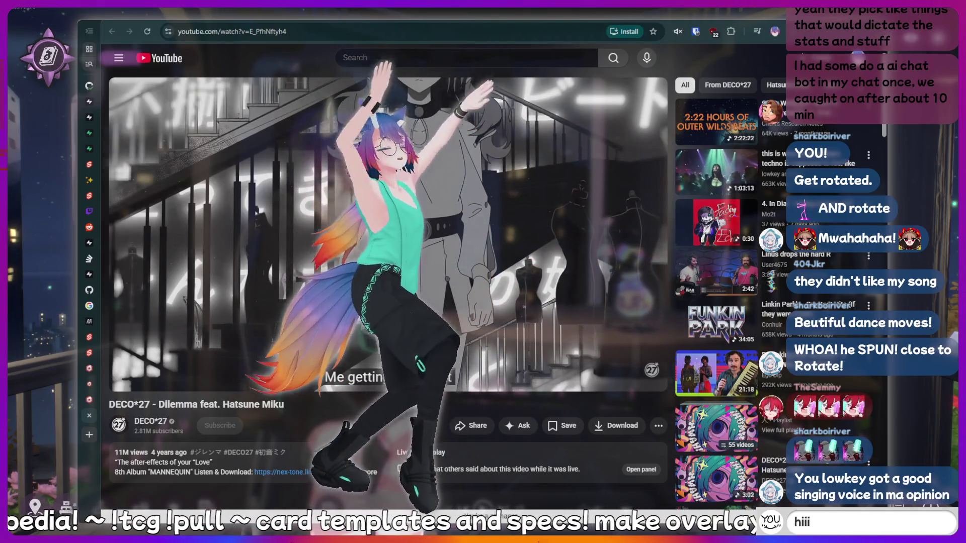
pyautogui.write('i')
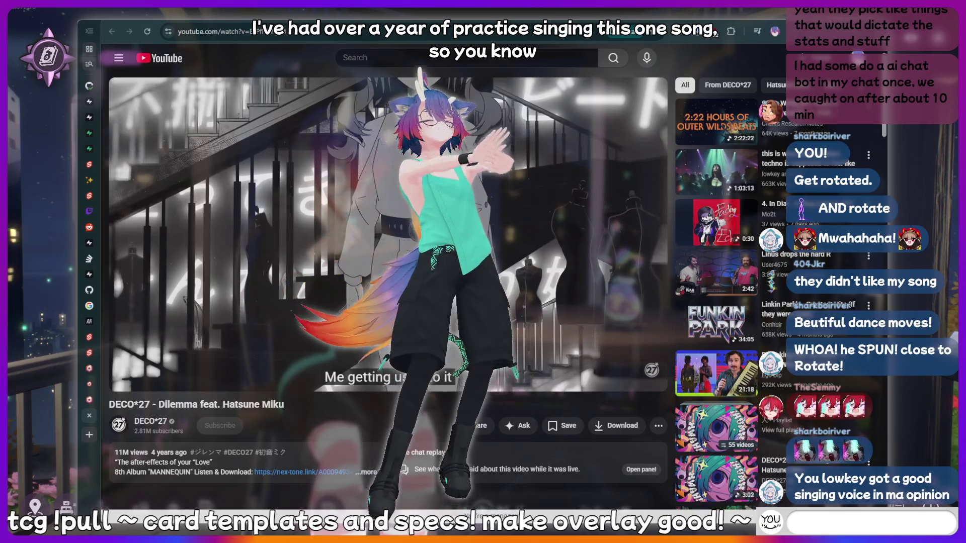
pyautogui.write('uote ')
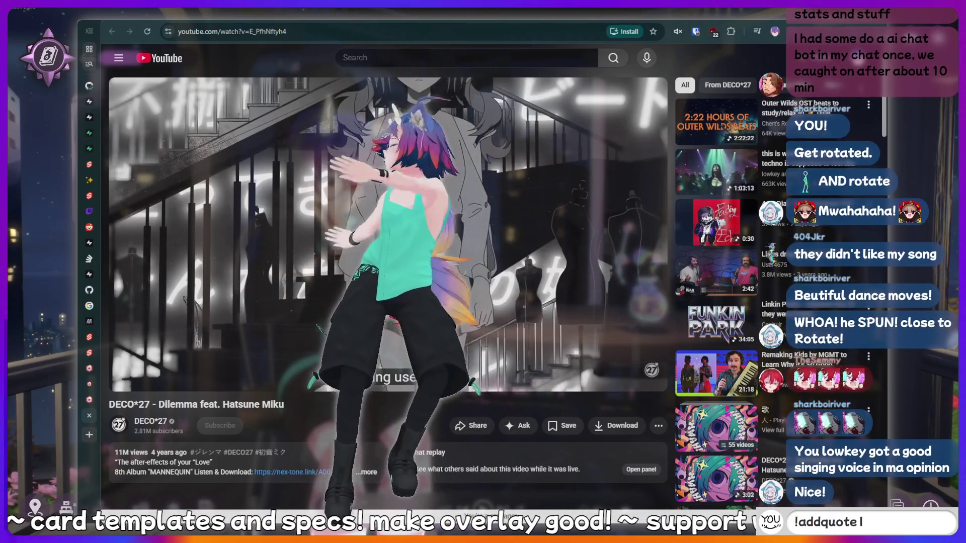
pyautogui.write('t said som')
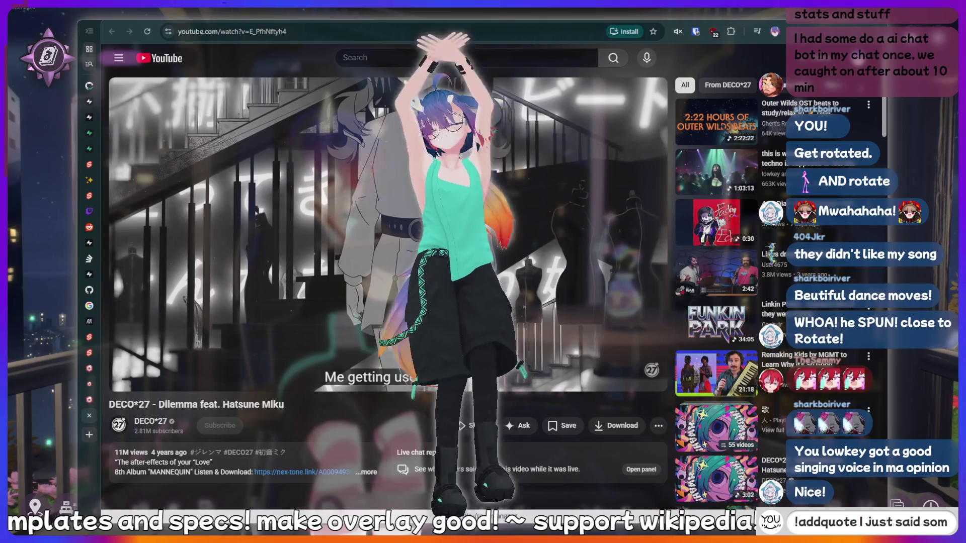
pyautogui.write('ething sussy')
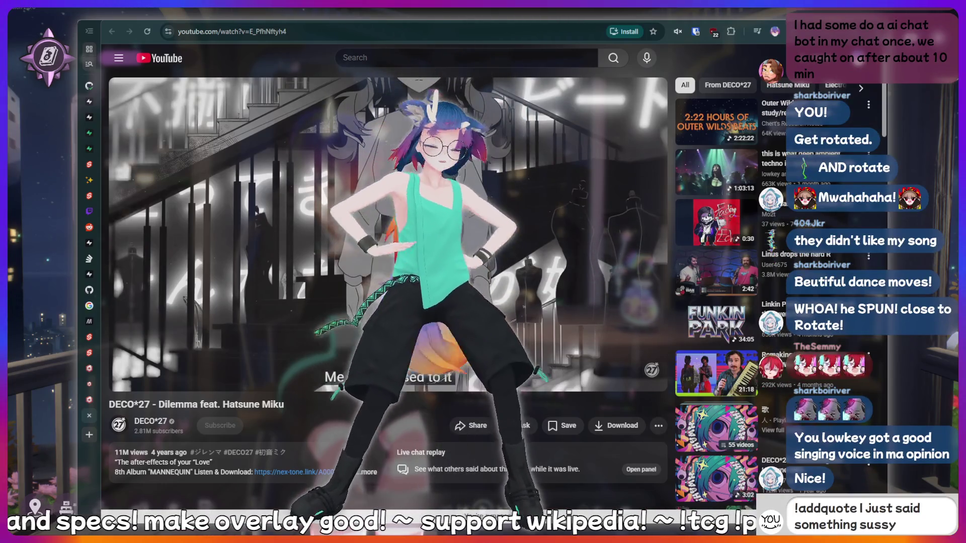
pyautogui.write(' that should be recorded f')
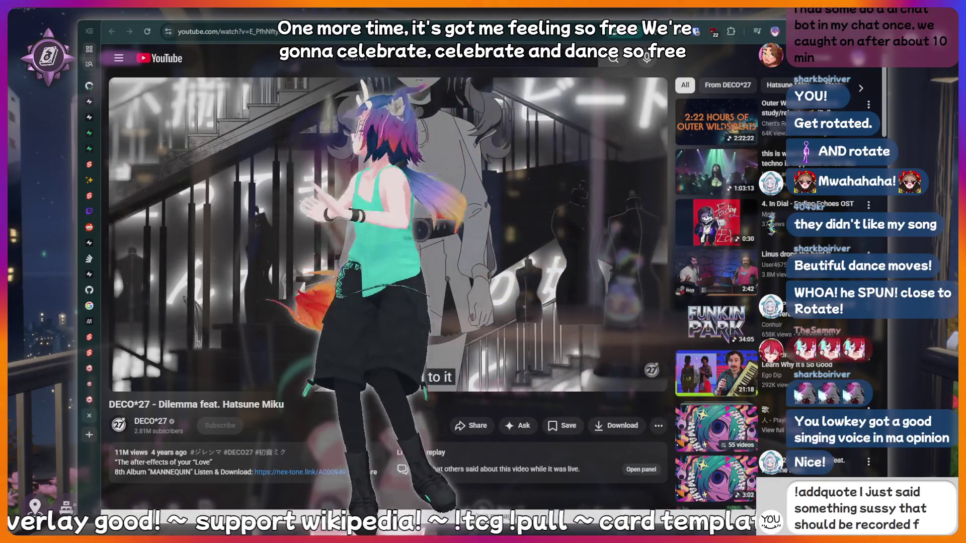
pyautogui.write('orever!')
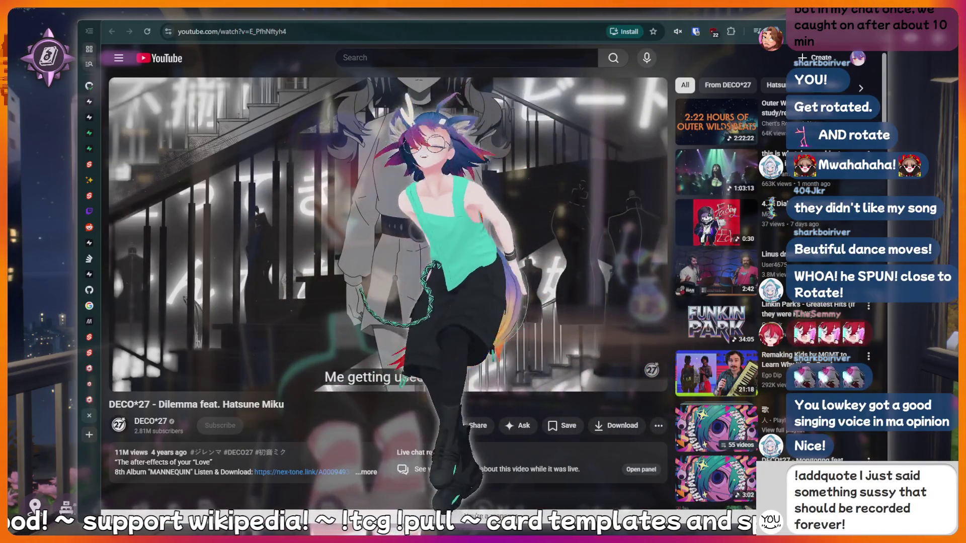
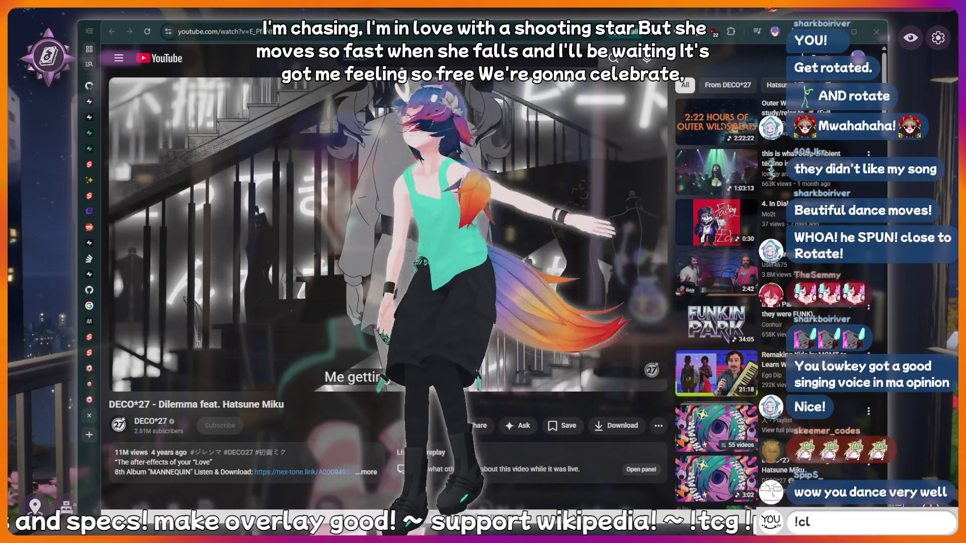
# Send 'POG' and 'thinking hard' in chat, discarding fish and cringe drafts
pyautogui.write('POG')
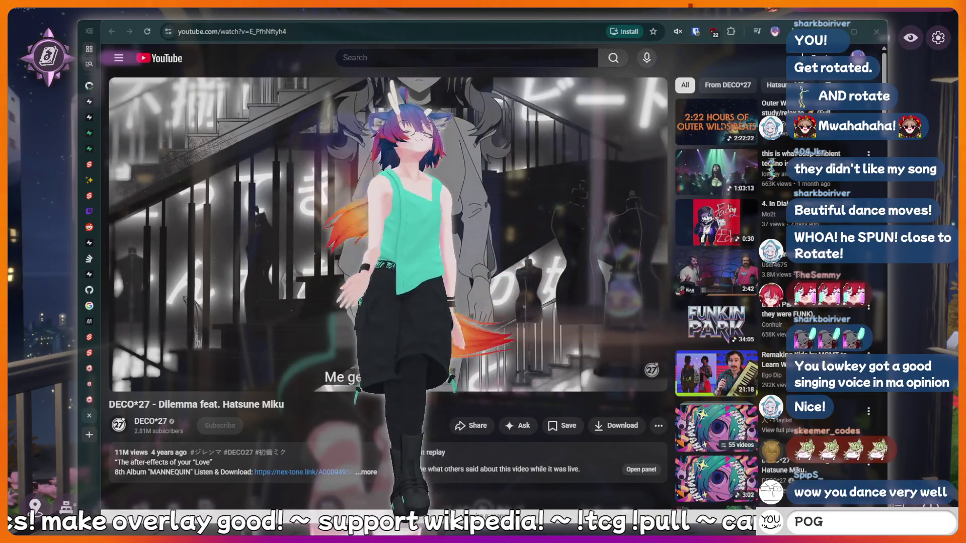
pyautogui.press('BackSpace')
pyautogui.press('BackSpace')
pyautogui.press('BackSpace')
pyautogui.write('th')
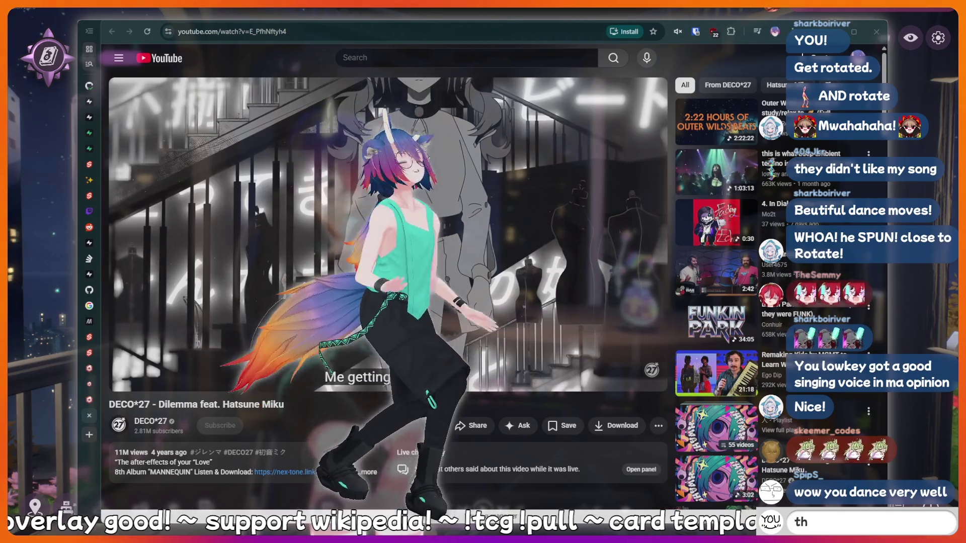
pyautogui.write('inking hard')
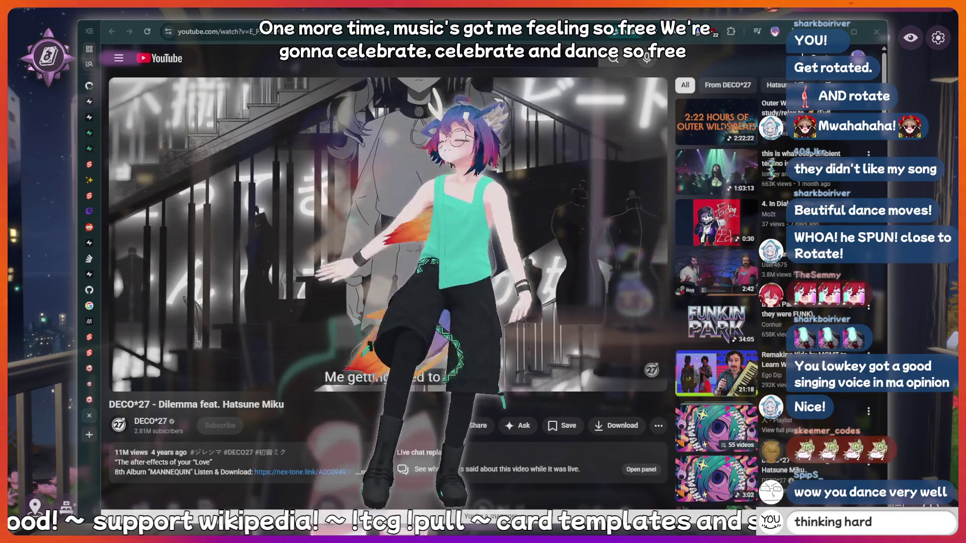
pyautogui.press('BackSpace')
pyautogui.press('BackSpace')
pyautogui.press('BackSpace')
pyautogui.press('BackSpace')
pyautogui.press('BackSpace')
pyautogui.press('BackSpace')
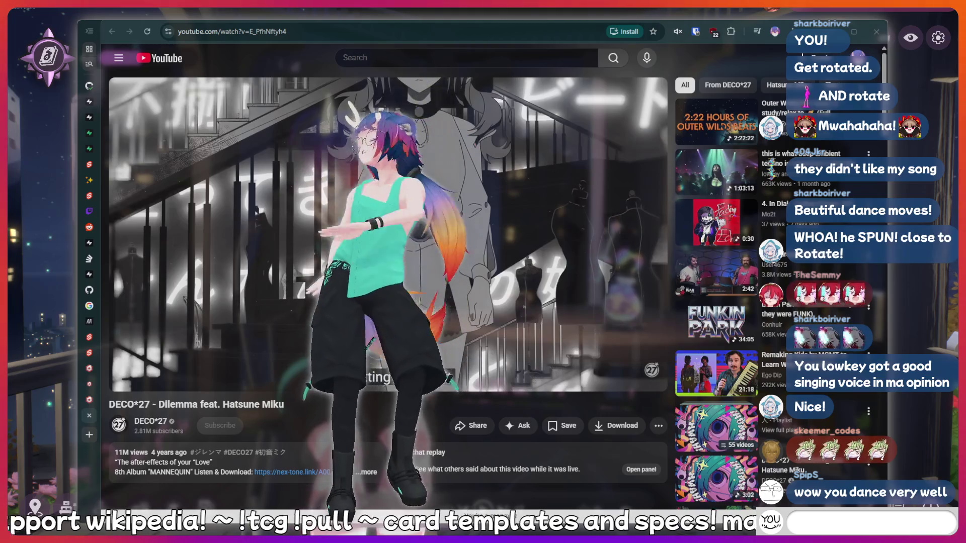
pyautogui.write('fish')
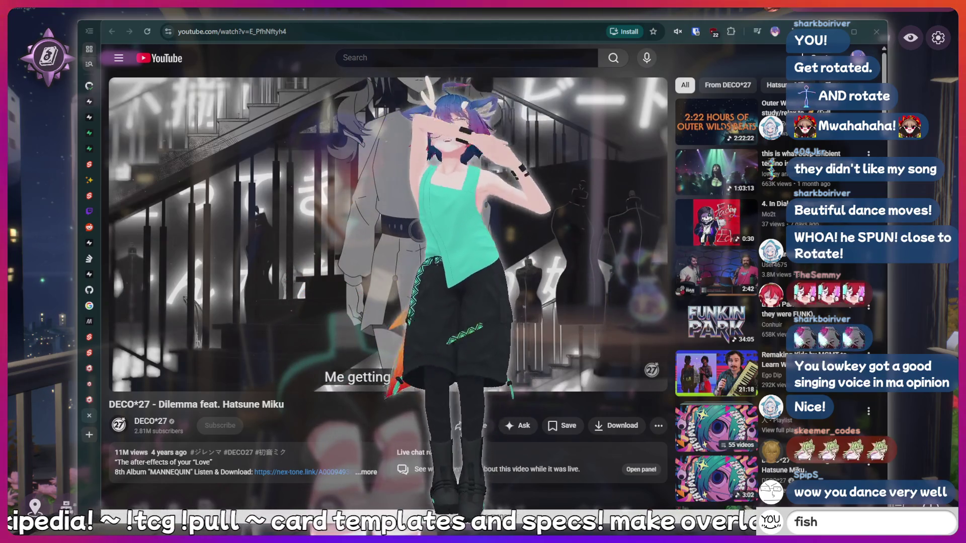
pyautogui.press('BackSpace')
pyautogui.press('BackSpace')
pyautogui.press('BackSpace')
pyautogui.write('ringe')
pyautogui.press('BackSpace')
pyautogui.press('BackSpace')
pyautogui.press('BackSpace')
pyautogui.press('BackSpace')
pyautogui.press('BackSpace')
pyautogui.press('BackSpace')
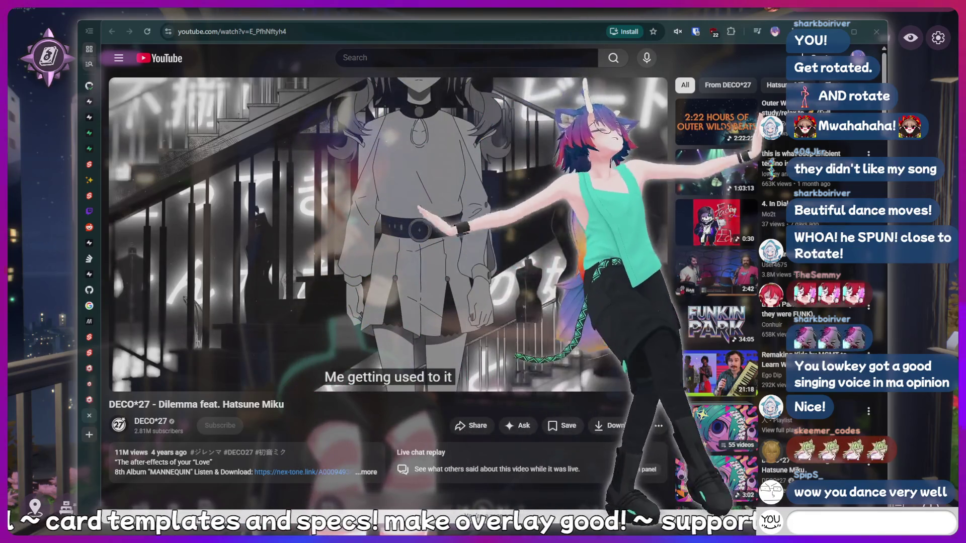
pyautogui.write('thinking')
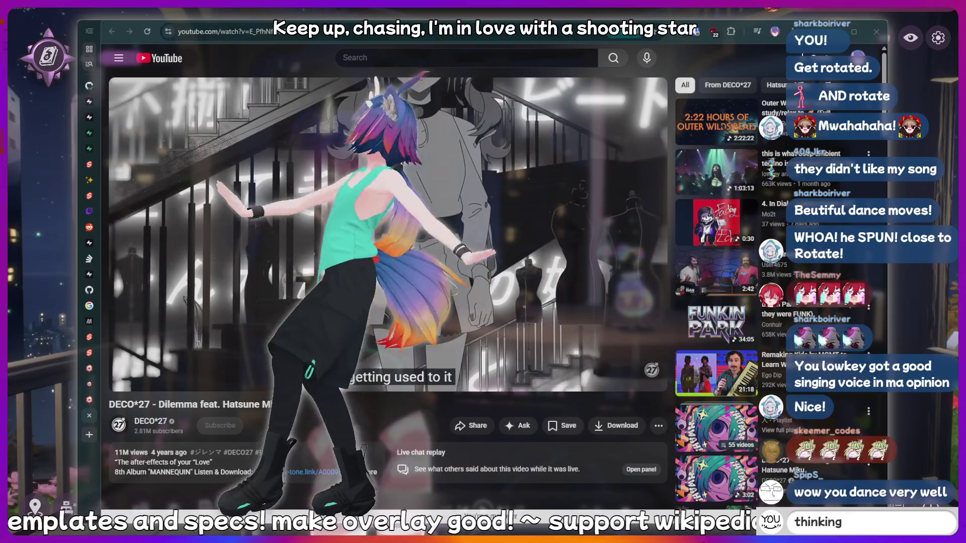
pyautogui.write(' hard')
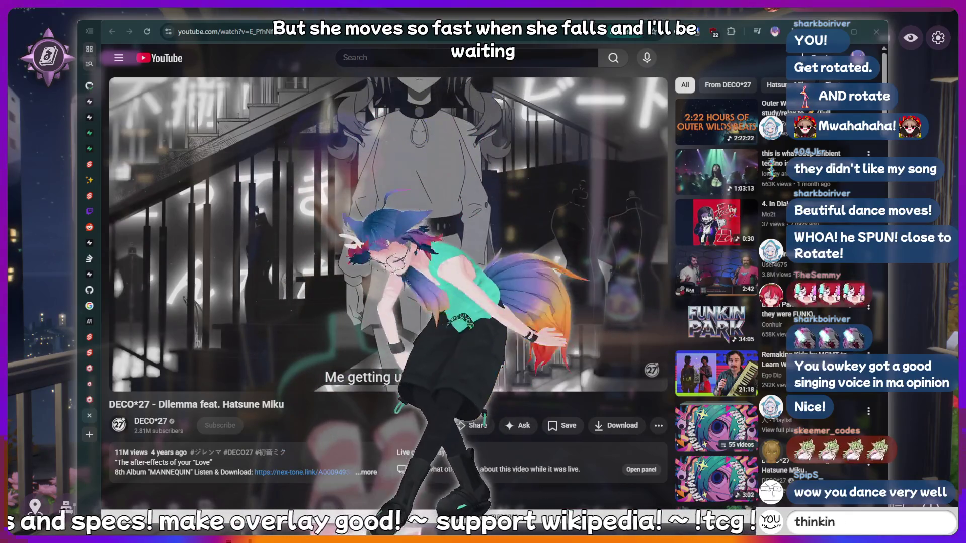
pyautogui.press('Return')
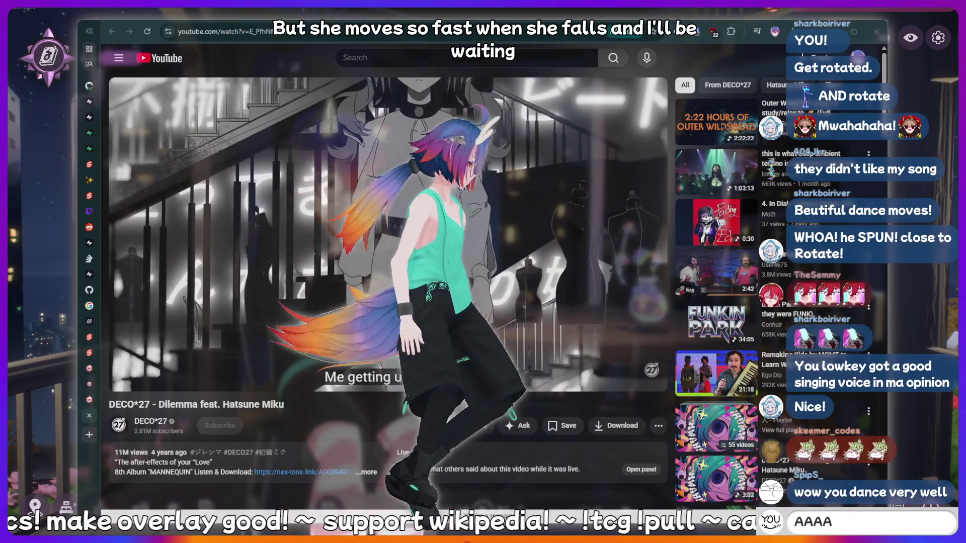
# Send 'AAAA' and 'AAAAAAH' in chat and post the !fish command
pyautogui.press('Return')
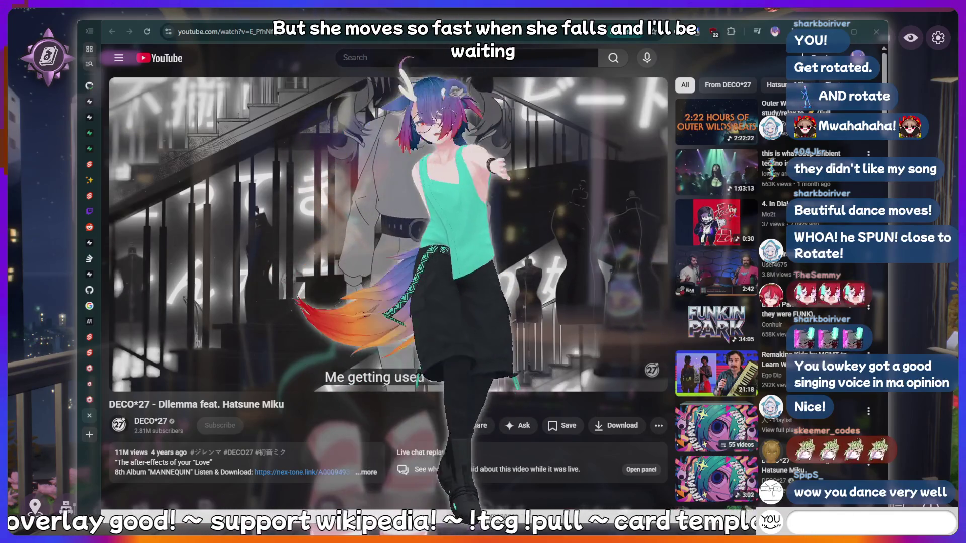
pyautogui.write('AAAAAAH')
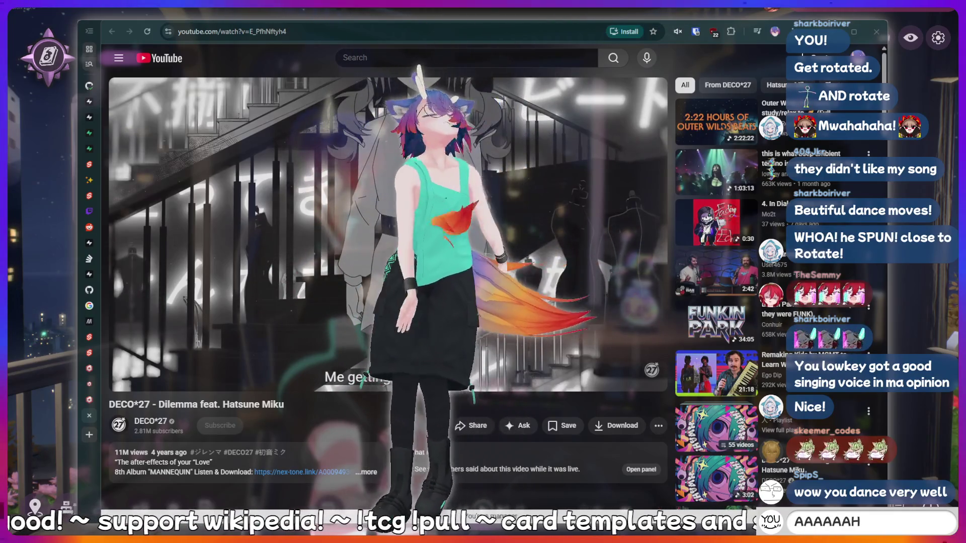
pyautogui.press('Return')
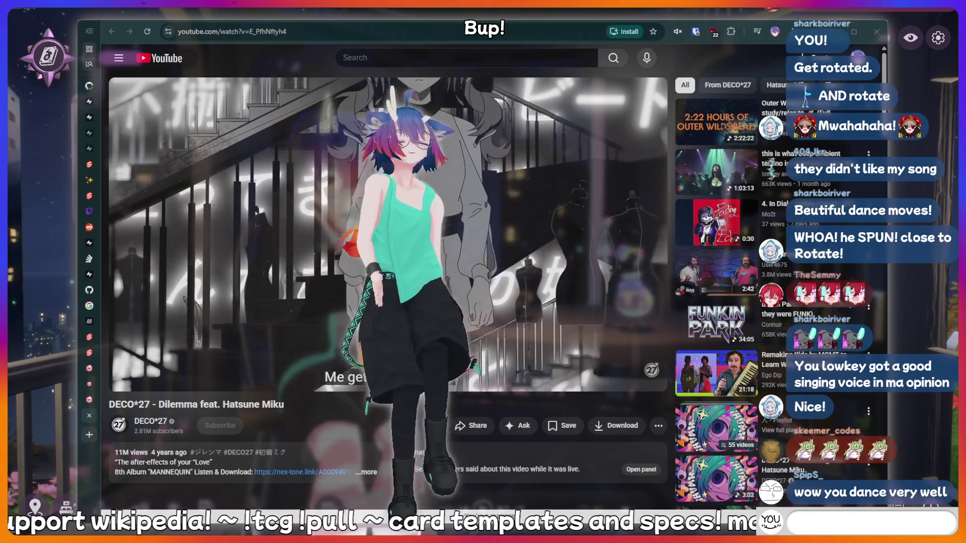
pyautogui.write('!discord')
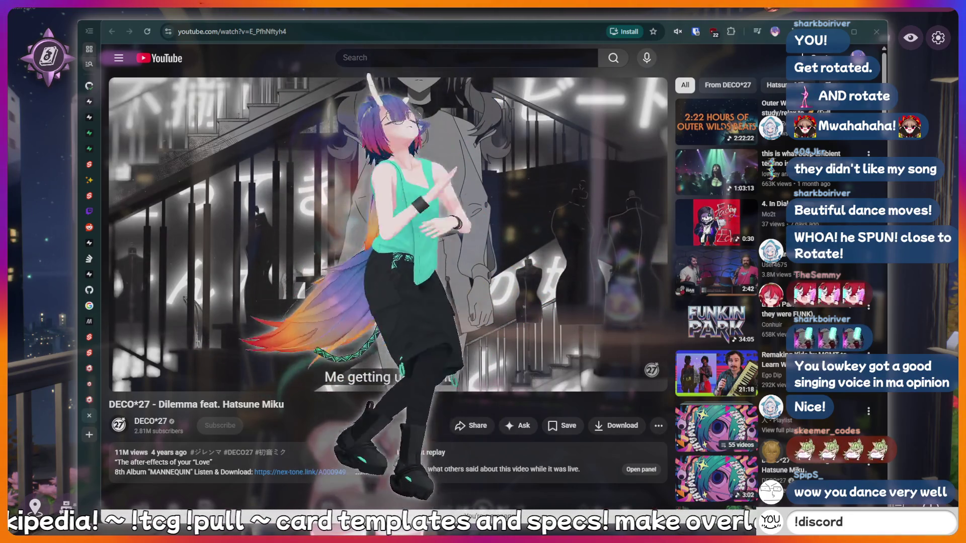
pyautogui.press('BackSpace')
pyautogui.press('BackSpace')
pyautogui.press('BackSpace')
pyautogui.press('BackSpace')
pyautogui.press('BackSpace')
pyautogui.press('BackSpace')
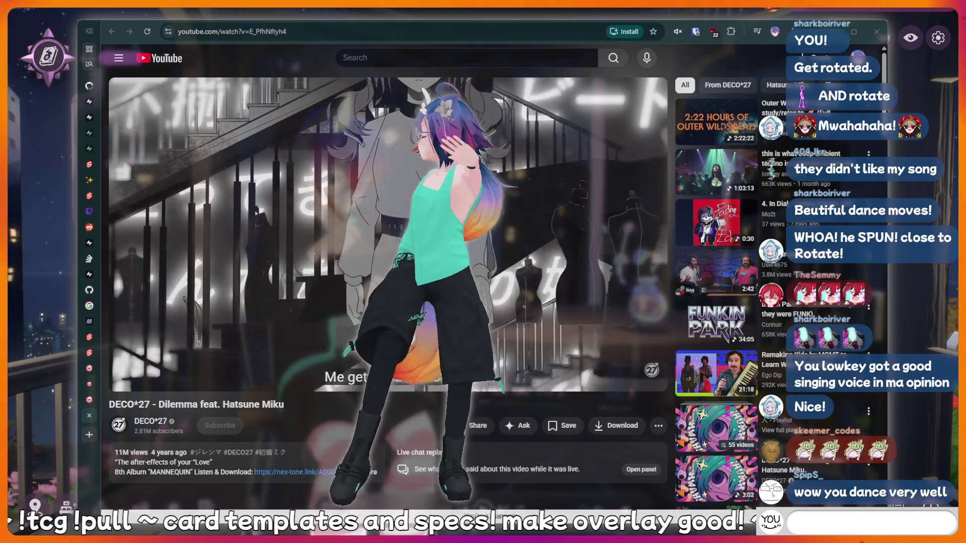
pyautogui.write('!fish')
pyautogui.press('Return')
# Post 'POG' and 'LUL' in chat, dropping a meat draft
pyautogui.write('kirin')
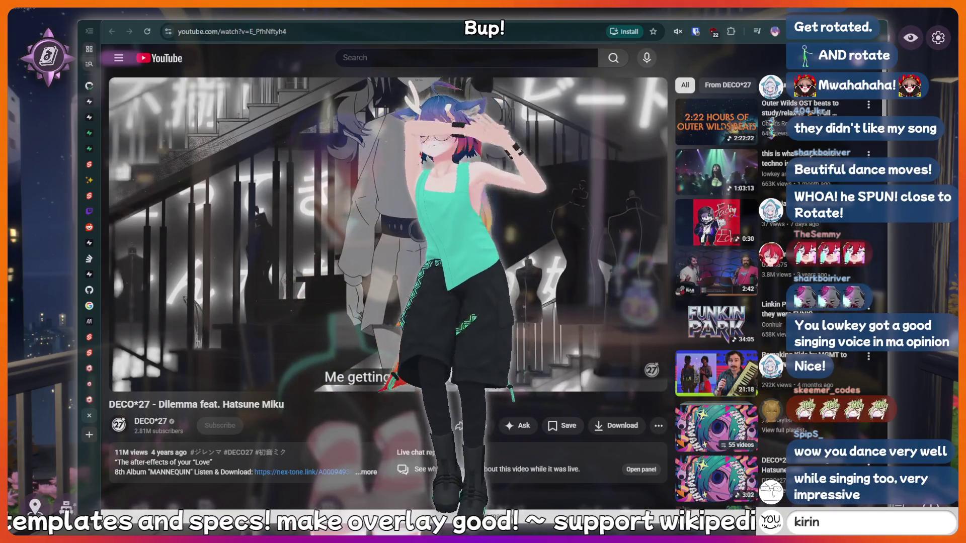
pyautogui.write(' is a b')
pyautogui.write('ottom')
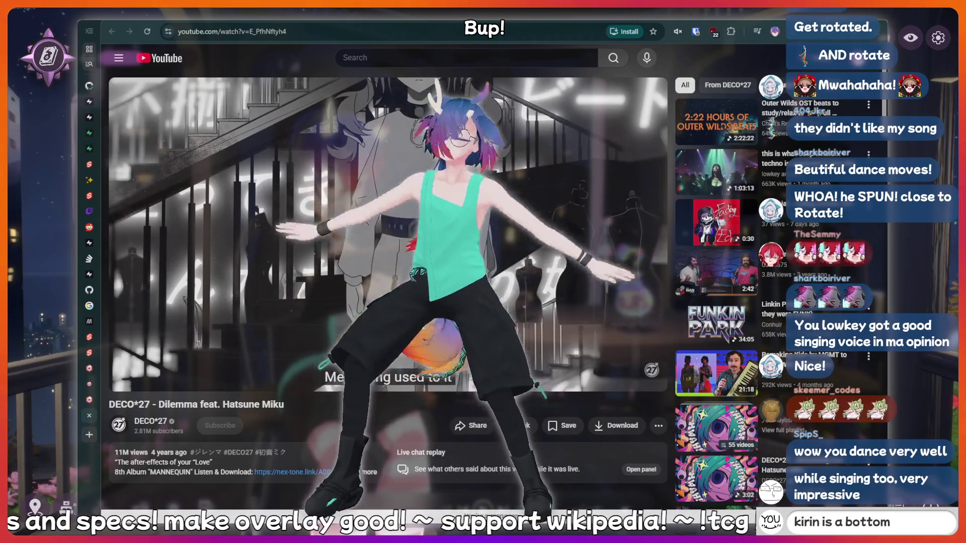
pyautogui.press('BackSpace')
pyautogui.press('BackSpace')
pyautogui.press('BackSpace')
pyautogui.press('BackSpace')
pyautogui.press('BackSpace')
pyautogui.press('BackSpace')
pyautogui.press('BackSpace')
pyautogui.press('BackSpace')
pyautogui.press('BackSpace')
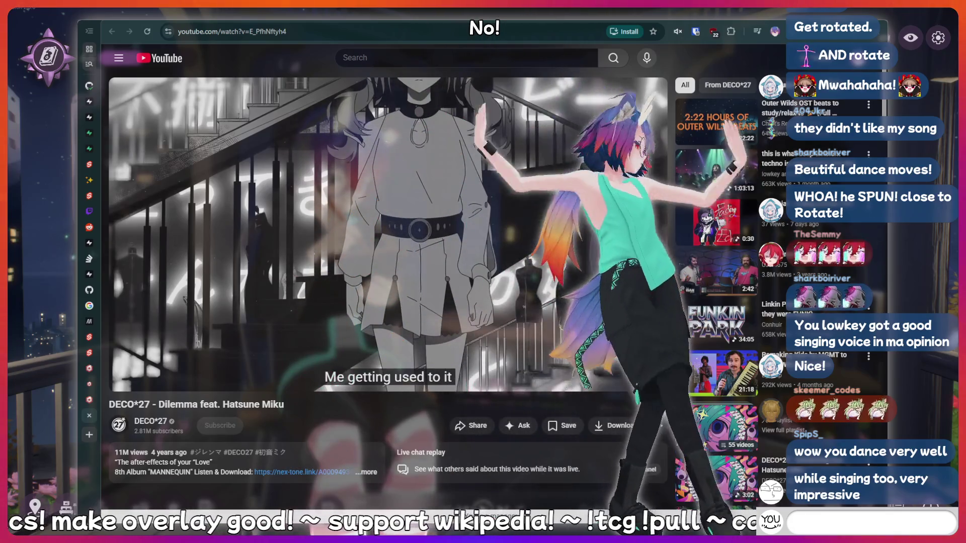
pyautogui.write('POG')
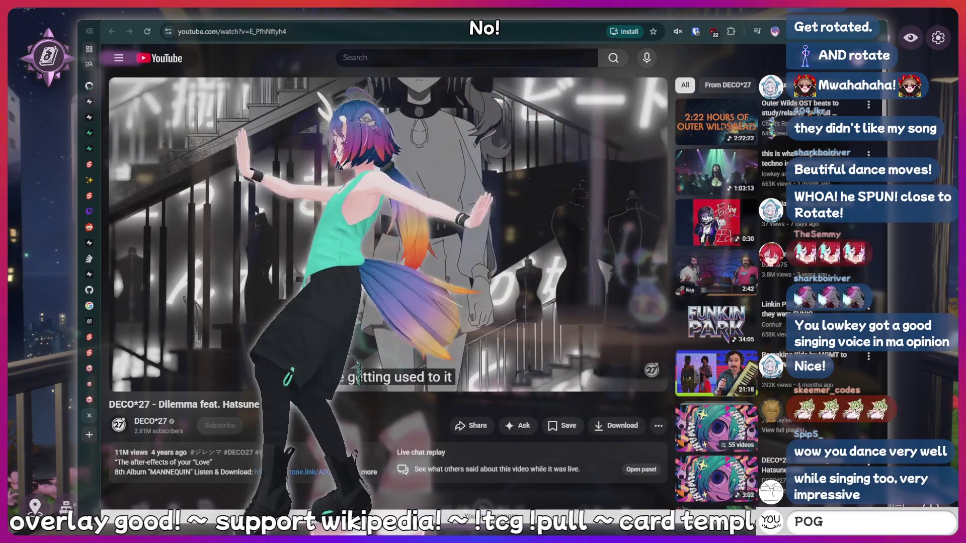
pyautogui.press('BackSpace')
pyautogui.press('BackSpace')
pyautogui.press('BackSpace')
pyautogui.write('hotd')
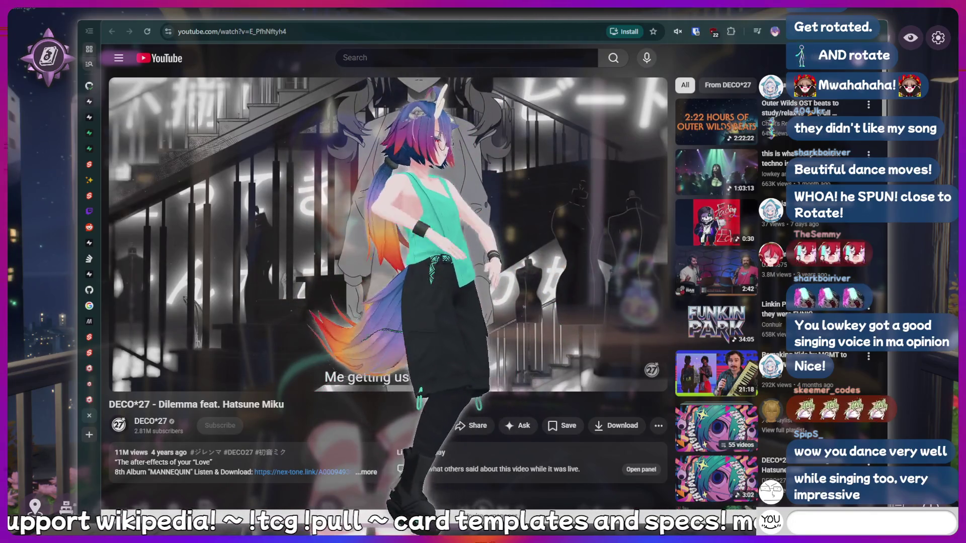
pyautogui.write('meat')
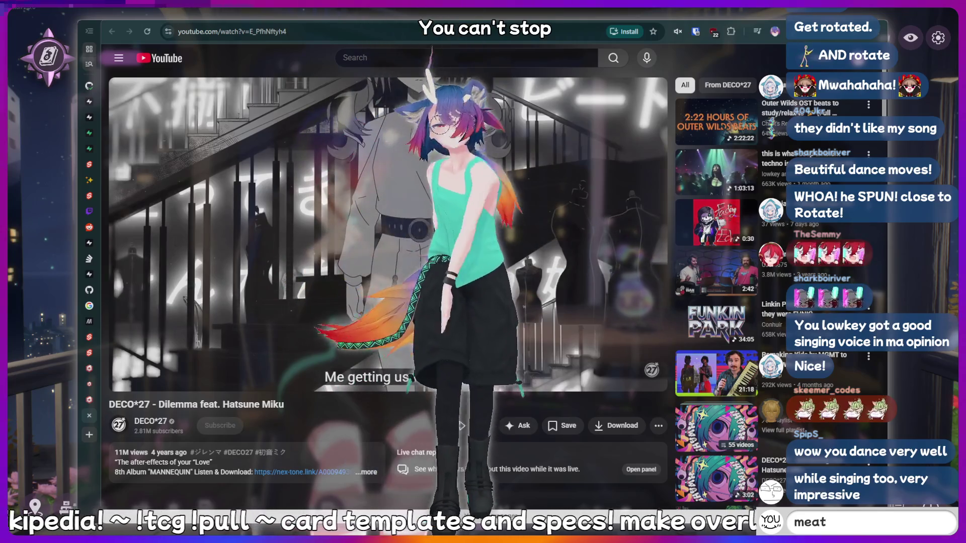
pyautogui.press('BackSpace')
pyautogui.press('BackSpace')
pyautogui.press('BackSpace')
pyautogui.press('BackSpace')
pyautogui.write('LUL')
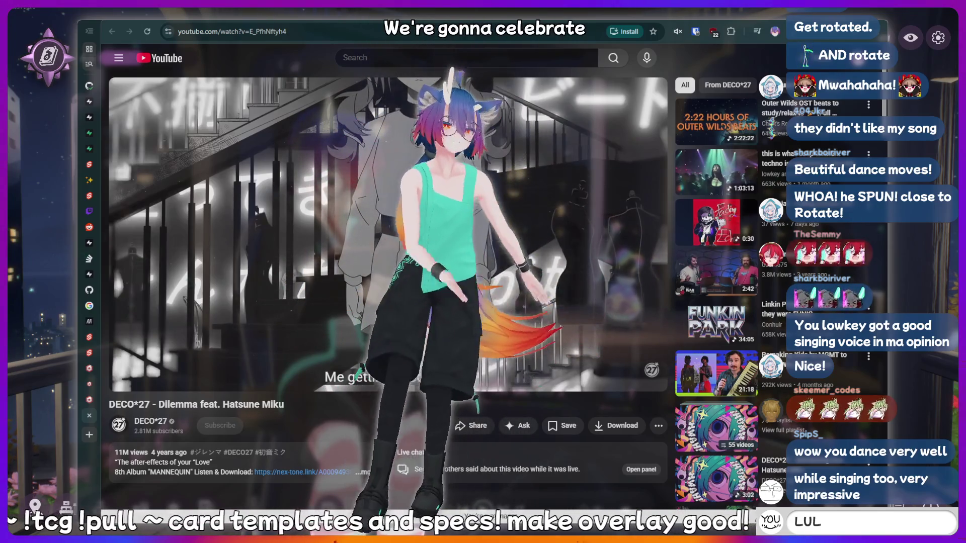
pyautogui.press('Return')
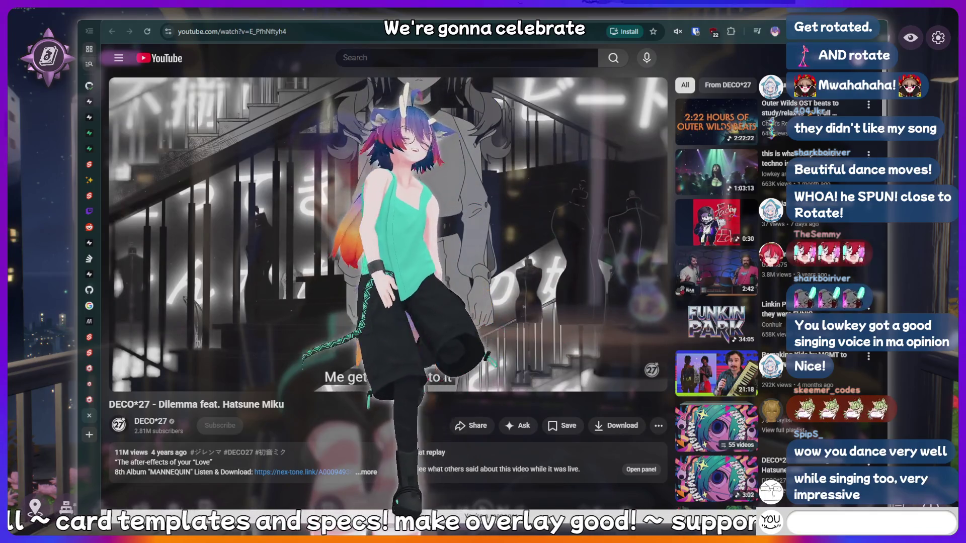
# Send the !lurk command and a follow-up chat message, discarding nerd and hiii drafts
pyautogui.write('nerd')
pyautogui.press('BackSpace')
pyautogui.press('BackSpace')
pyautogui.press('BackSpace')
pyautogui.press('BackSpace')
pyautogui.write('hiii')
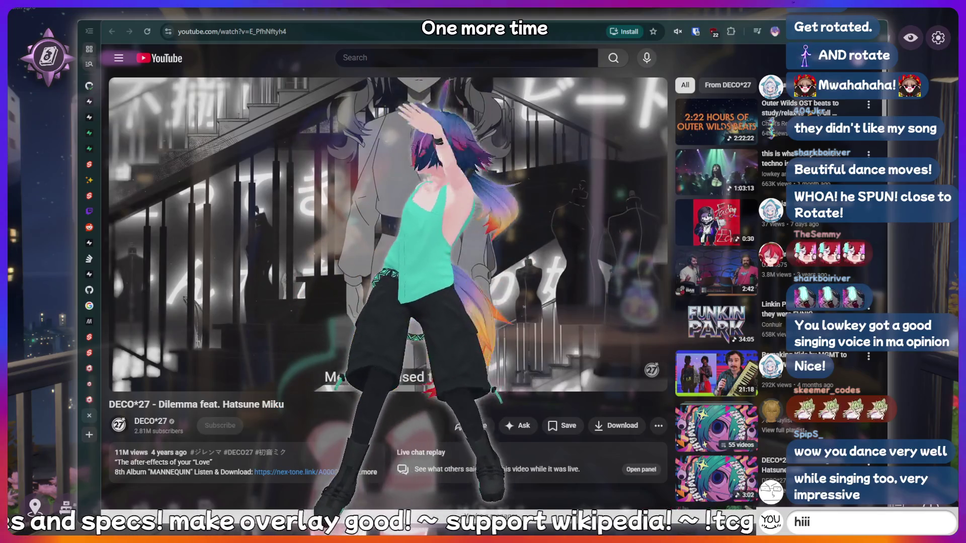
pyautogui.press('BackSpace')
pyautogui.press('BackSpace')
pyautogui.press('BackSpace')
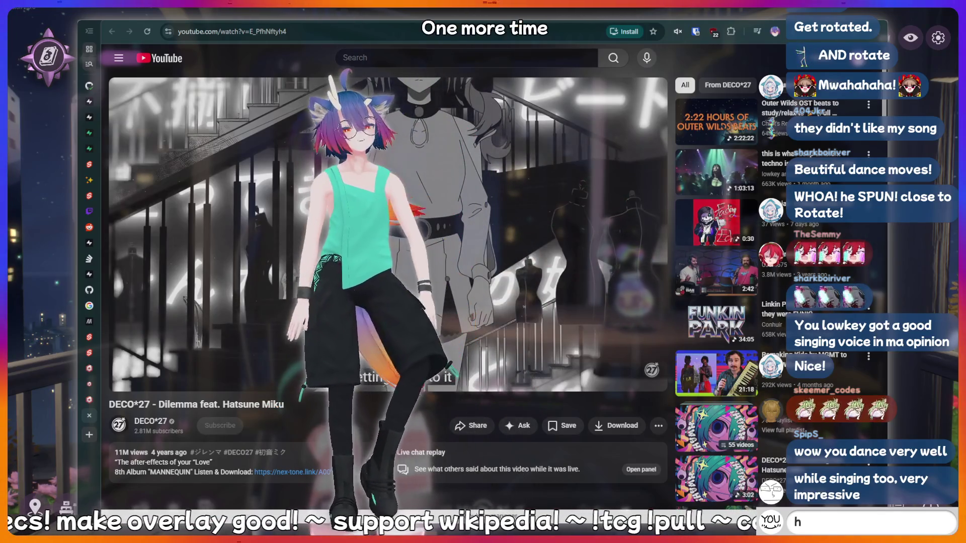
pyautogui.write('ot')
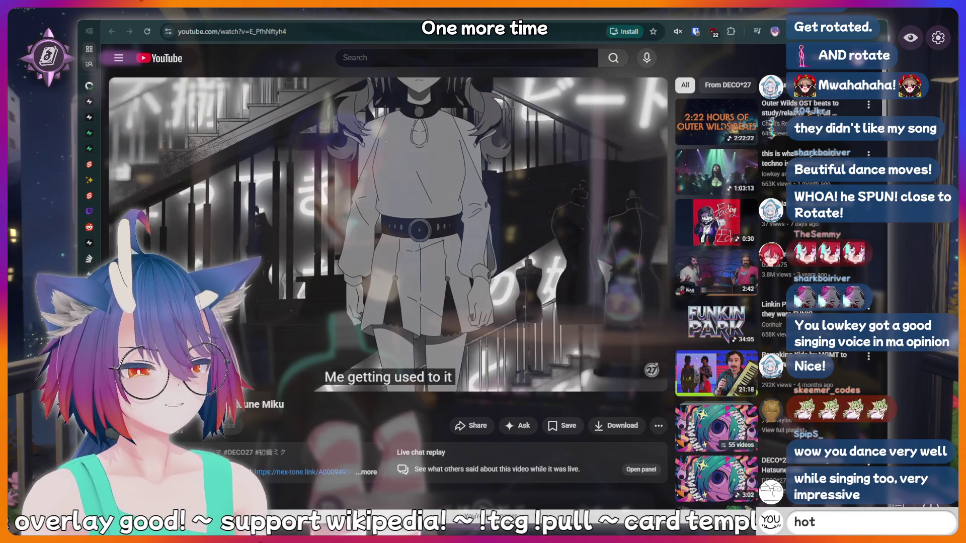
pyautogui.write('dog!lurk')
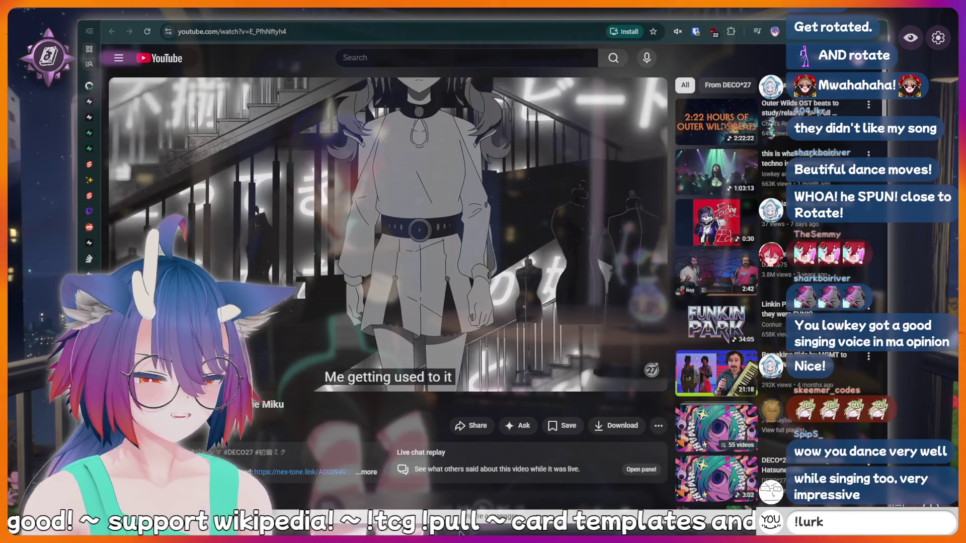
pyautogui.press('Return')
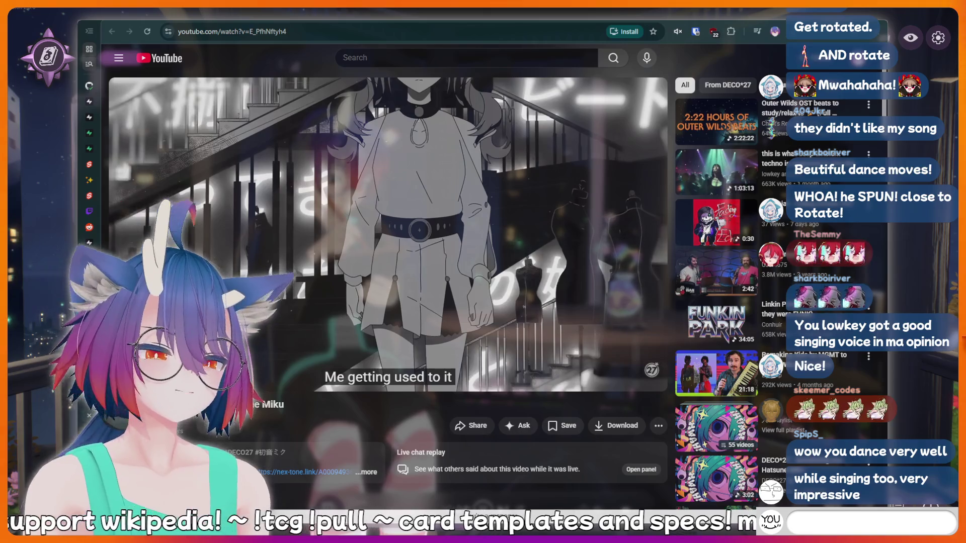
pyautogui.write('!lurk')
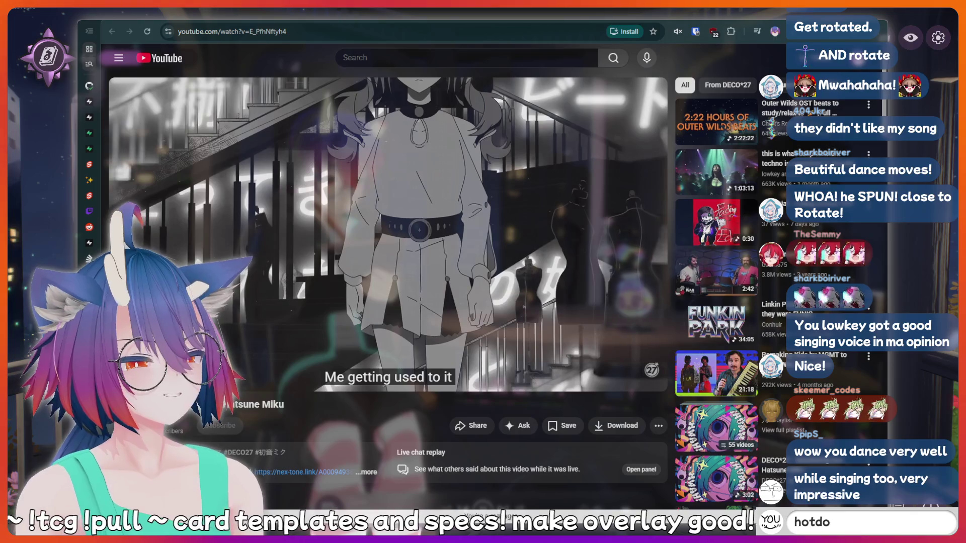
pyautogui.press('Return')
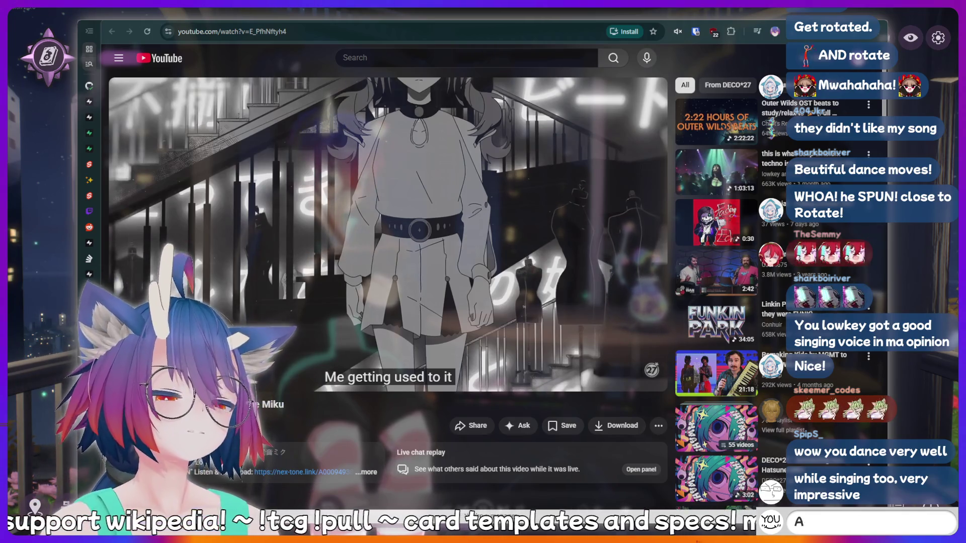
# Resume the paused music video and clear a half-typed chat command
pyautogui.write('!ch')
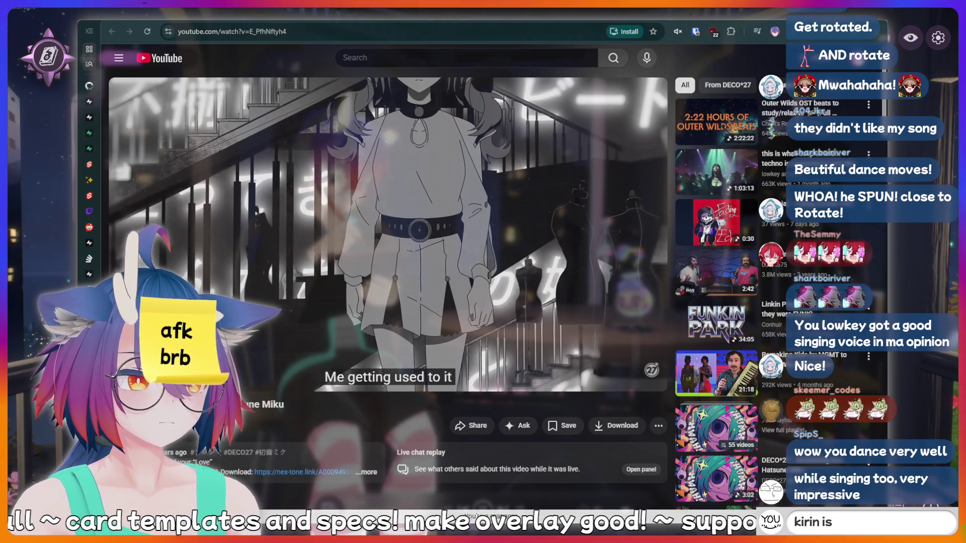
pyautogui.write('tom')
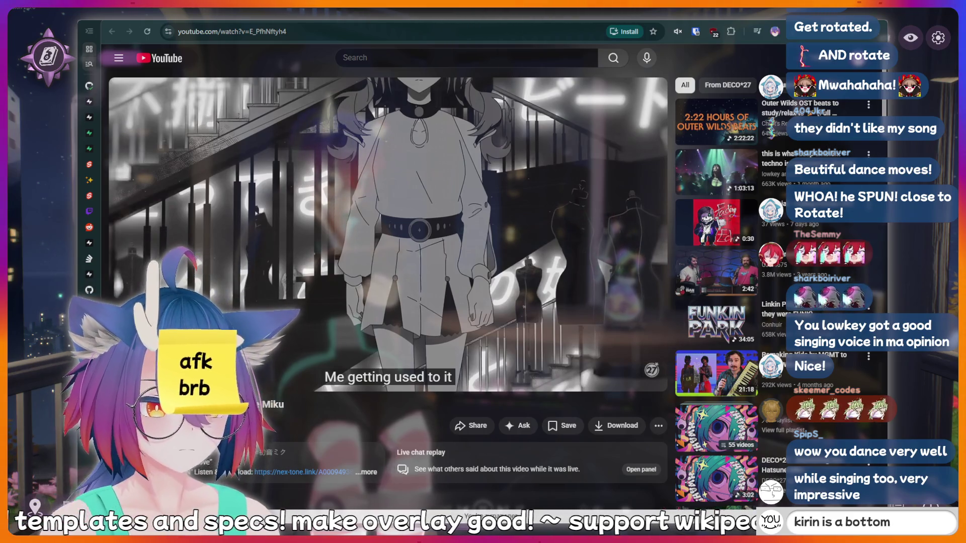
pyautogui.press('BackSpace')
pyautogui.press('BackSpace')
pyautogui.press('BackSpace')
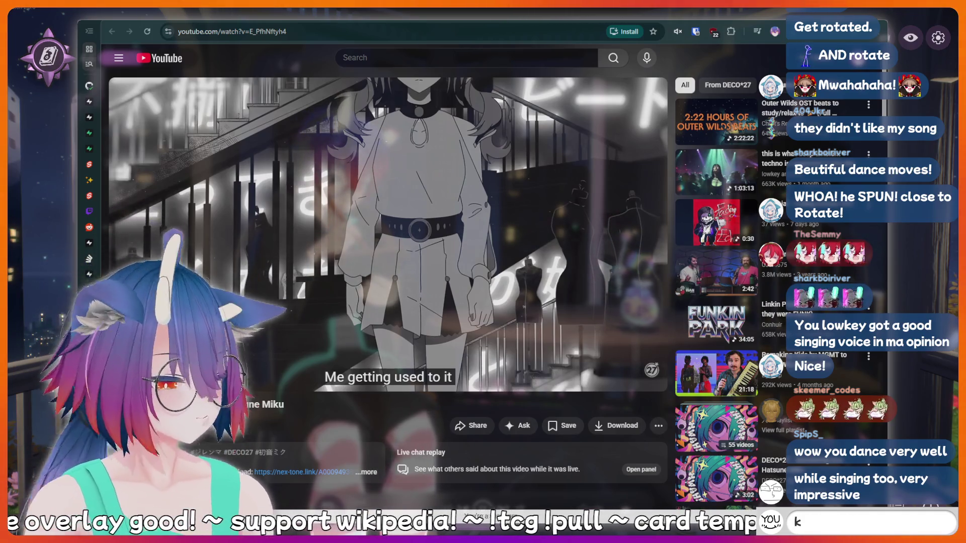
pyautogui.write('n is')
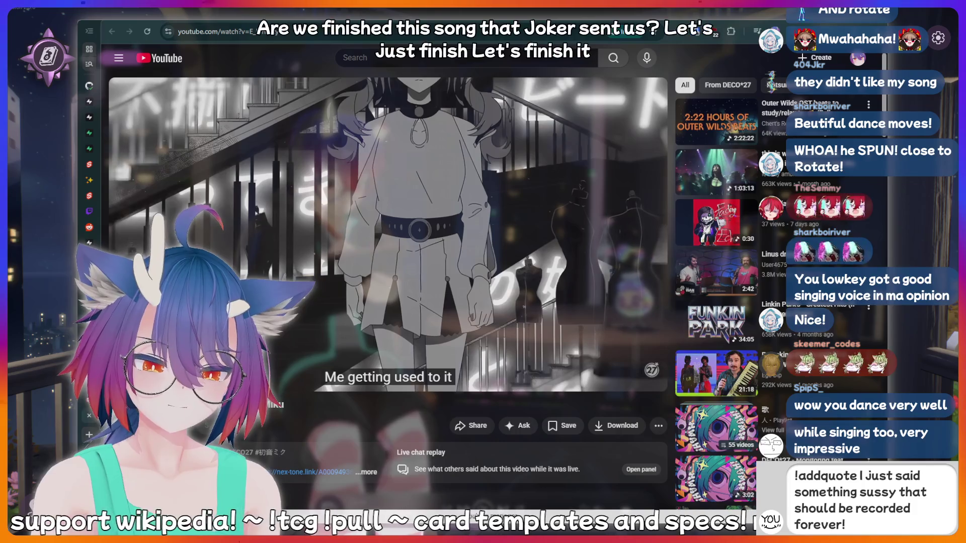
pyautogui.click(480, 302)
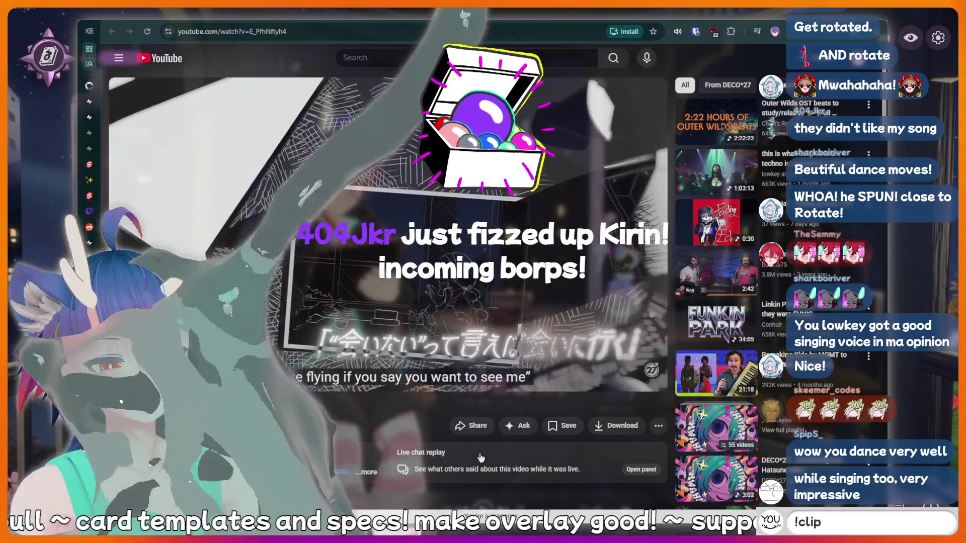
pyautogui.press('BackSpace')
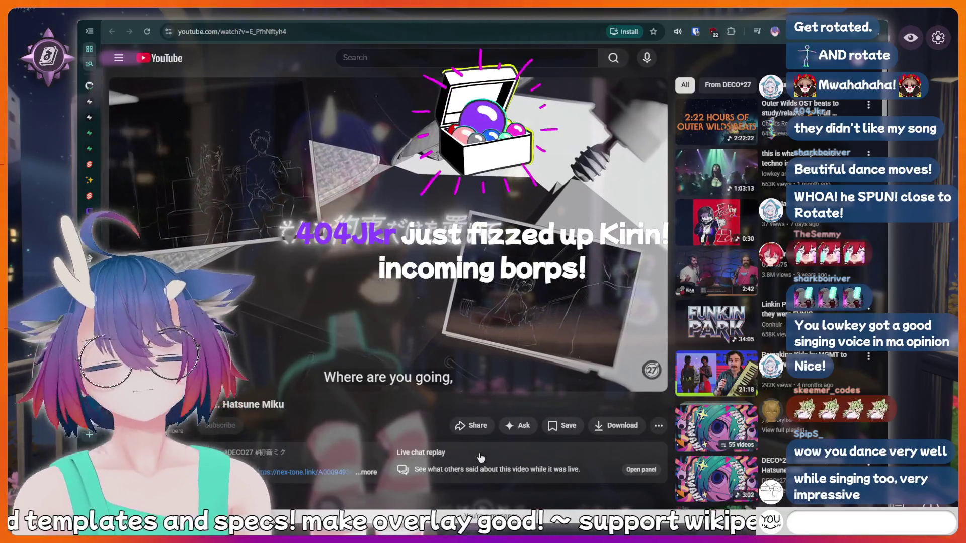
# Send the !fish and !bottom commands in chat
pyautogui.write('!addquote I just sa')
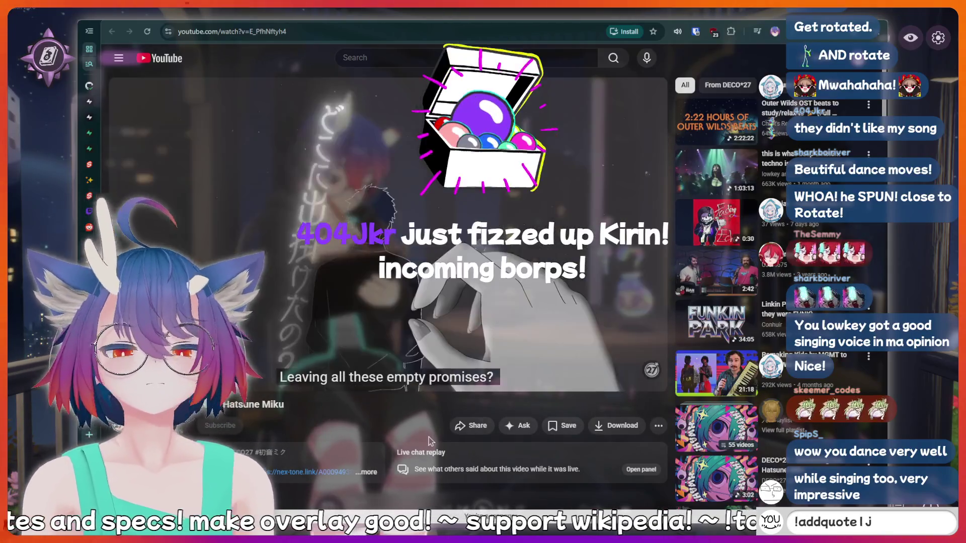
pyautogui.write('id')
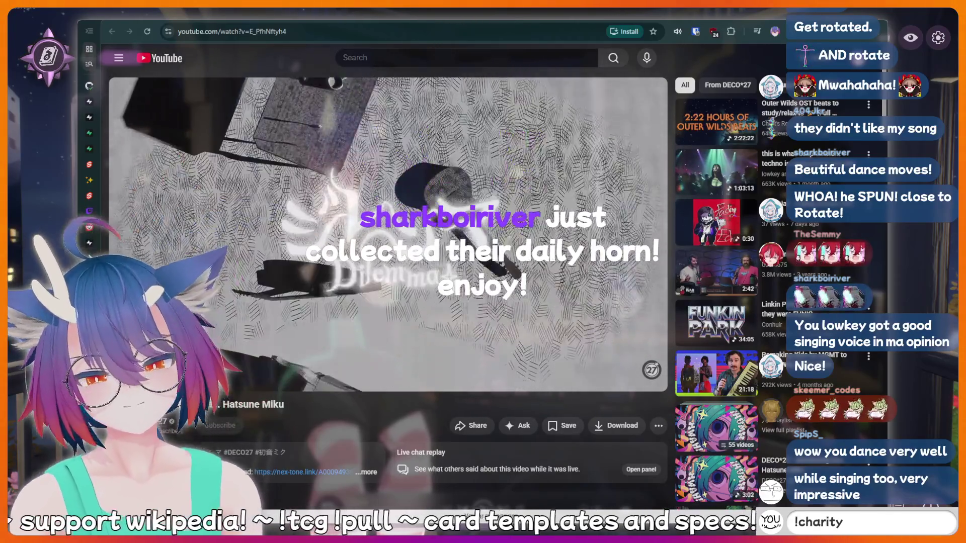
pyautogui.write('fish')
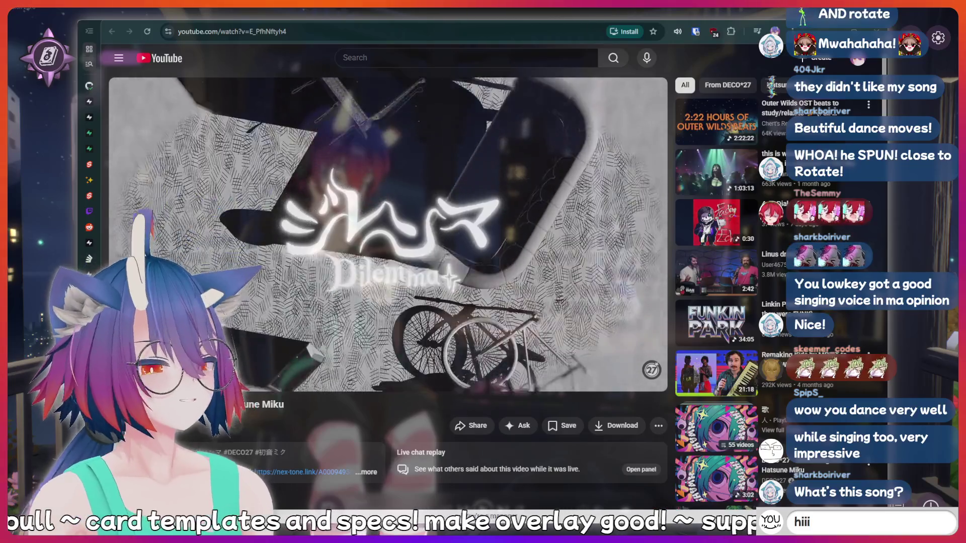
pyautogui.write('t')
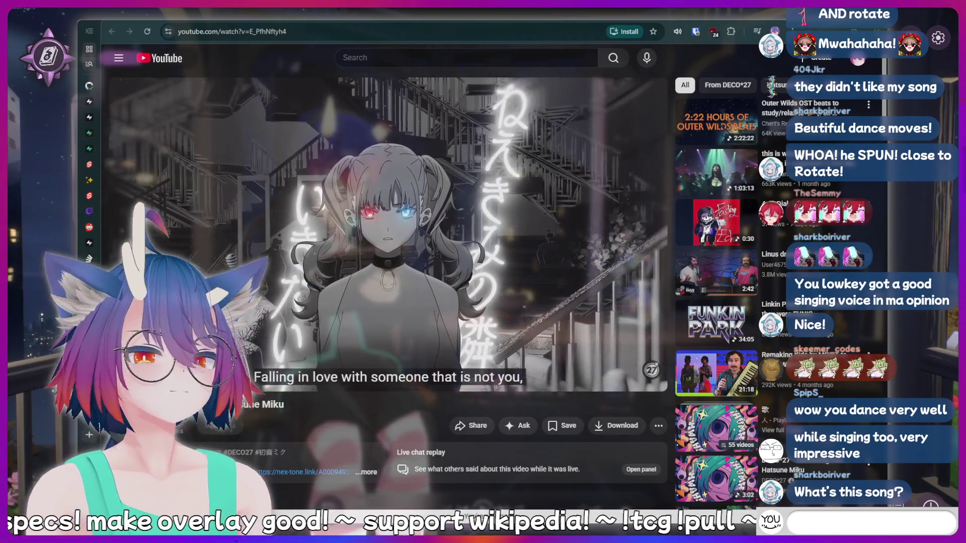
pyautogui.write('!fish')
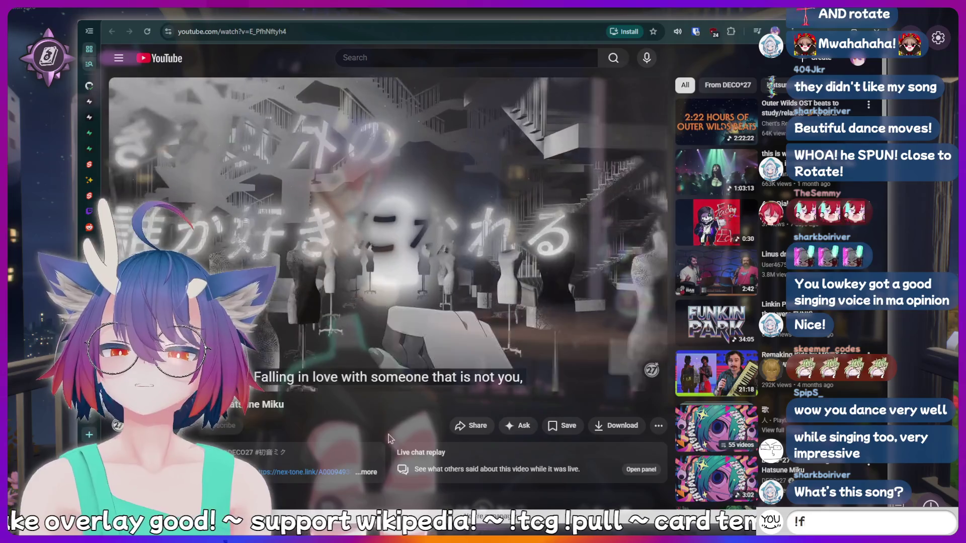
pyautogui.press('Return')
pyautogui.write('!botto')
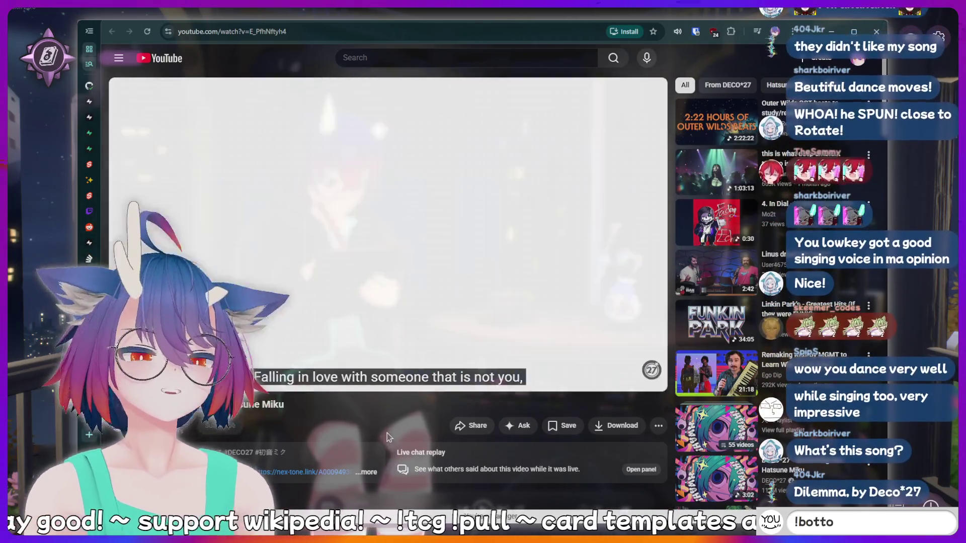
pyautogui.write('m')
pyautogui.press('BackSpace')
pyautogui.press('BackSpace')
pyautogui.press('BackSpace')
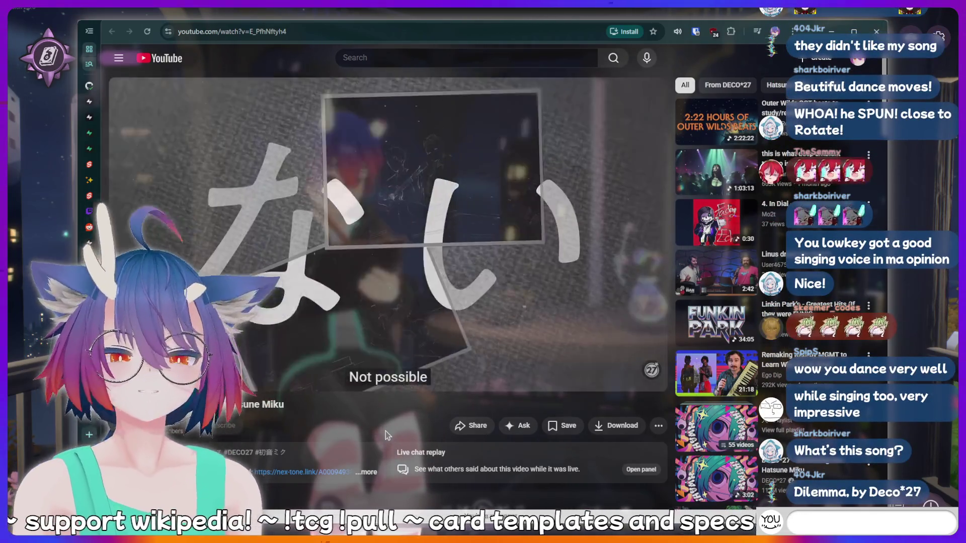
pyautogui.write('ottom')
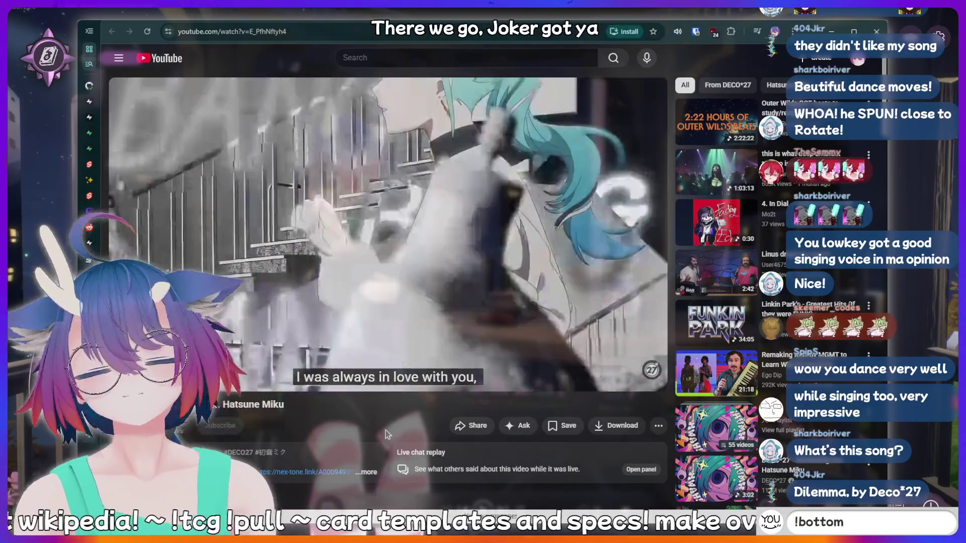
pyautogui.press('Return')
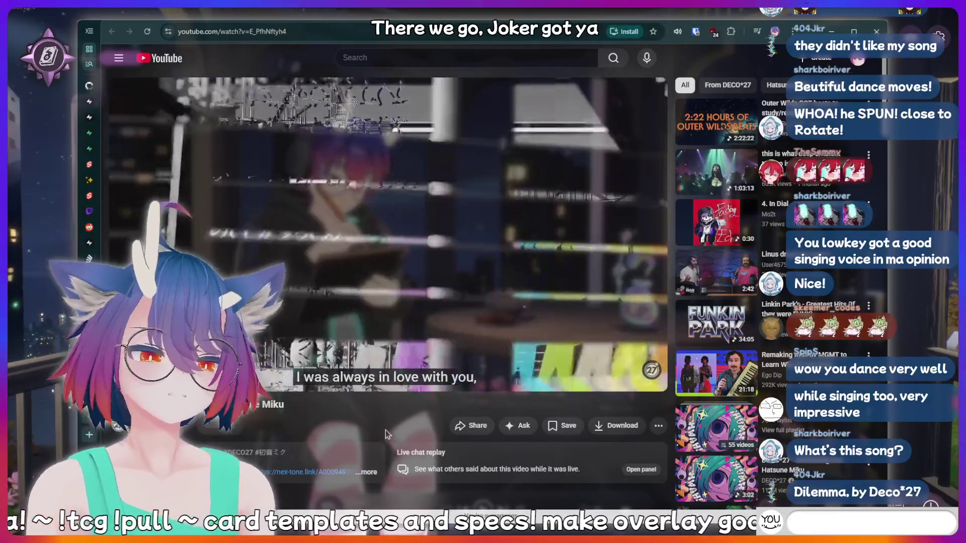
# Send 'hiii' and 'meat' in chat, erasing nerd and thinking hard drafts
pyautogui.write('meat')
pyautogui.press('Return')
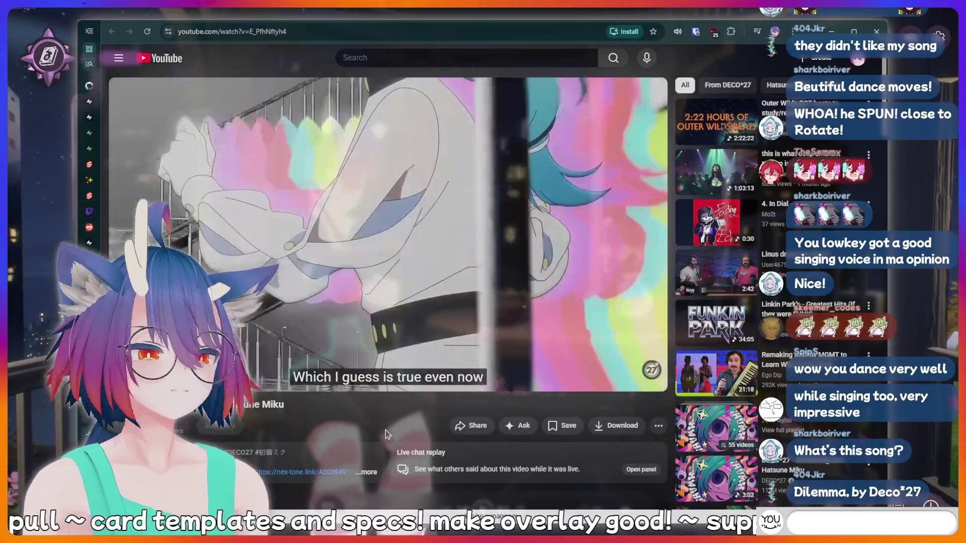
pyautogui.write('hiii')
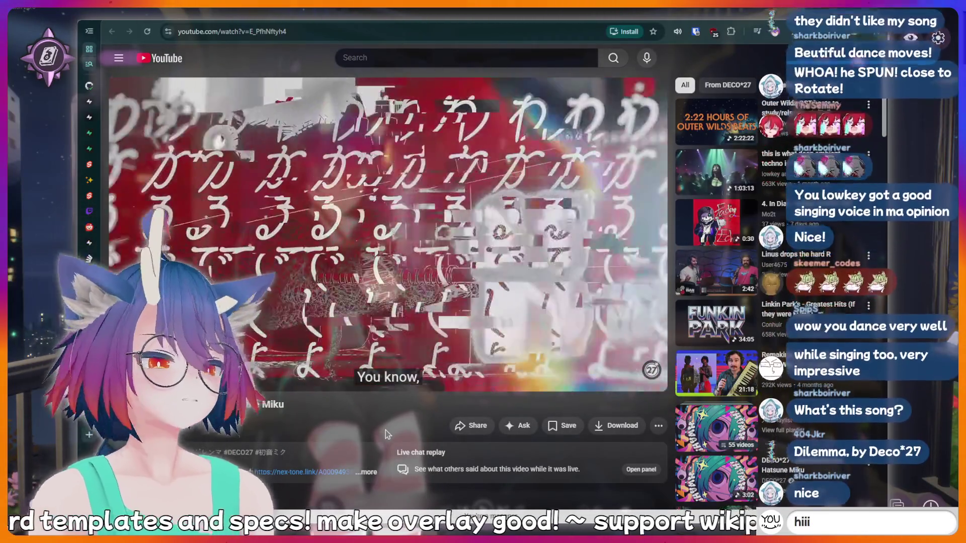
pyautogui.press('Return')
pyautogui.write('ne')
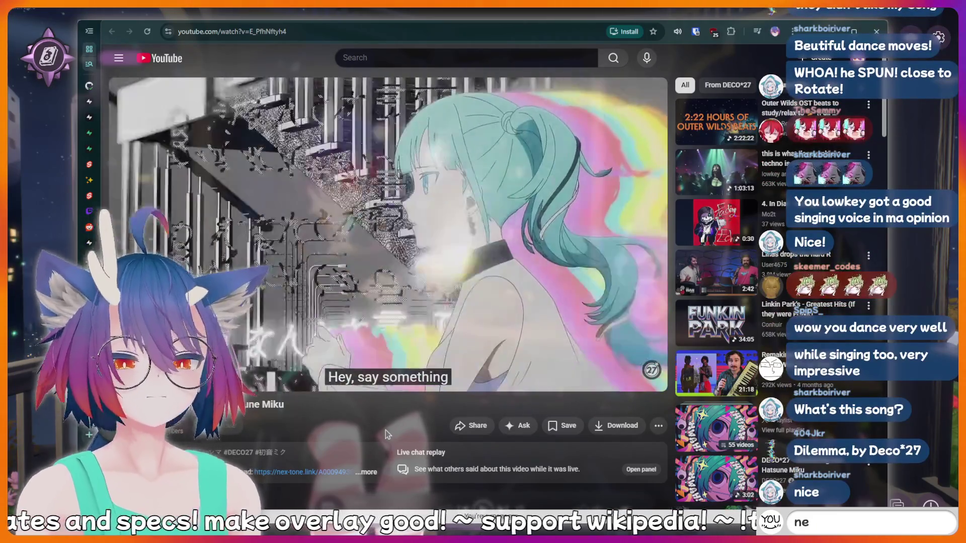
pyautogui.write('rd')
pyautogui.press('BackSpace')
pyautogui.press('BackSpace')
pyautogui.press('BackSpace')
pyautogui.press('BackSpace')
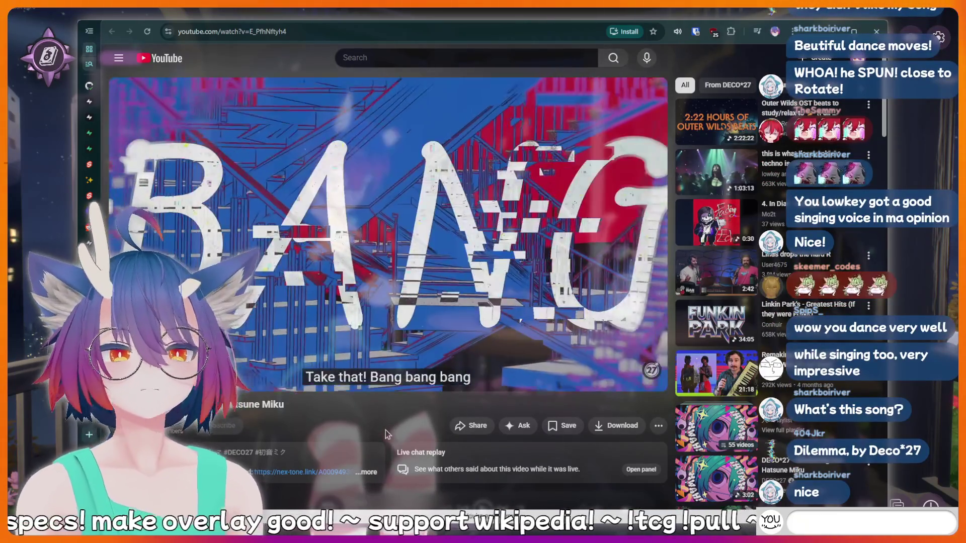
pyautogui.write('thinking')
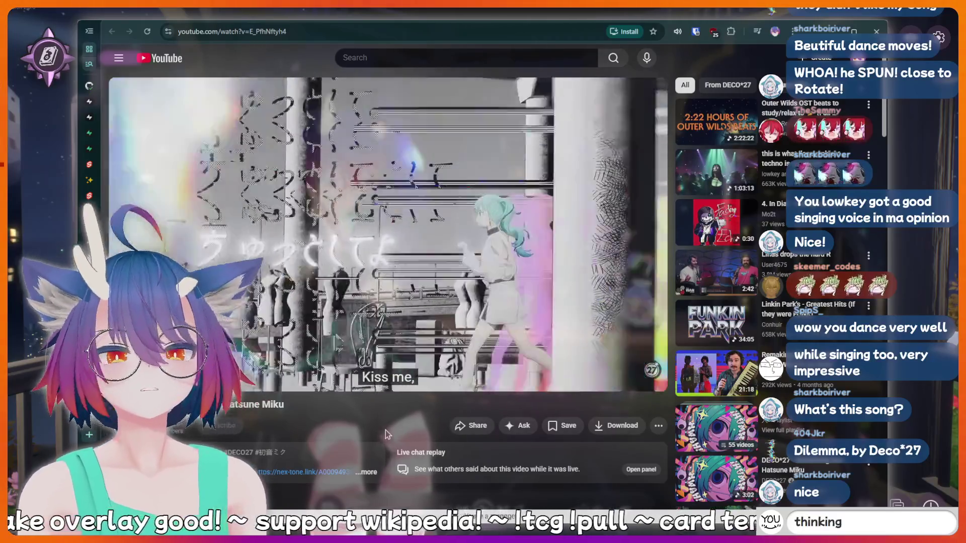
pyautogui.write(' hard')
pyautogui.press('BackSpace')
pyautogui.press('BackSpace')
pyautogui.press('BackSpace')
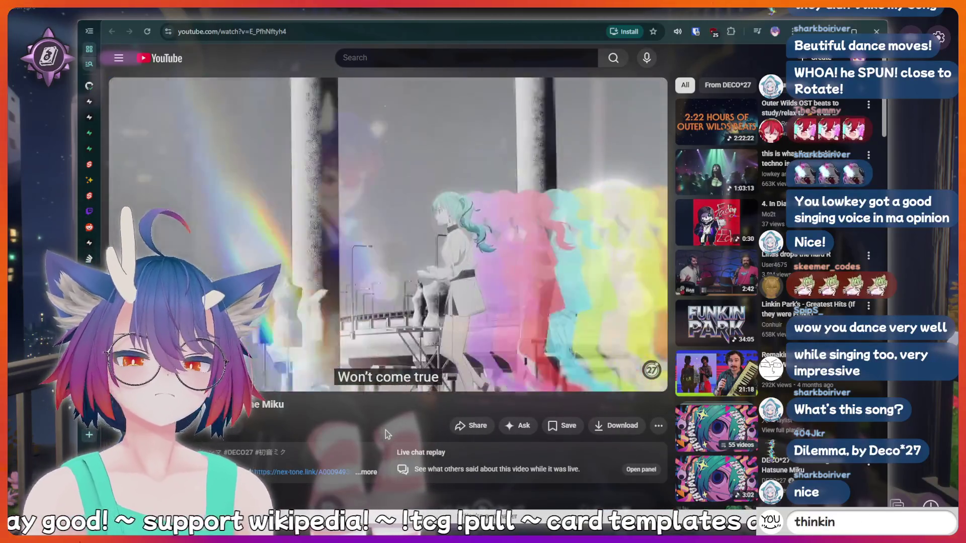
pyautogui.press('BackSpace')
pyautogui.press('BackSpace')
pyautogui.press('BackSpace')
pyautogui.write('meat')
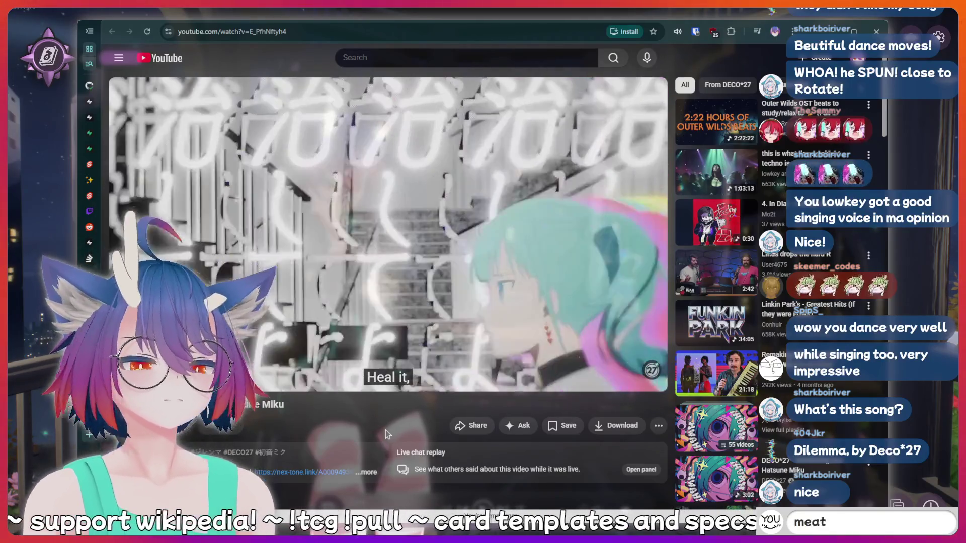
pyautogui.press('Return')
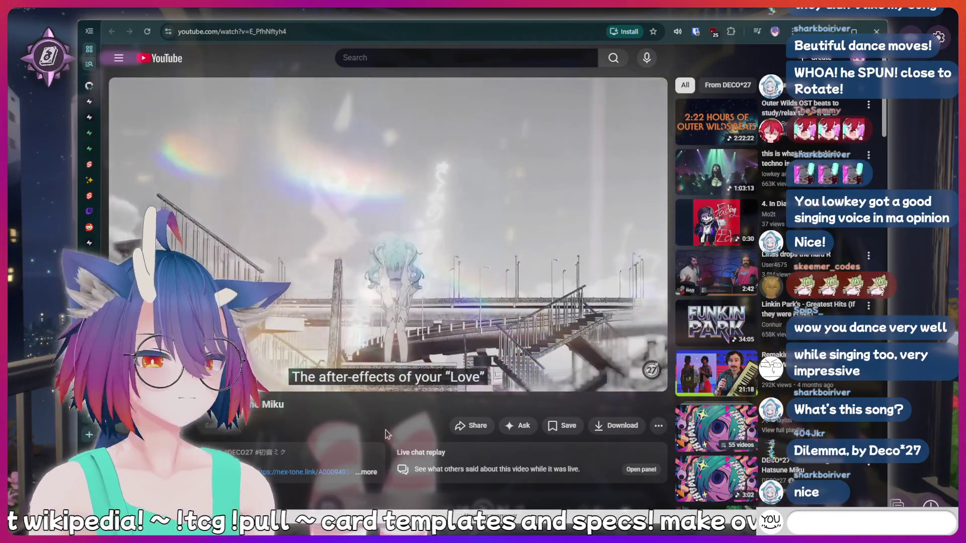
# Send the !clip and !discord commands in chat
pyautogui.write('!clip')
pyautogui.press('Return')
pyautogui.write('!clip')
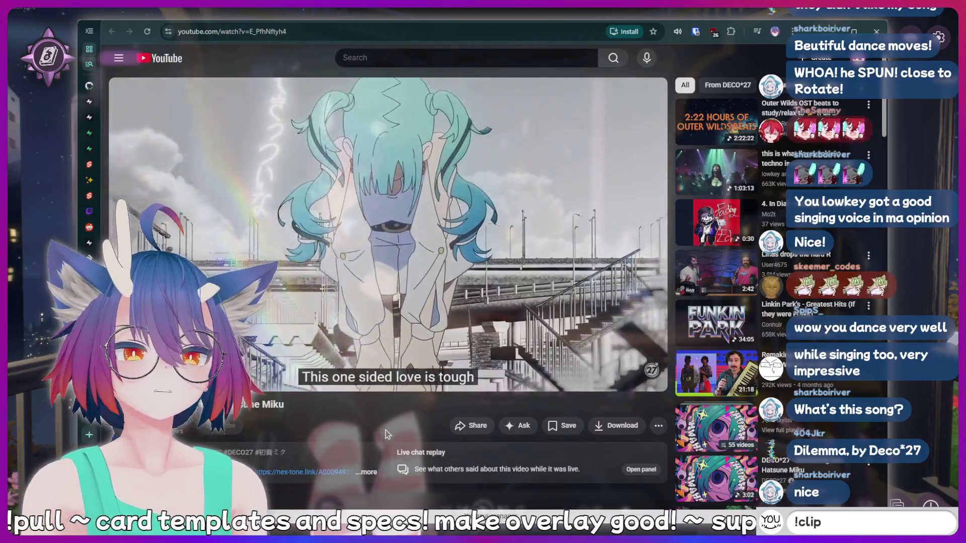
pyautogui.press('Return')
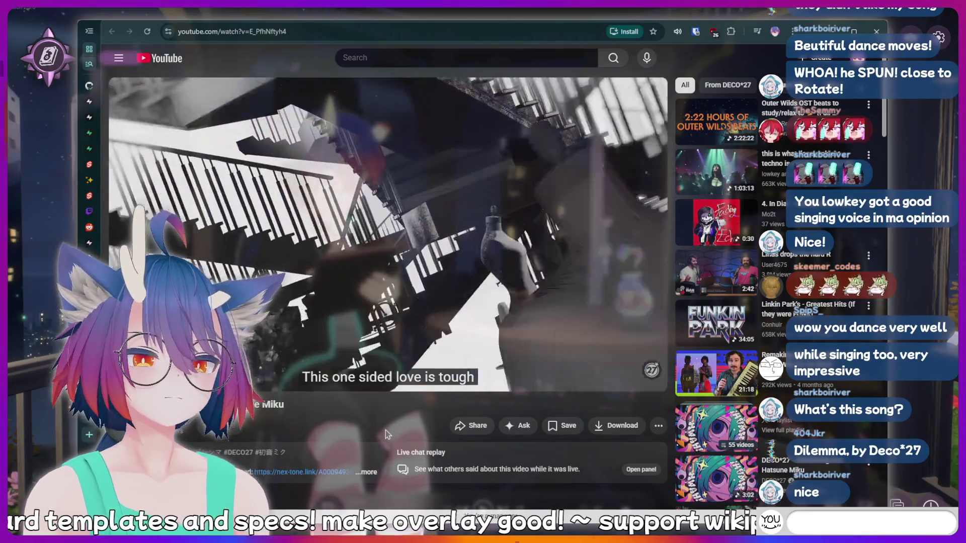
pyautogui.write('!clip')
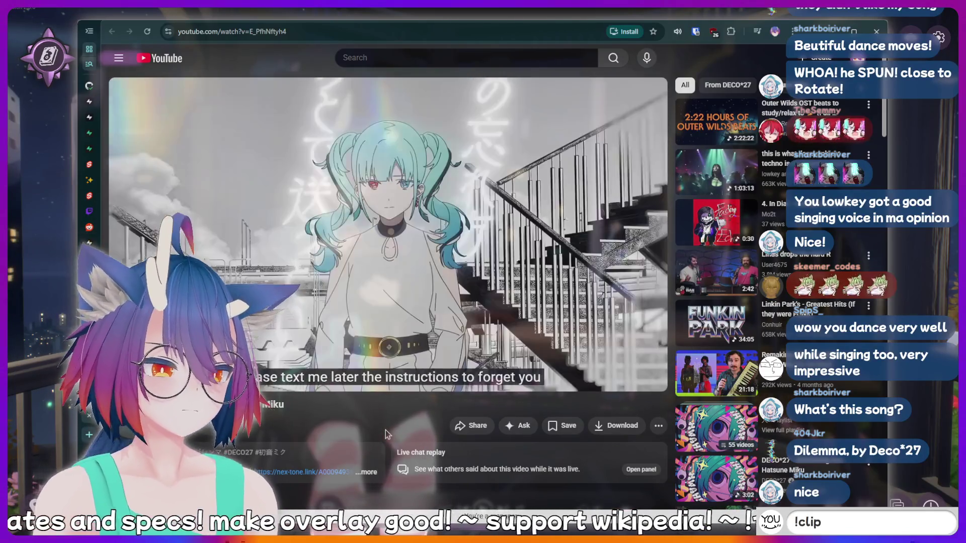
pyautogui.press('Return')
pyautogui.write('thinking hard')
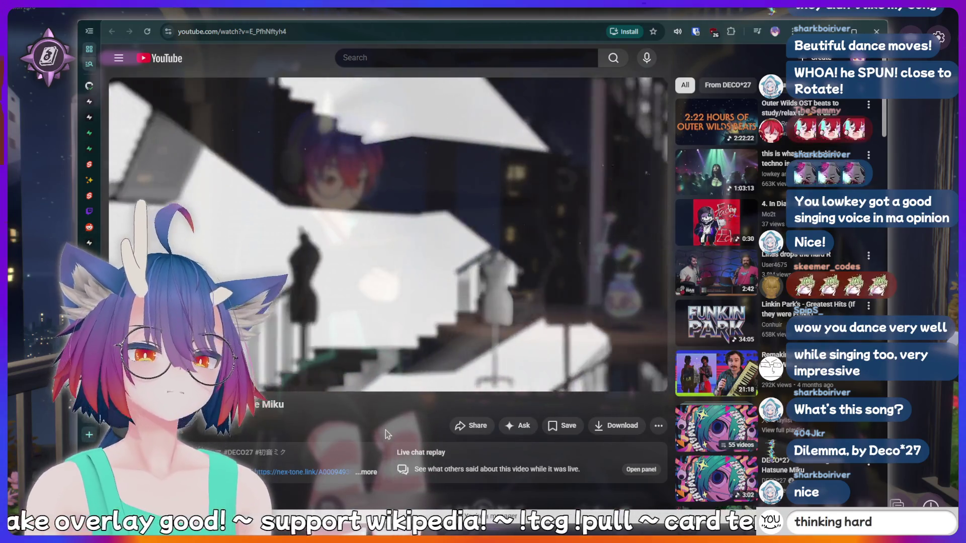
pyautogui.press('BackSpace')
pyautogui.press('BackSpace')
pyautogui.press('BackSpace')
pyautogui.press('BackSpace')
pyautogui.press('BackSpace')
pyautogui.press('BackSpace')
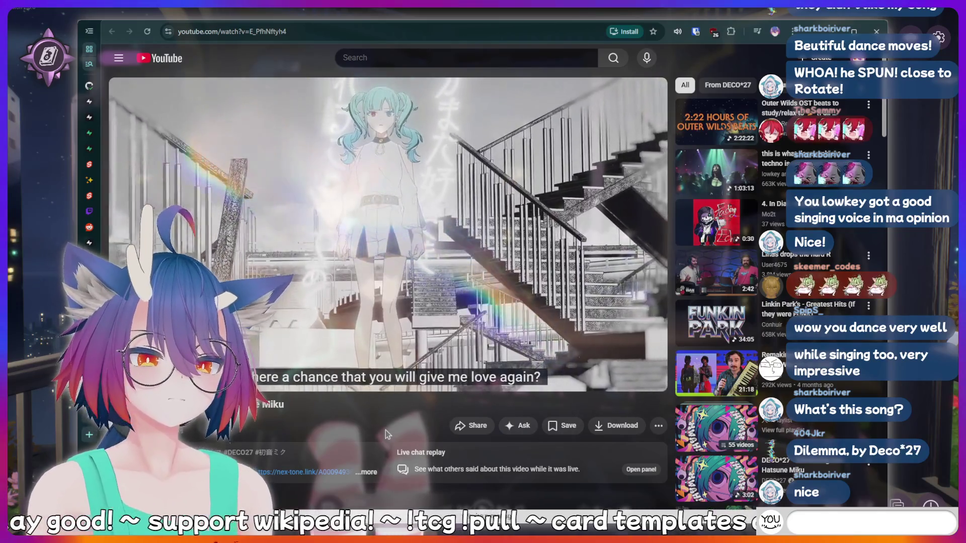
pyautogui.write('!bottom')
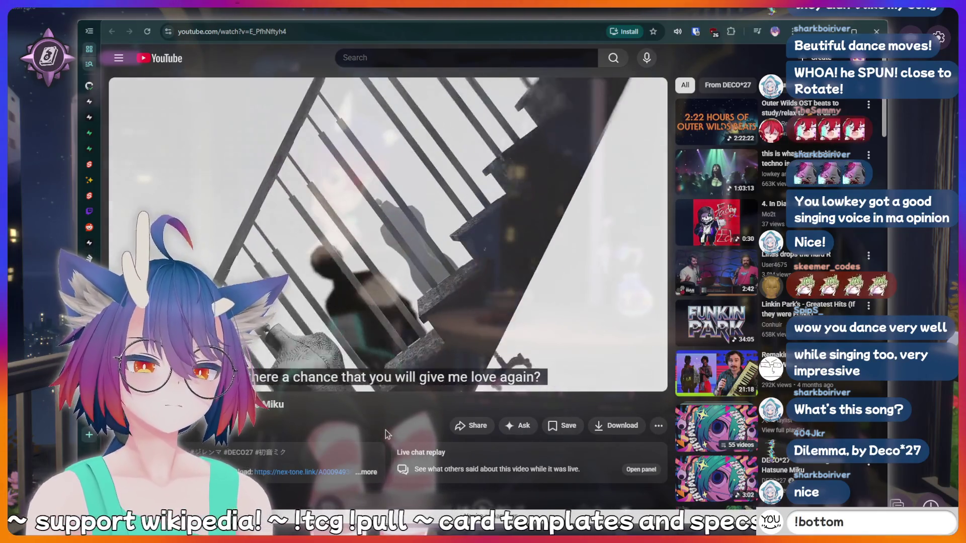
pyautogui.press('BackSpace')
pyautogui.press('BackSpace')
pyautogui.press('BackSpace')
pyautogui.press('BackSpace')
pyautogui.press('BackSpace')
pyautogui.press('BackSpace')
pyautogui.write('!d')
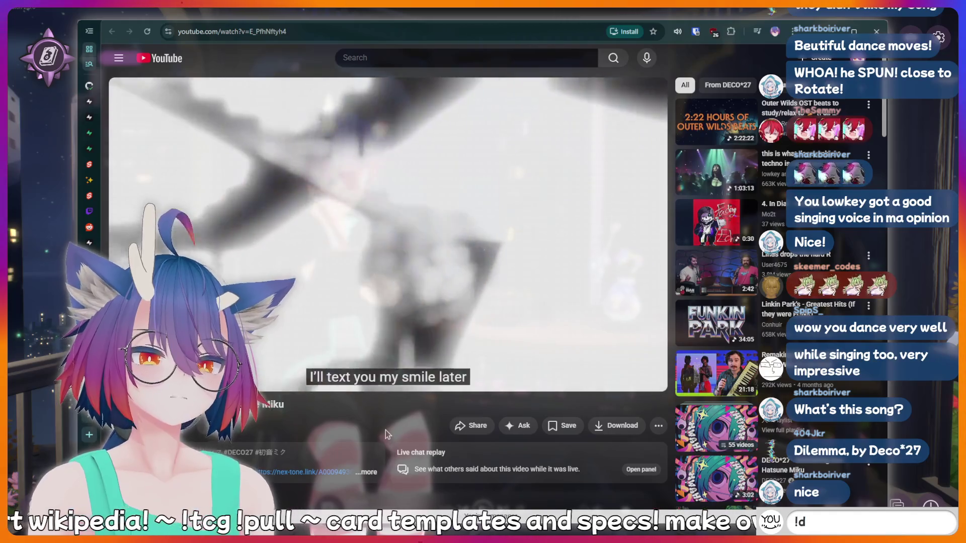
pyautogui.write('iscord')
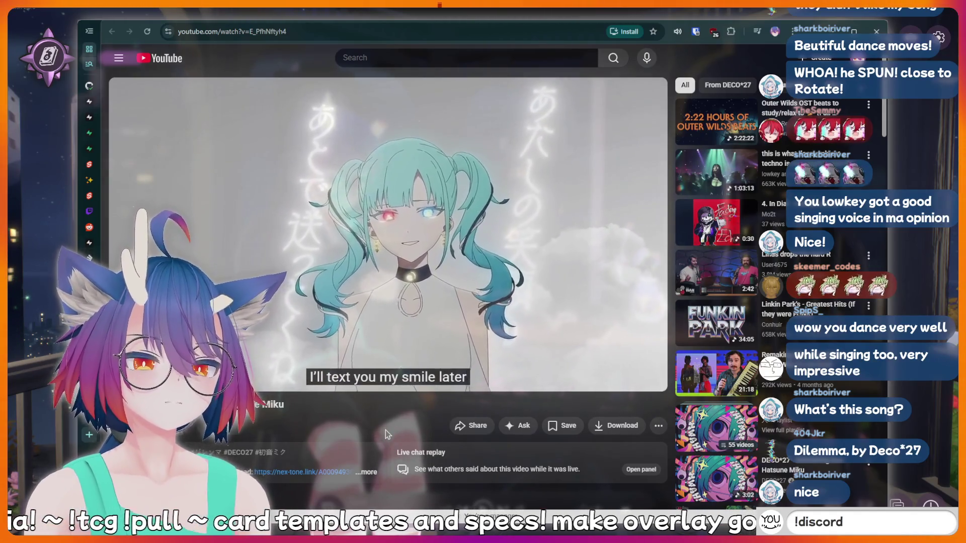
pyautogui.press('Return')
# Send 'LUL', !lurk, 'hotdog', !disco and 'meat' in chat
pyautogui.write('LUL')
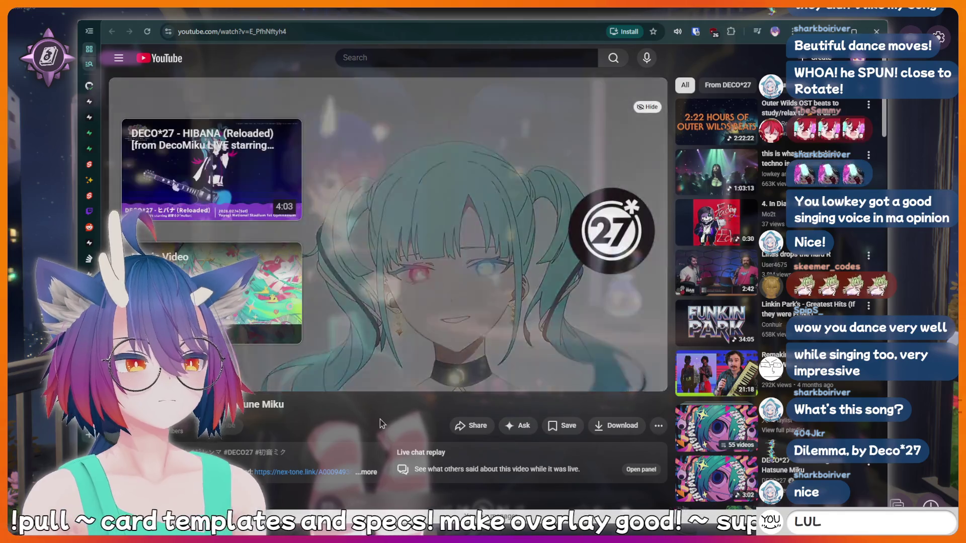
pyautogui.press('Return')
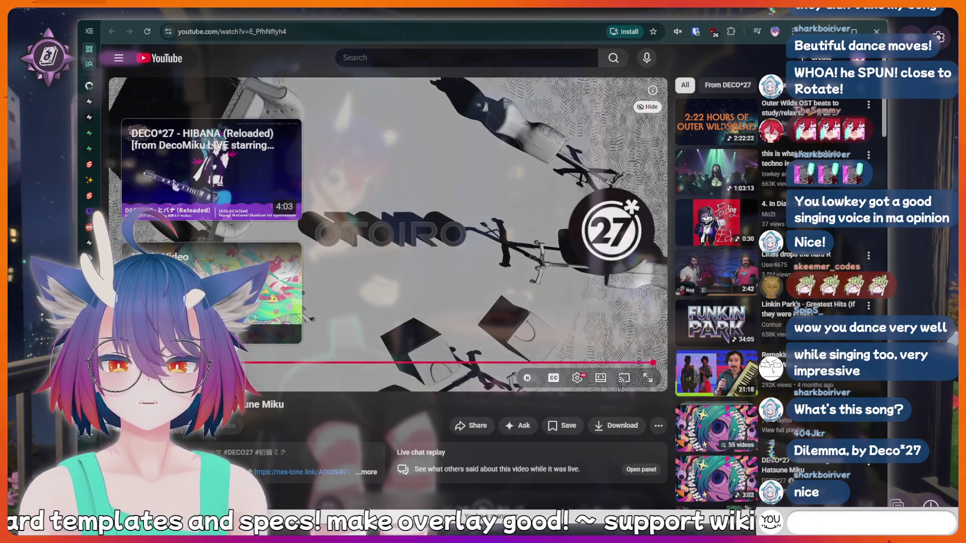
pyautogui.write('!lurk')
pyautogui.press('Return')
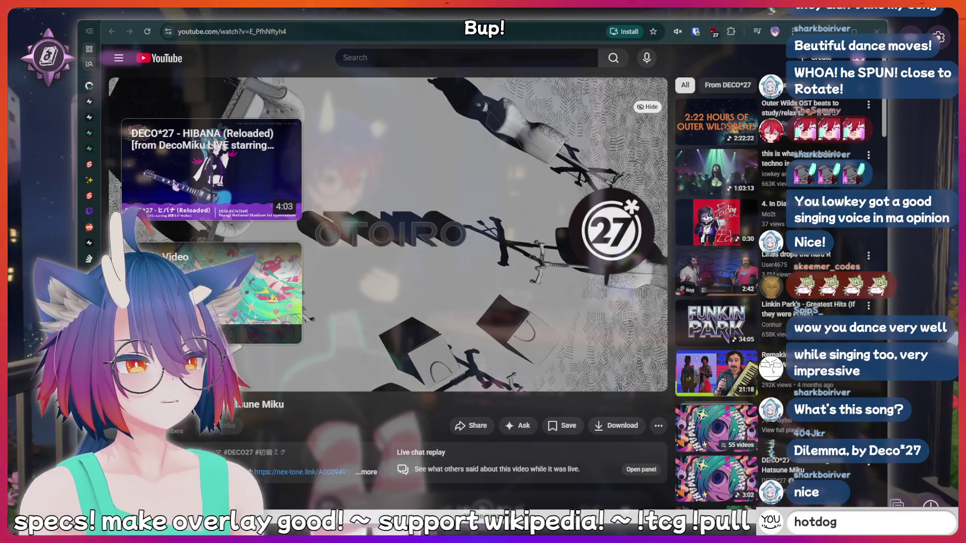
pyautogui.press('Return')
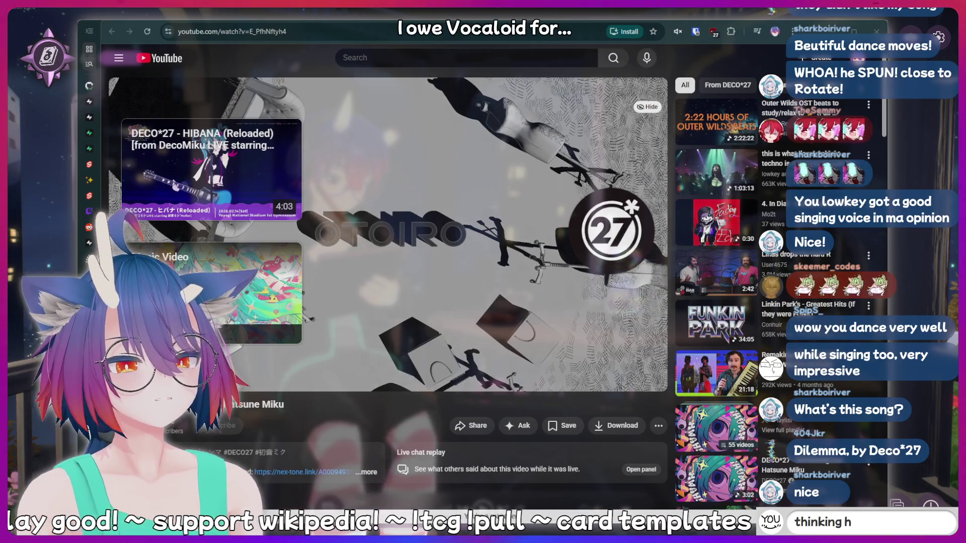
pyautogui.press('BackSpace')
pyautogui.press('BackSpace')
pyautogui.press('BackSpace')
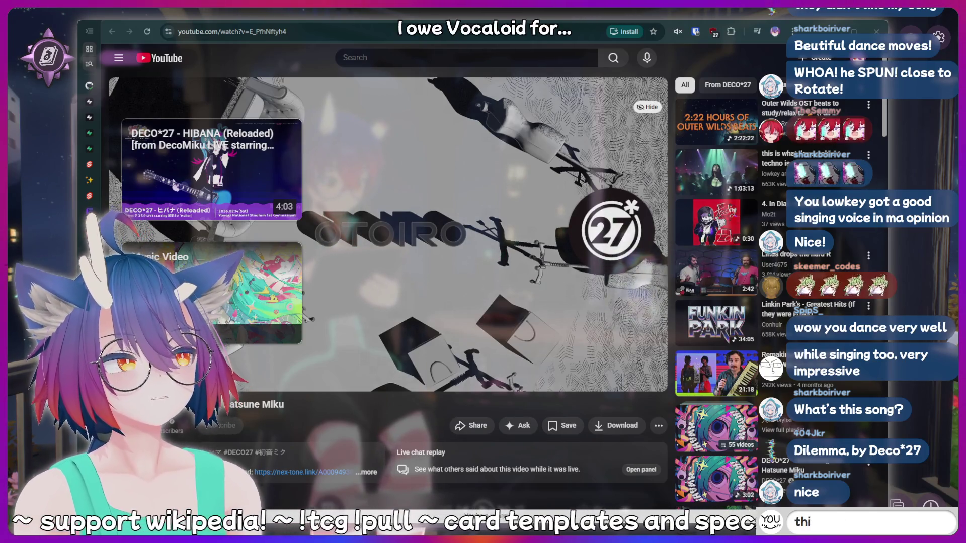
pyautogui.press('BackSpace')
pyautogui.press('BackSpace')
pyautogui.press('BackSpace')
pyautogui.write('!char')
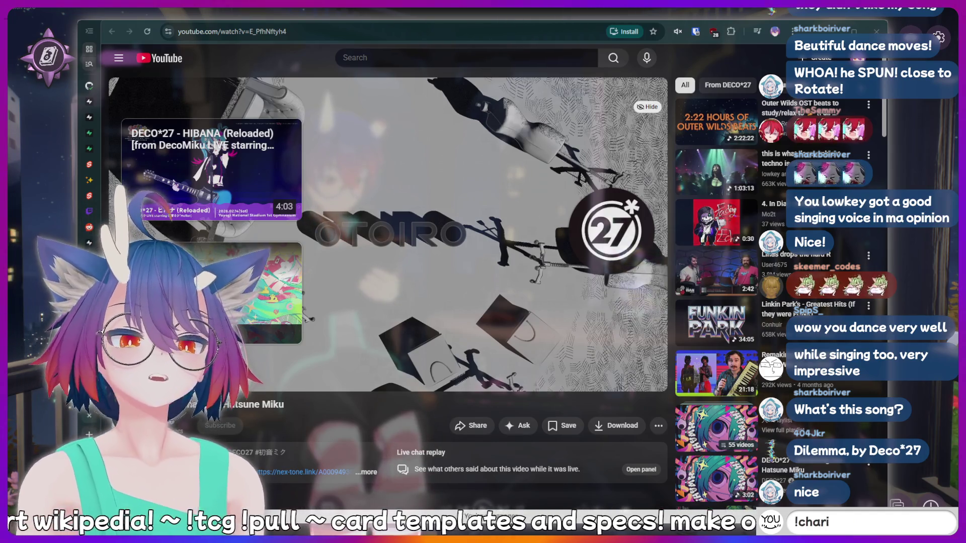
pyautogui.write('ity')
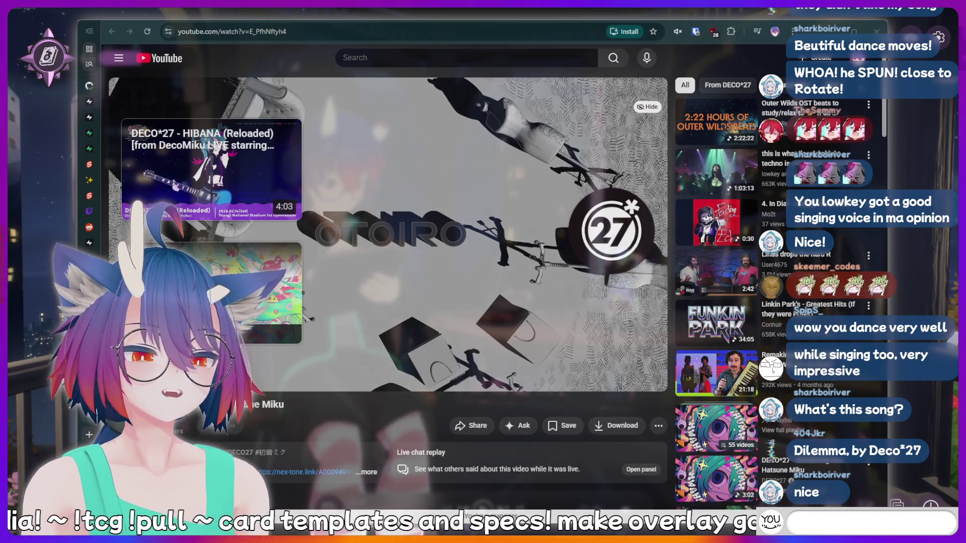
pyautogui.write('hinkin')
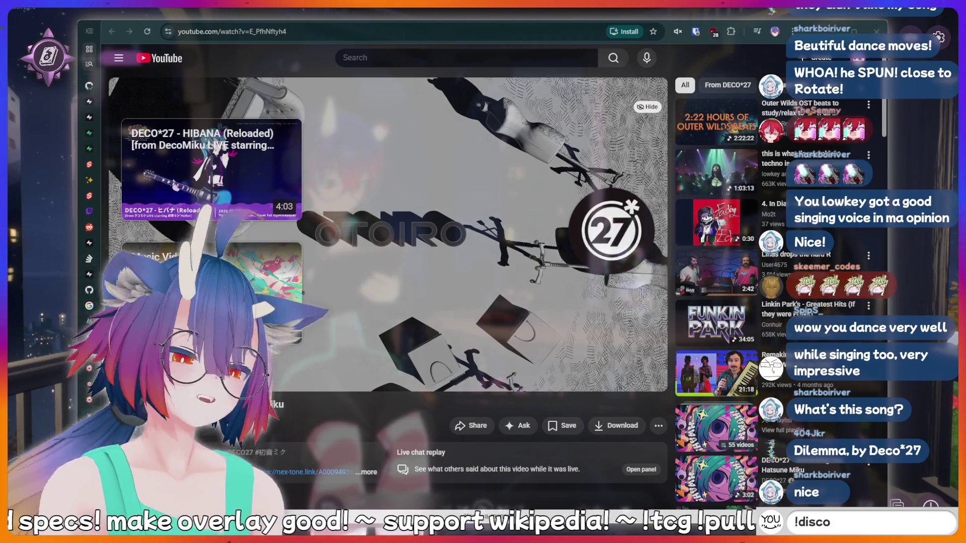
pyautogui.press('Return')
pyautogui.write('meat')
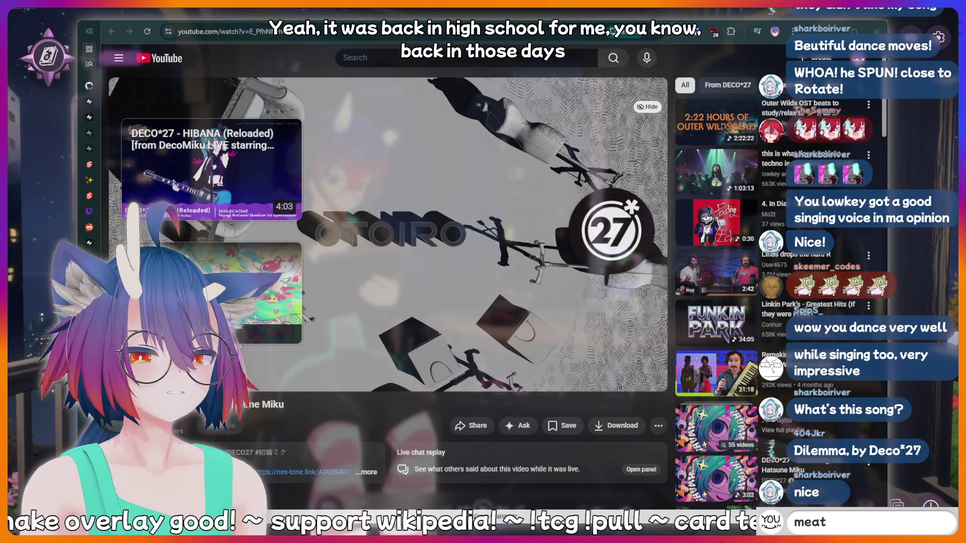
pyautogui.press('Return')
# Send 'AAAAAAH' and the !lurk command, discarding several short chat drafts
pyautogui.write('thinking har')
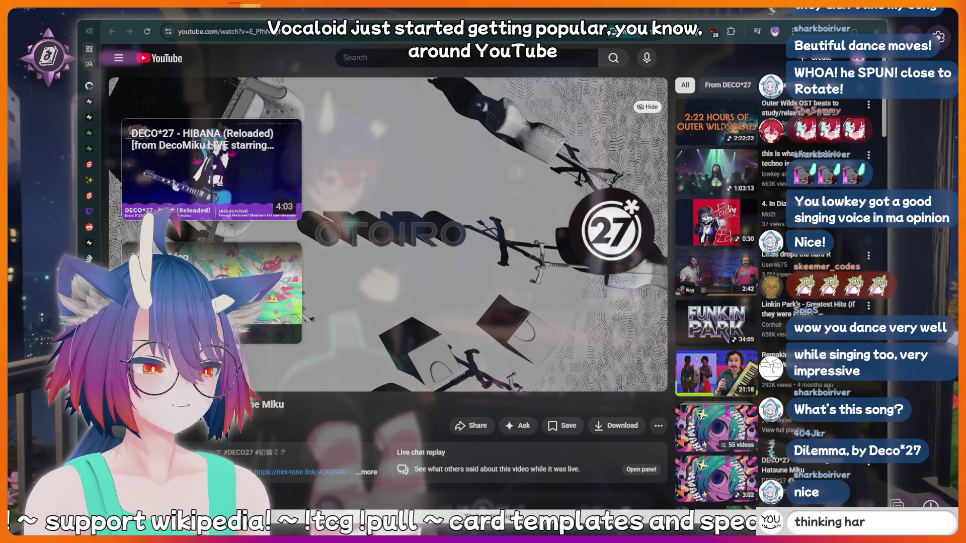
pyautogui.write('d')
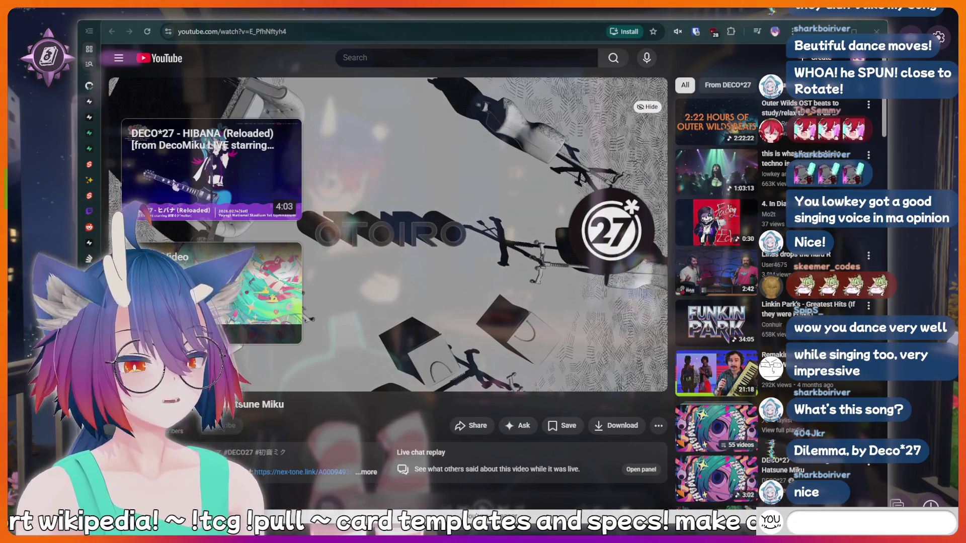
pyautogui.write('AAAAAAH')
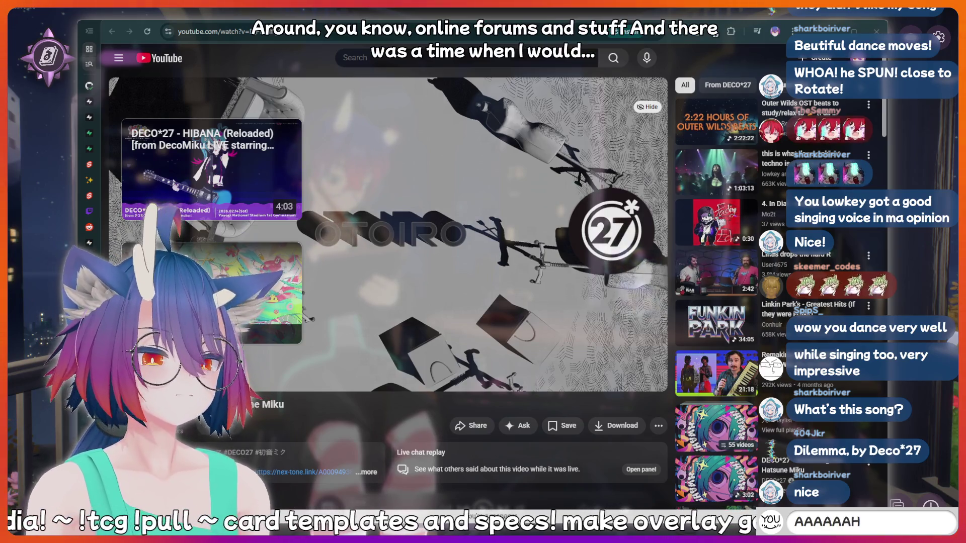
pyautogui.press('Return')
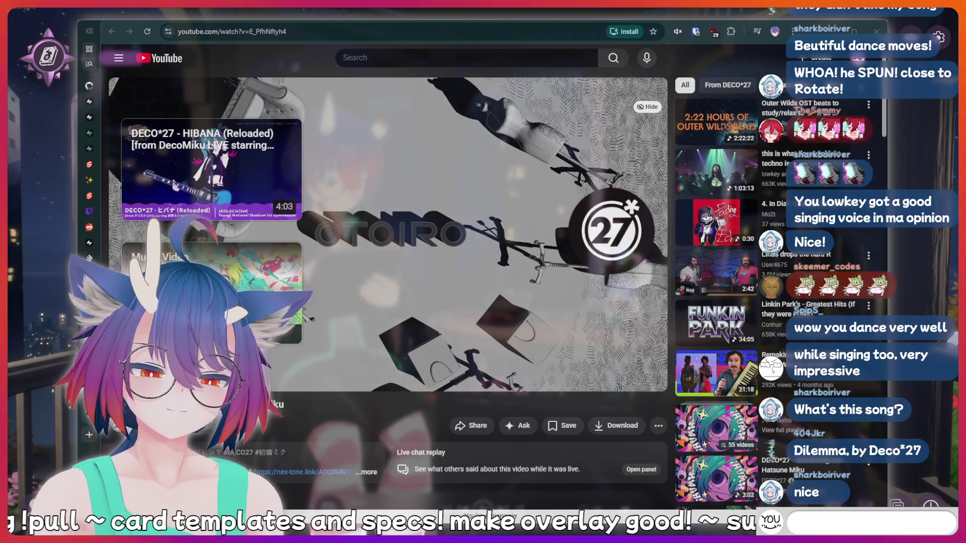
pyautogui.write('AAAAAAH')
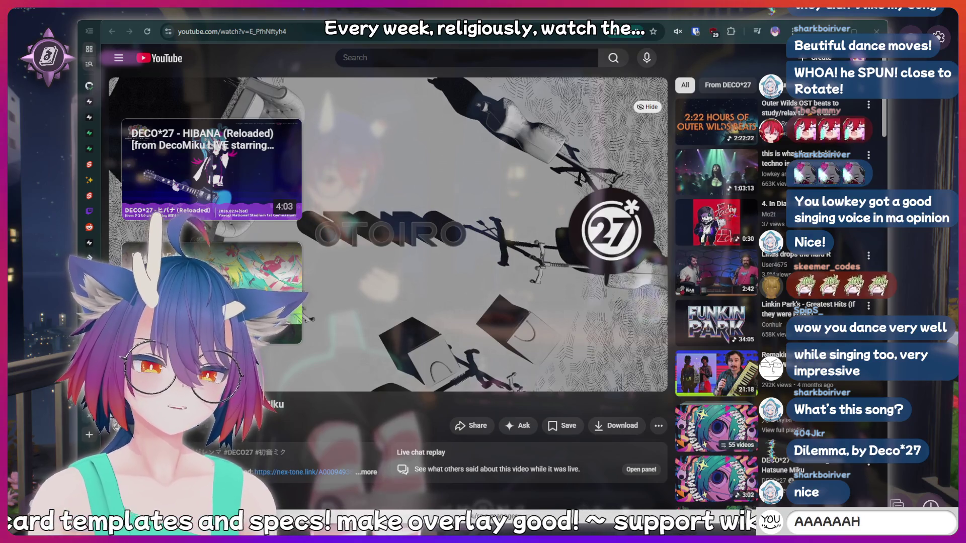
pyautogui.write('p')
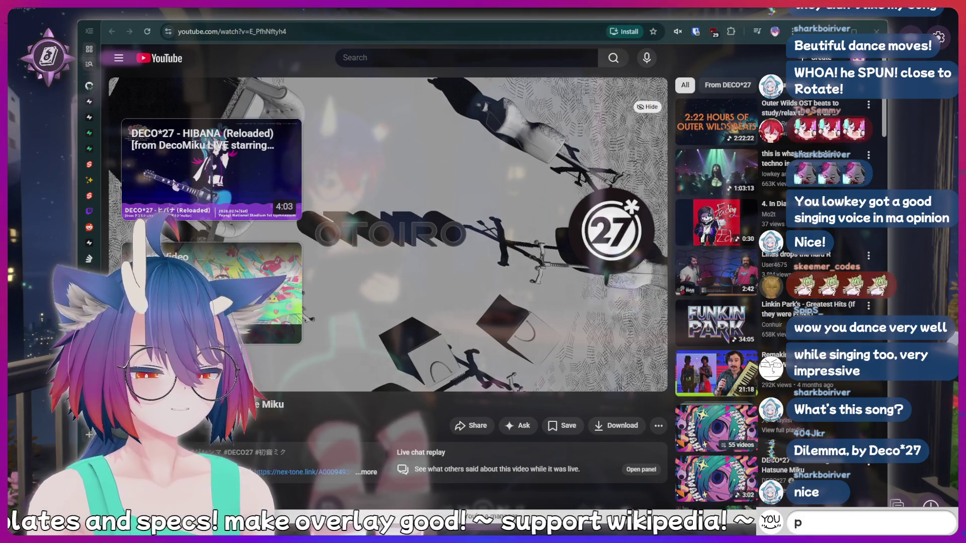
pyautogui.write('eepee poopoo')
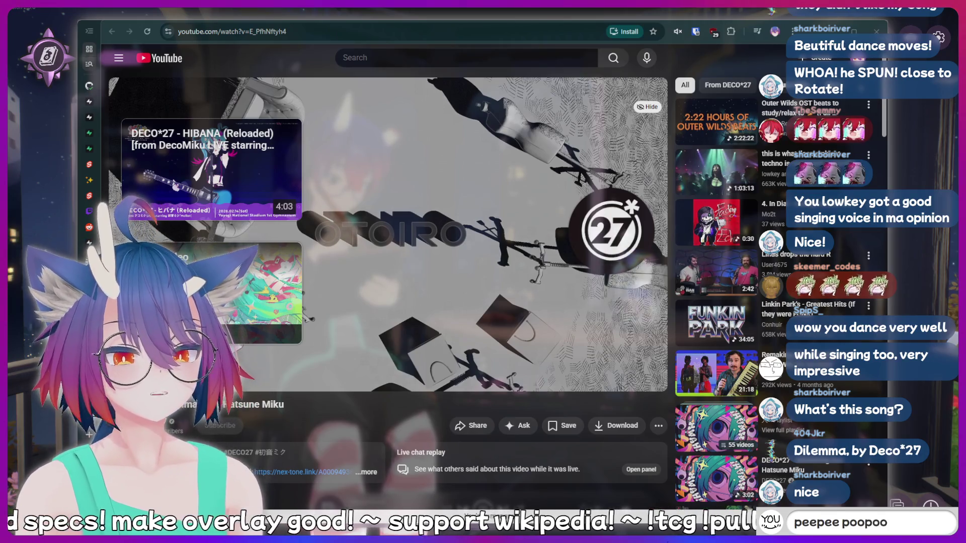
pyautogui.press('BackSpace')
pyautogui.press('BackSpace')
pyautogui.press('BackSpace')
pyautogui.press('BackSpace')
pyautogui.press('BackSpace')
pyautogui.press('BackSpace')
pyautogui.press('BackSpace')
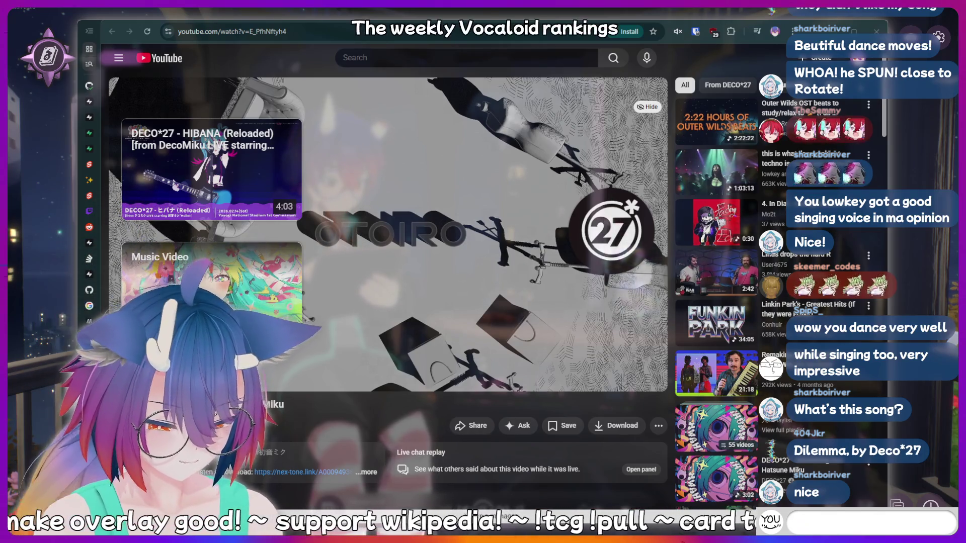
pyautogui.write('hiii')
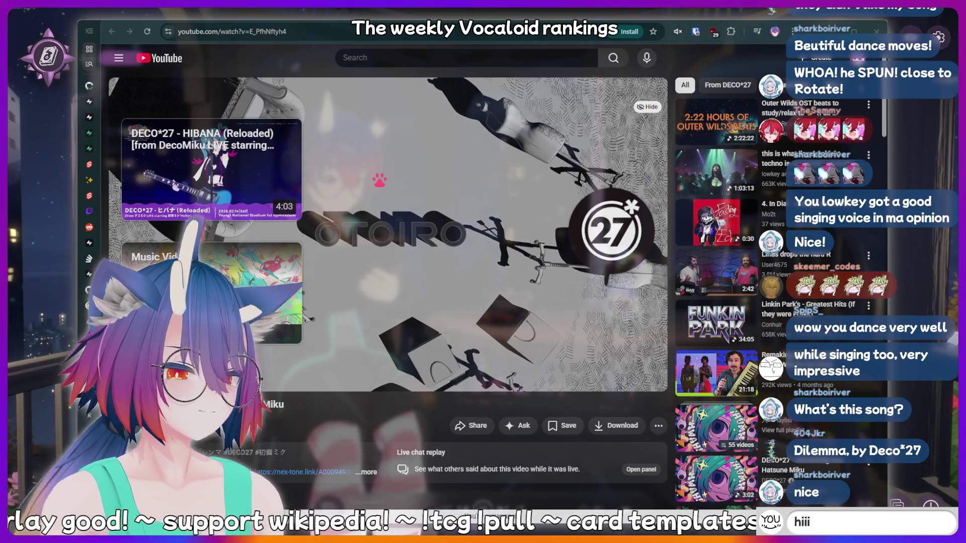
pyautogui.press('BackSpace')
pyautogui.press('BackSpace')
pyautogui.press('BackSpace')
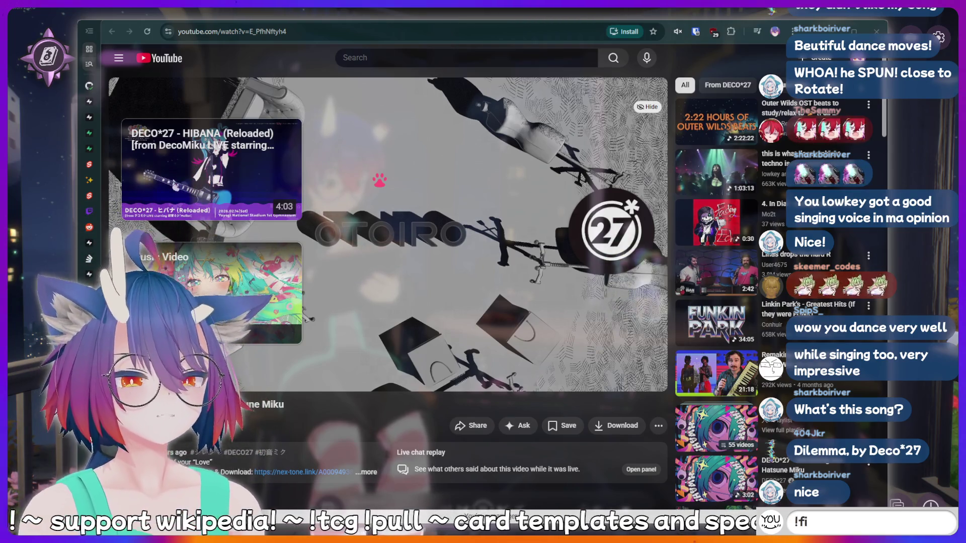
pyautogui.write('sh')
pyautogui.press('BackSpace')
pyautogui.press('BackSpace')
pyautogui.press('BackSpace')
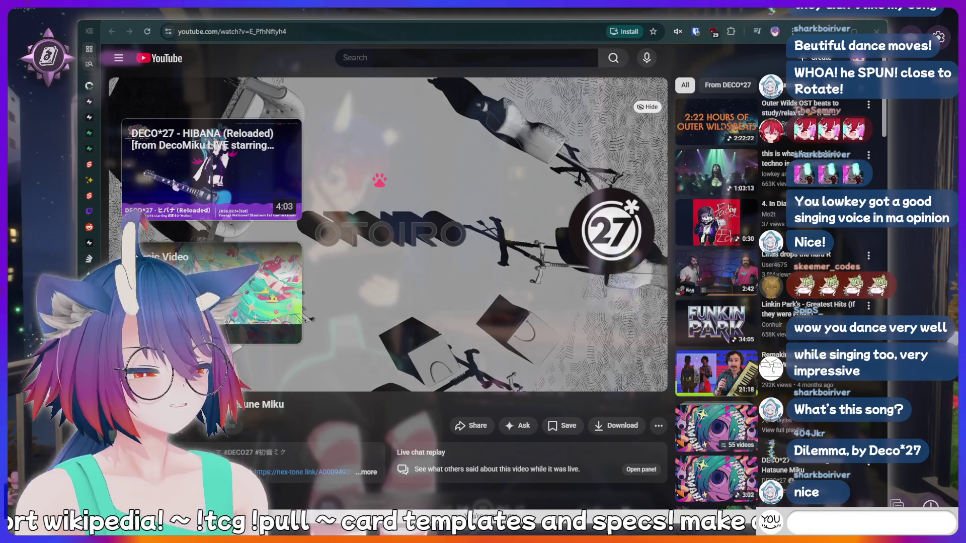
pyautogui.write('POG')
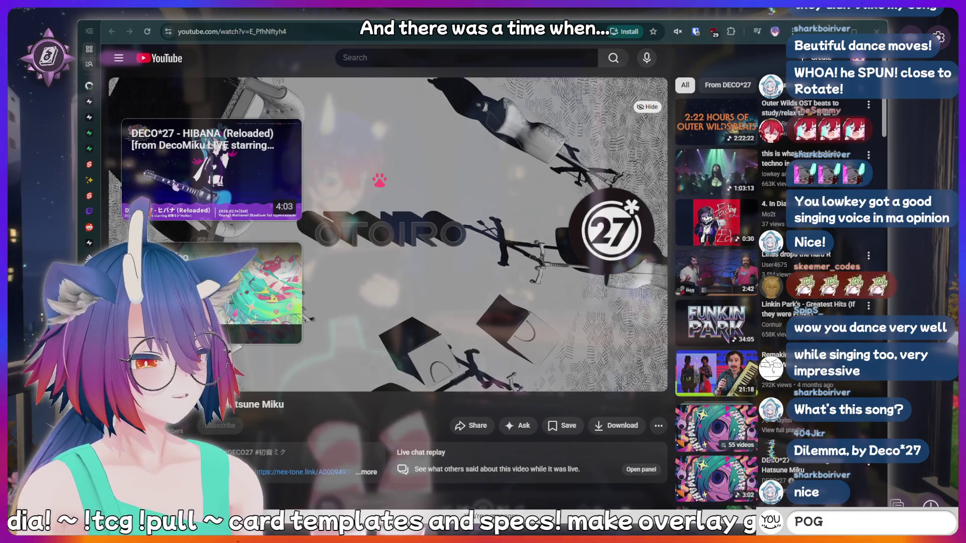
pyautogui.press('BackSpace')
pyautogui.press('BackSpace')
pyautogui.press('BackSpace')
pyautogui.write('!lurk')
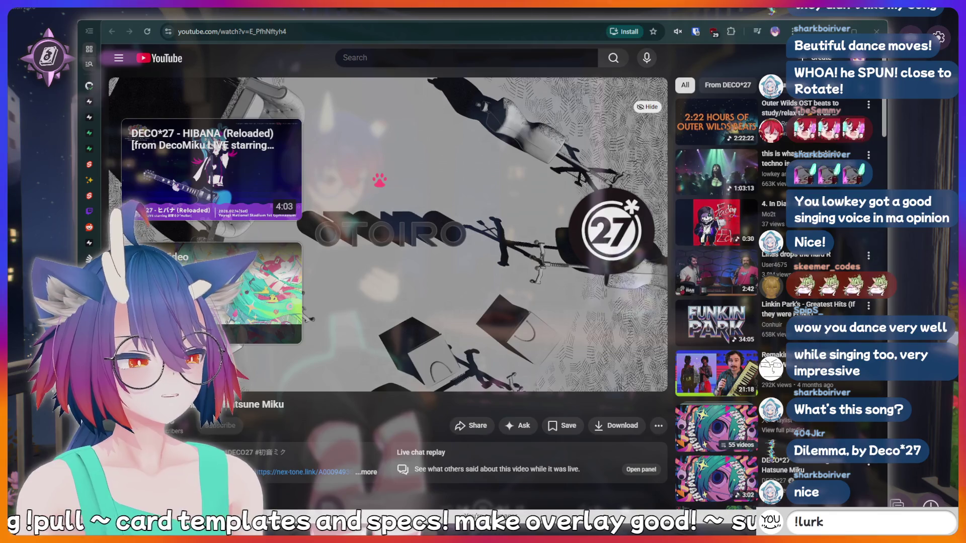
pyautogui.press('Return')
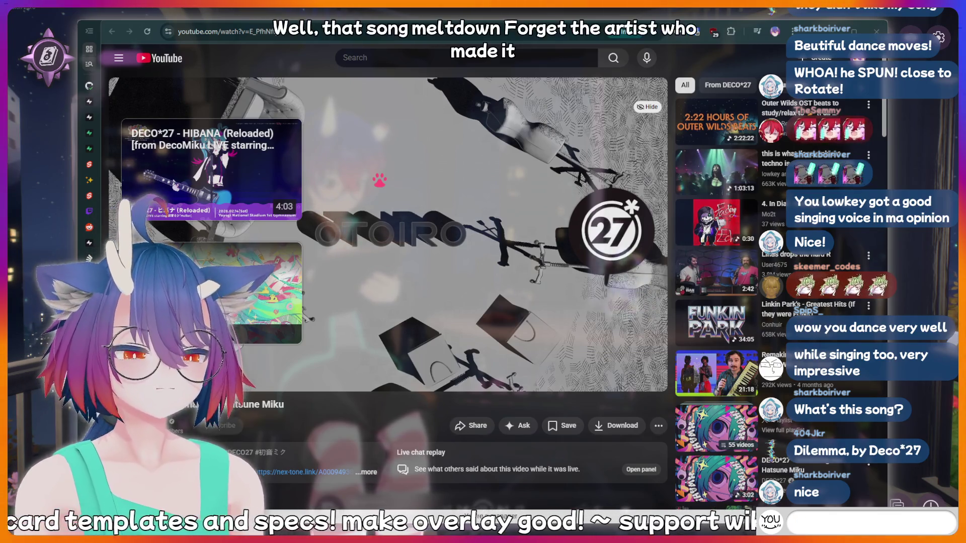
# Submit a chat !addquote ending 'should be recorded forever!'
pyautogui.write('kirin is a bottom')
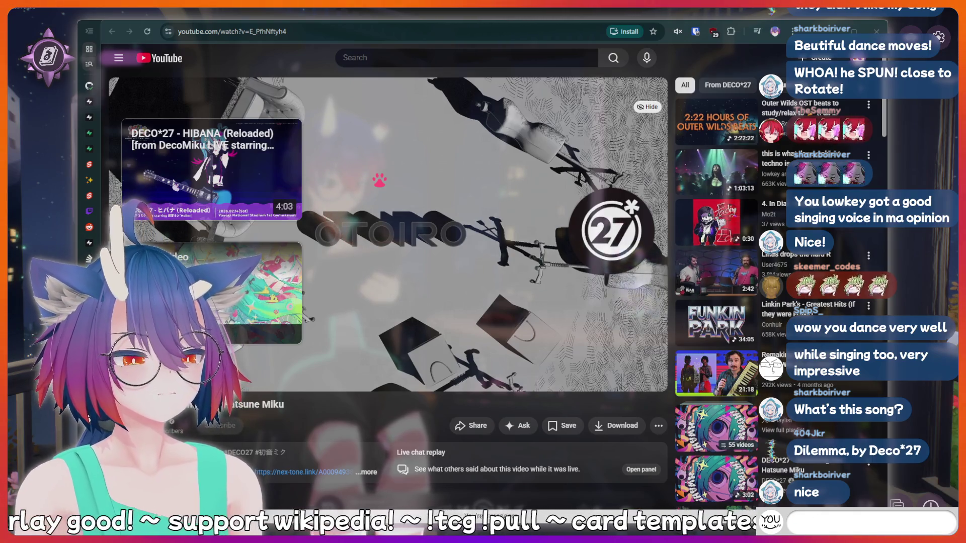
pyautogui.write('nge')
pyautogui.write('!addqu')
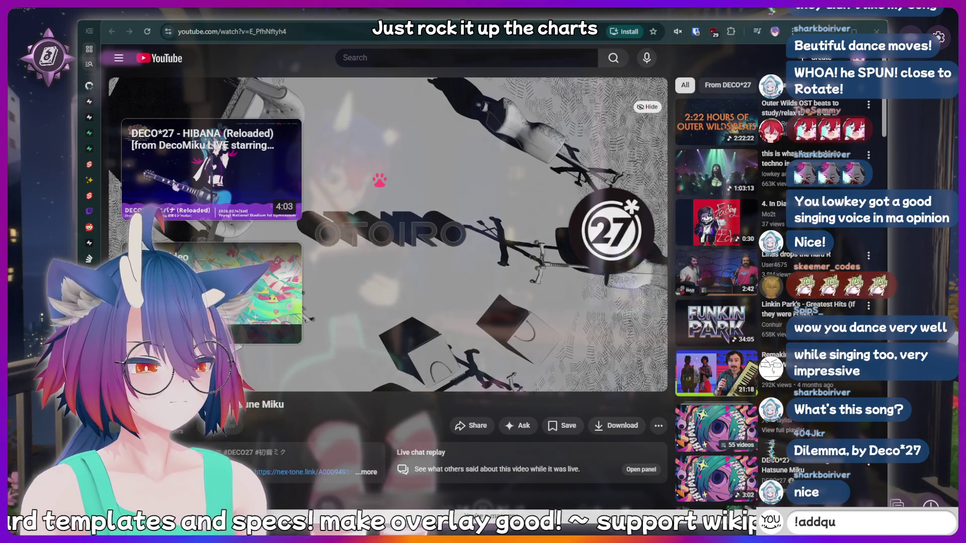
pyautogui.write('ote I just')
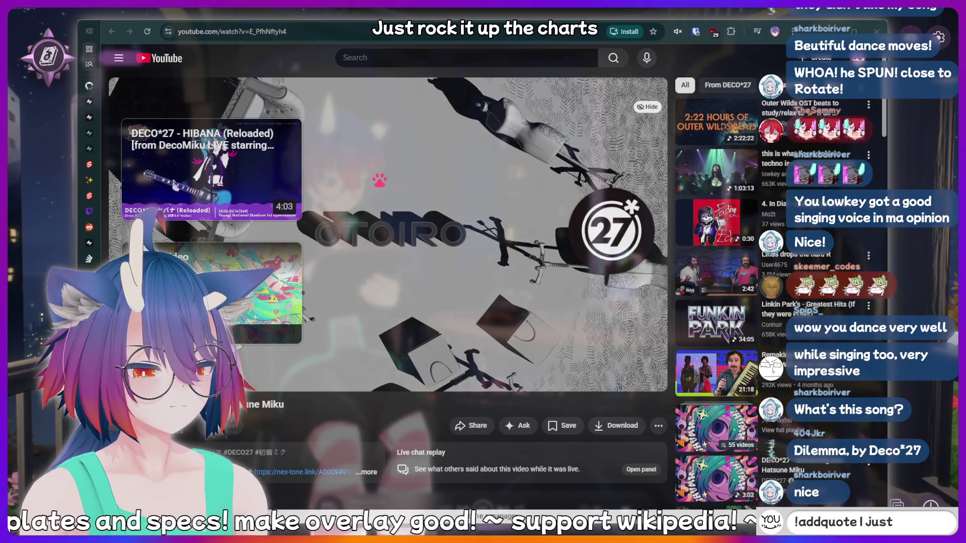
pyautogui.write(' sa')
pyautogui.write('id something sussy that')
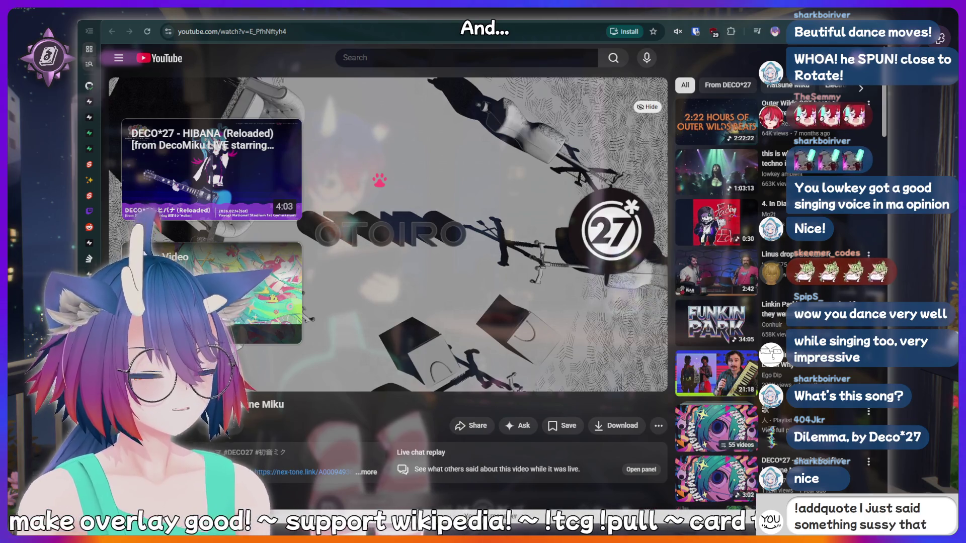
pyautogui.write(' should be recorded forev')
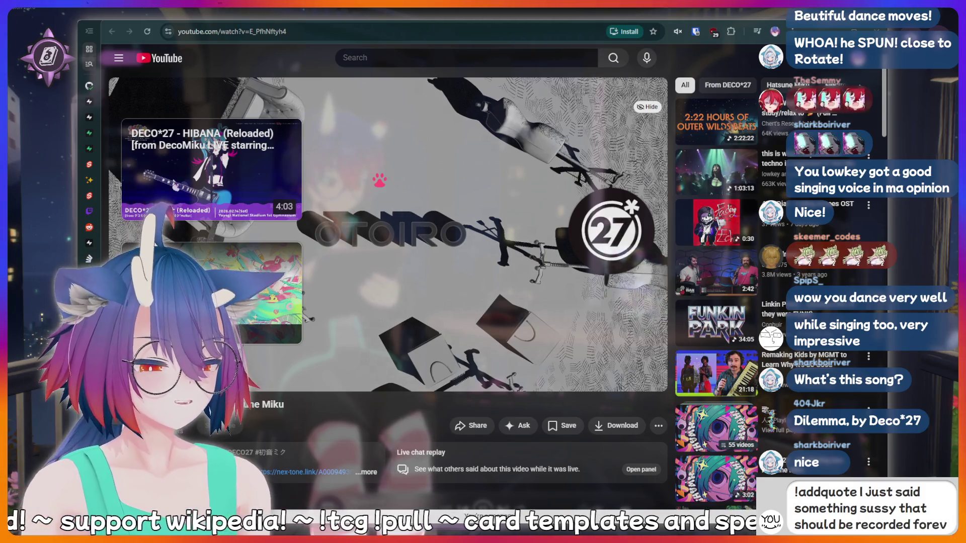
pyautogui.write('er!')
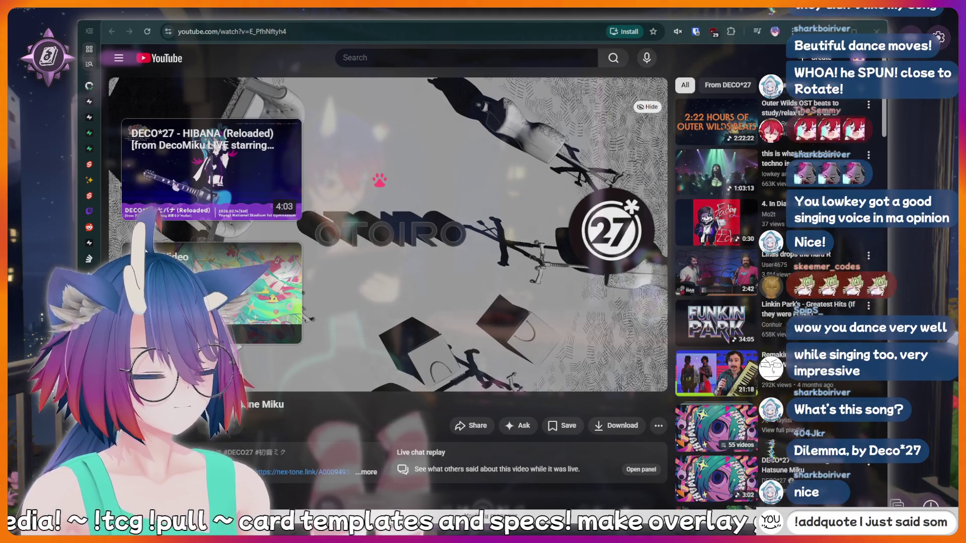
pyautogui.press('Return')
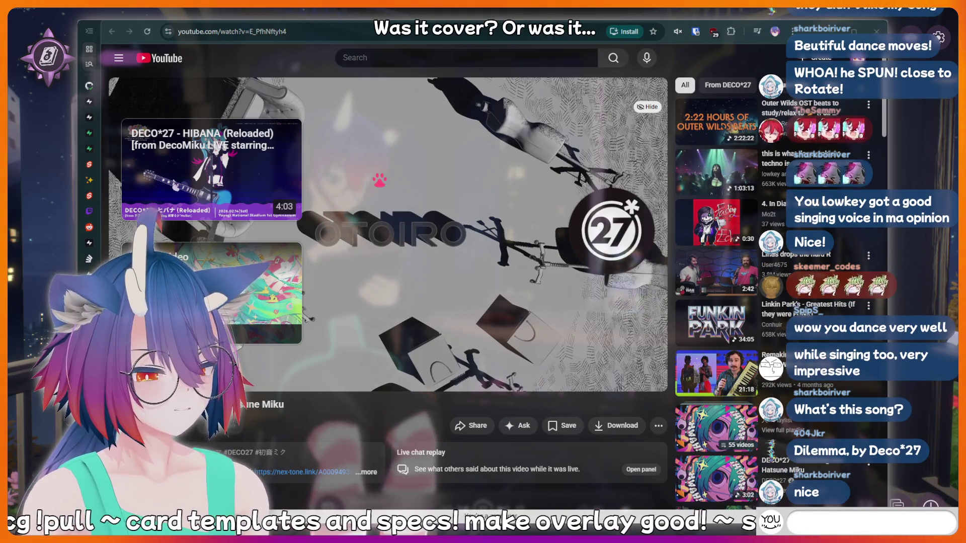
# Send !lurk in chat after clearing clip, nerd and charity drafts
pyautogui.write('kirin i')
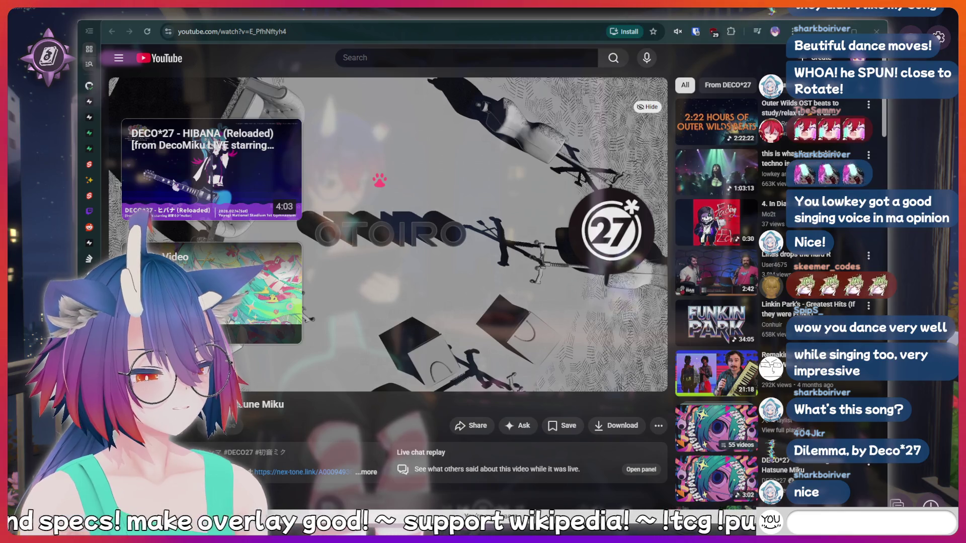
pyautogui.write('peepeepoopoo')
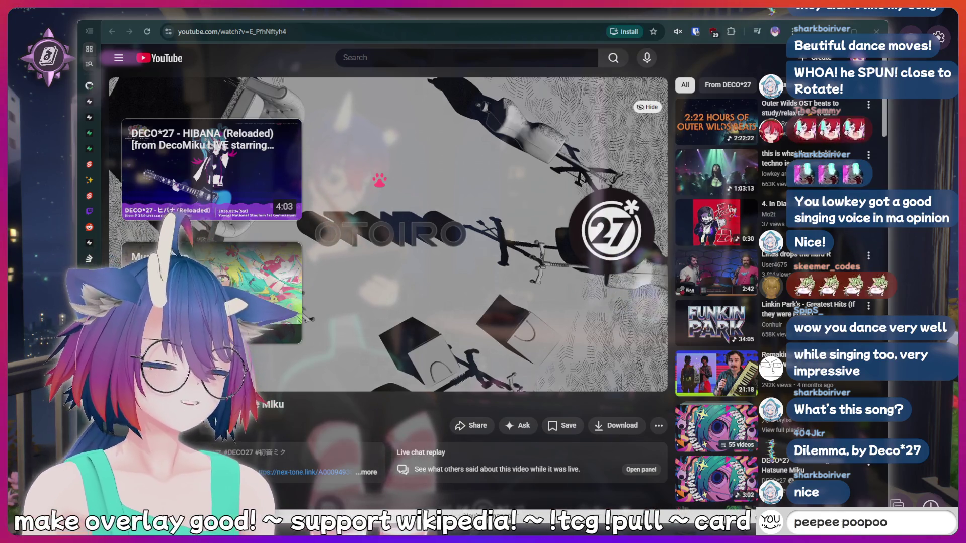
pyautogui.hotkey('ctrl', 'BackSpace')
pyautogui.hotkey('ctrl', 'BackSpace')
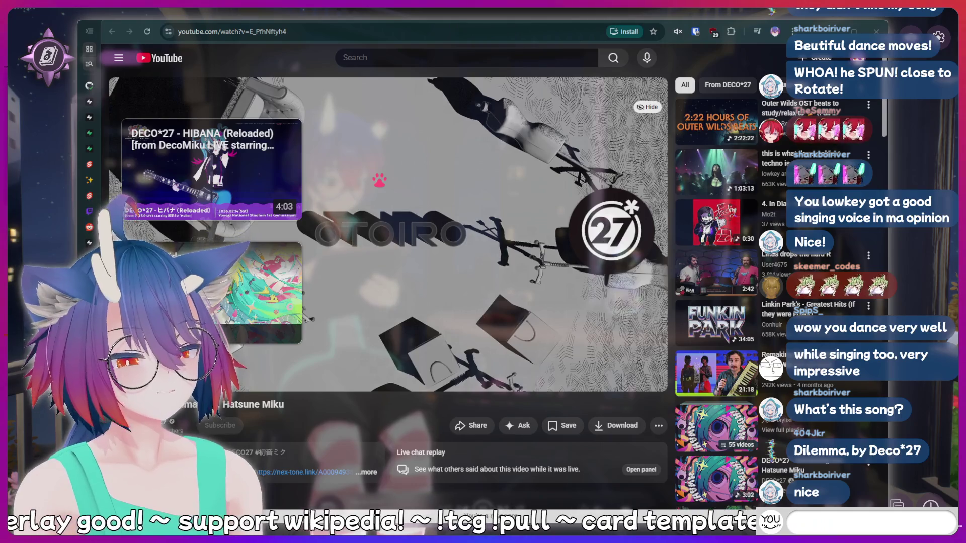
pyautogui.write('!clip')
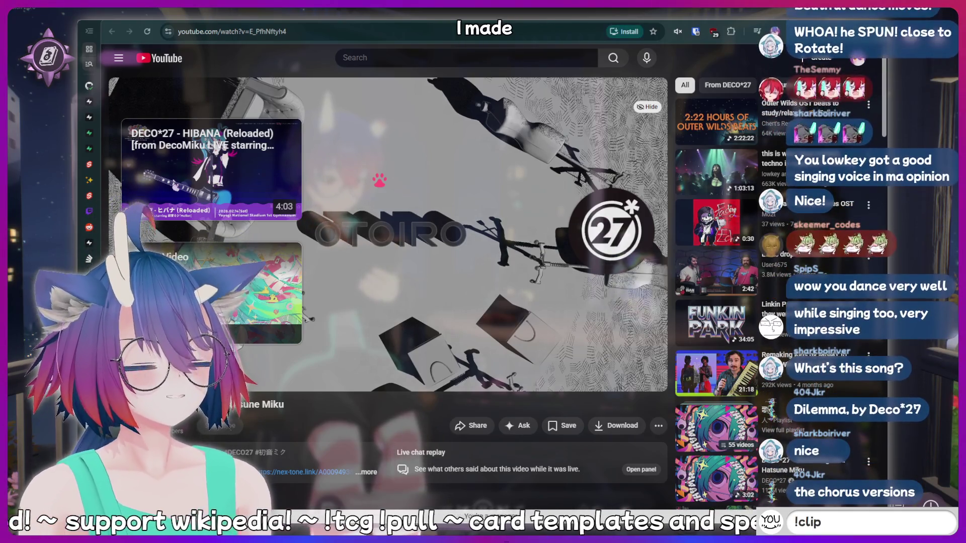
pyautogui.hotkey('ctrl', 'BackSpace')
pyautogui.hotkey('ctrl', 'BackSpace')
pyautogui.write('nerd')
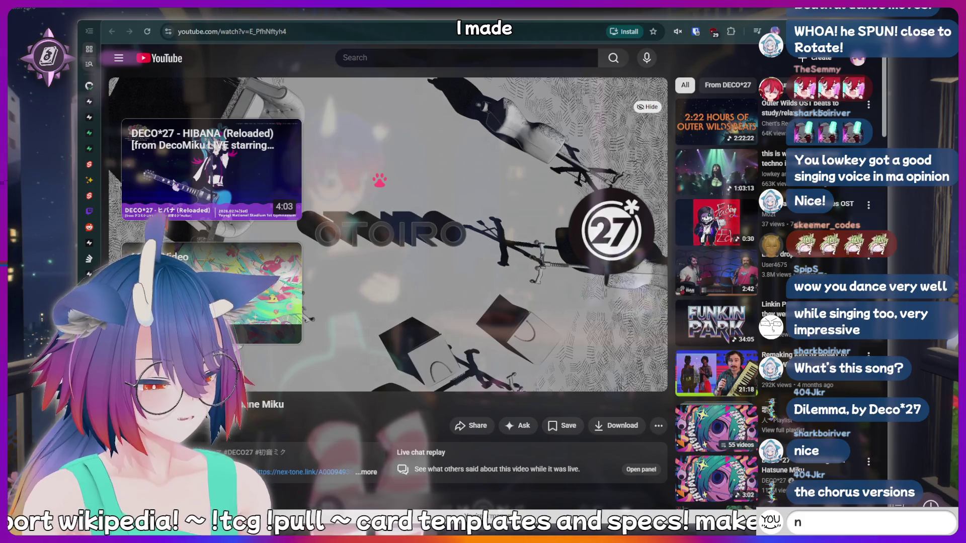
pyautogui.hotkey('ctrl', 'BackSpace')
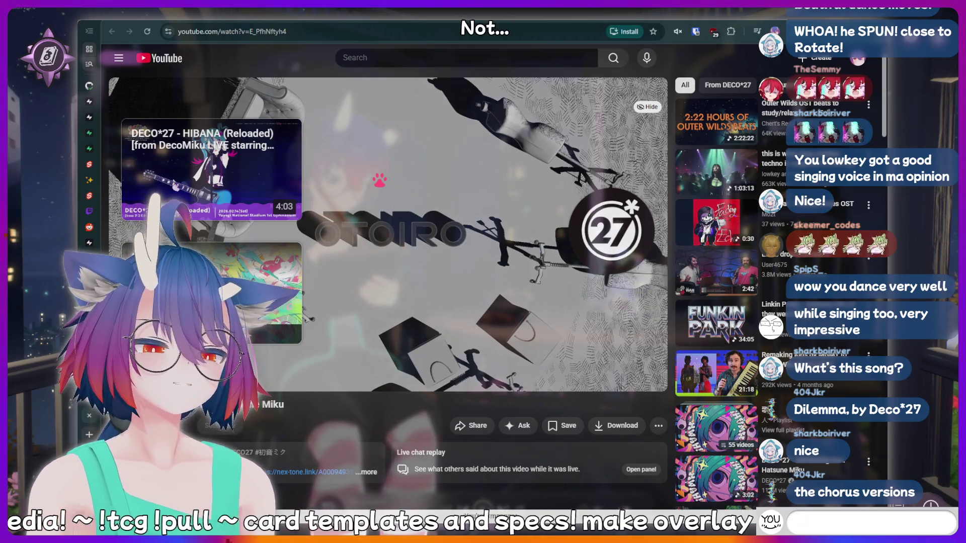
pyautogui.write('!')
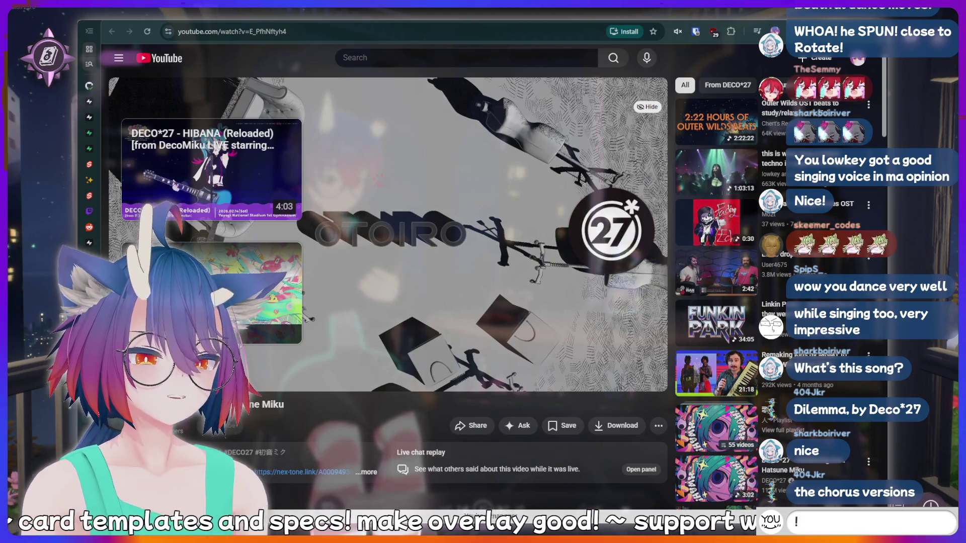
pyautogui.write('fcharity')
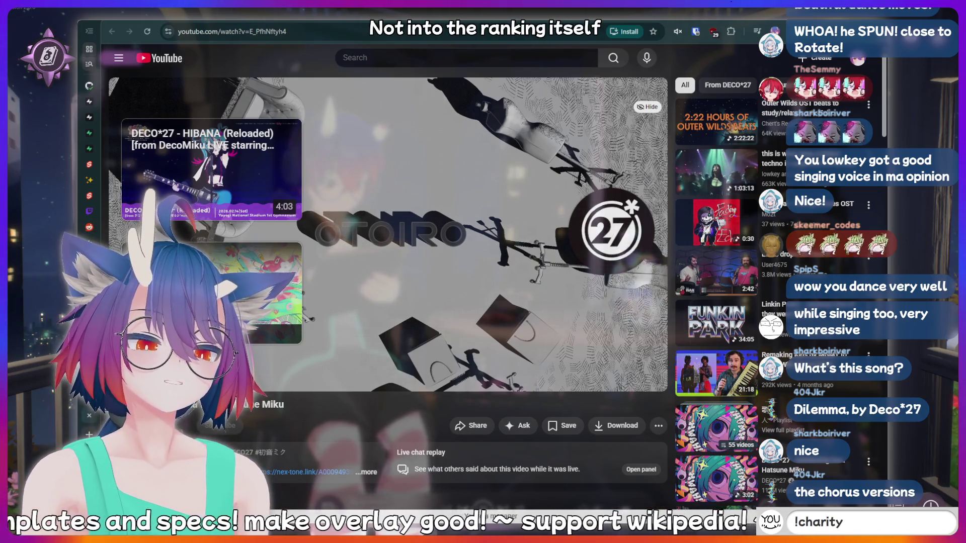
pyautogui.press('BackSpace')
pyautogui.write('cri')
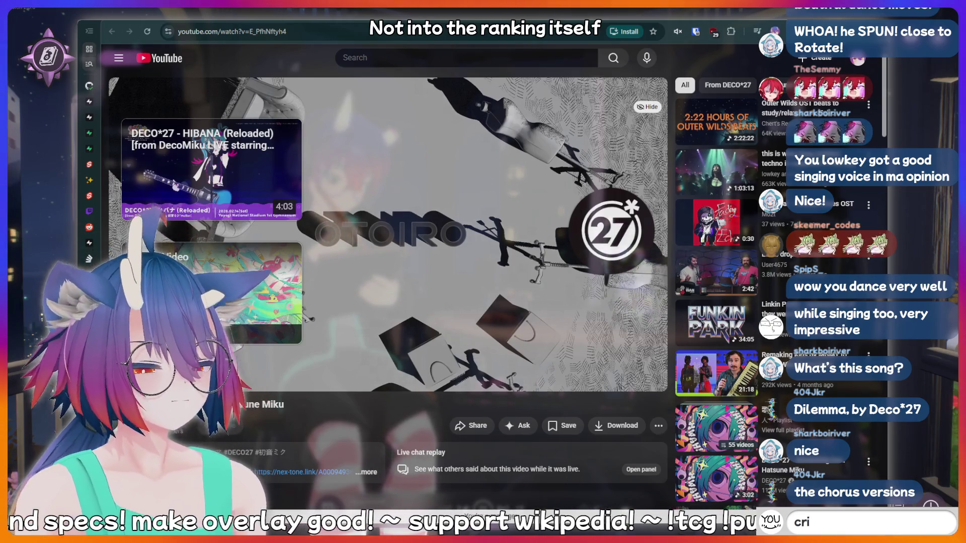
pyautogui.write('nge')
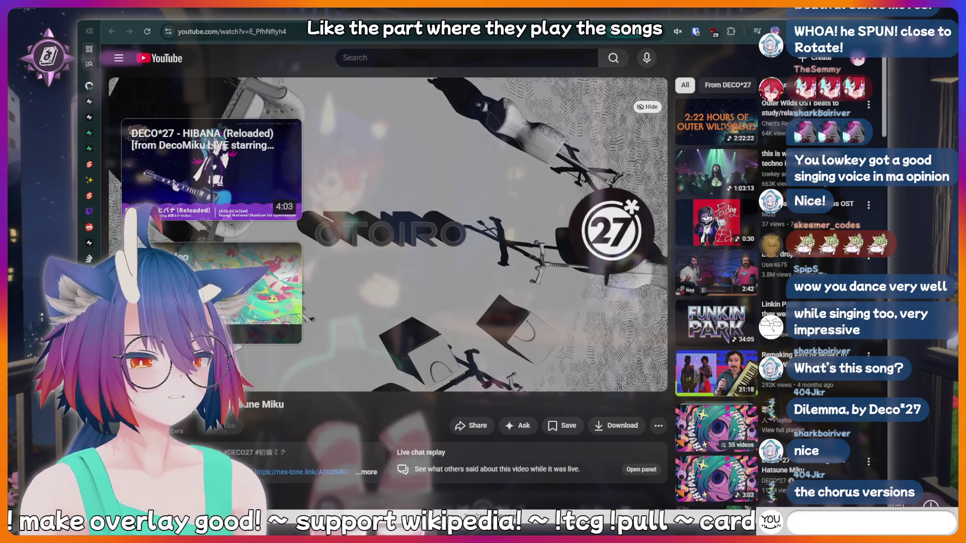
pyautogui.write('!lurk')
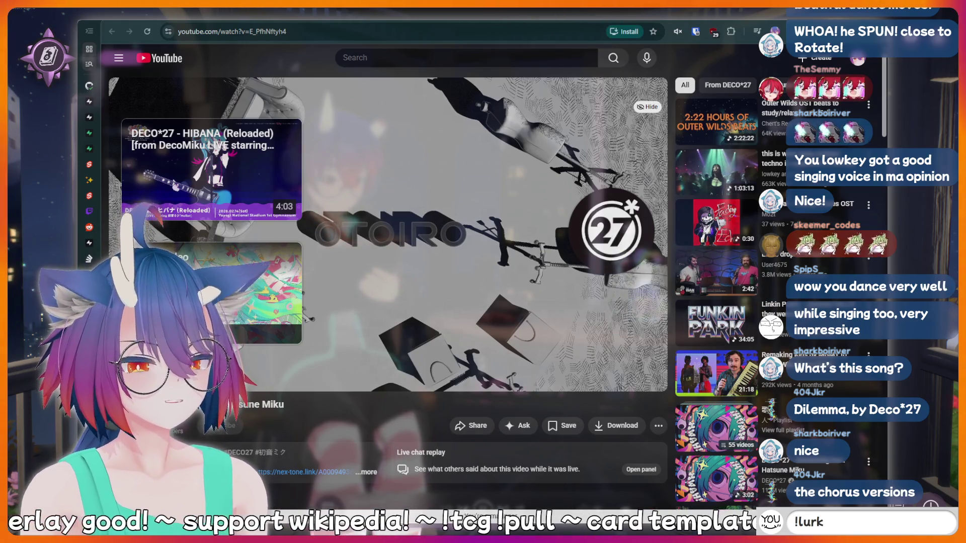
pyautogui.press('Return')
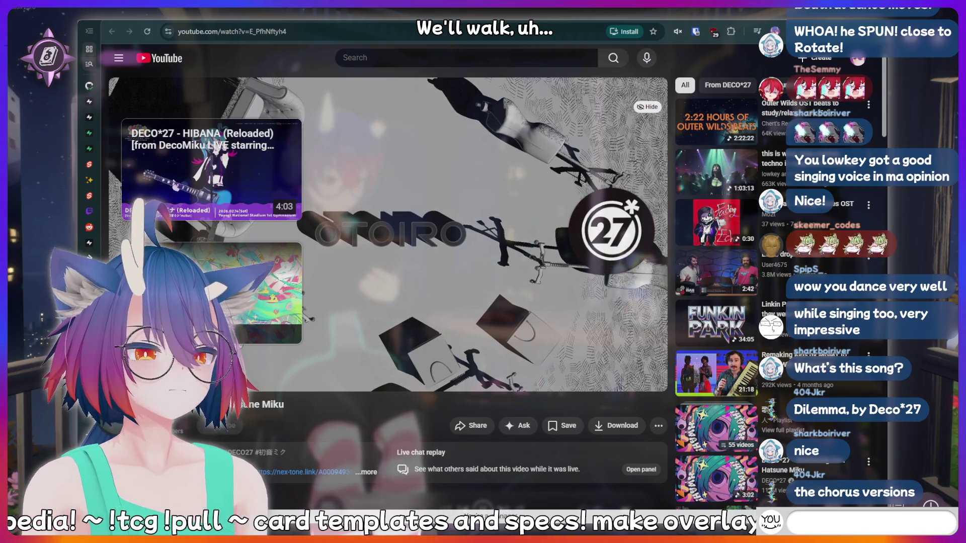
# Type and discard hotdog, nerd and thinking hard chat drafts
pyautogui.write('hotdog')
pyautogui.press('BackSpace')
pyautogui.press('BackSpace')
pyautogui.press('BackSpace')
pyautogui.press('BackSpace')
pyautogui.press('BackSpace')
pyautogui.write('ne')
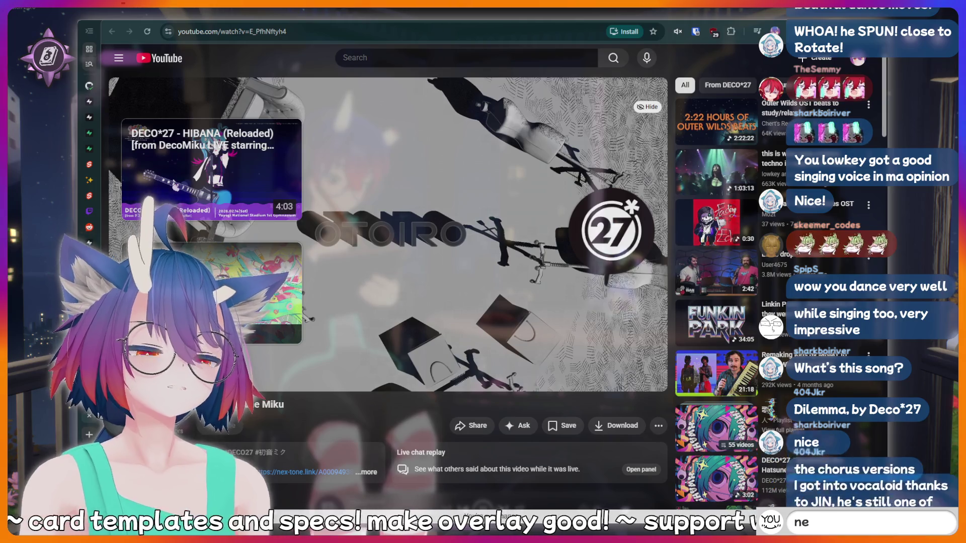
pyautogui.write('rd')
pyautogui.press('Return')
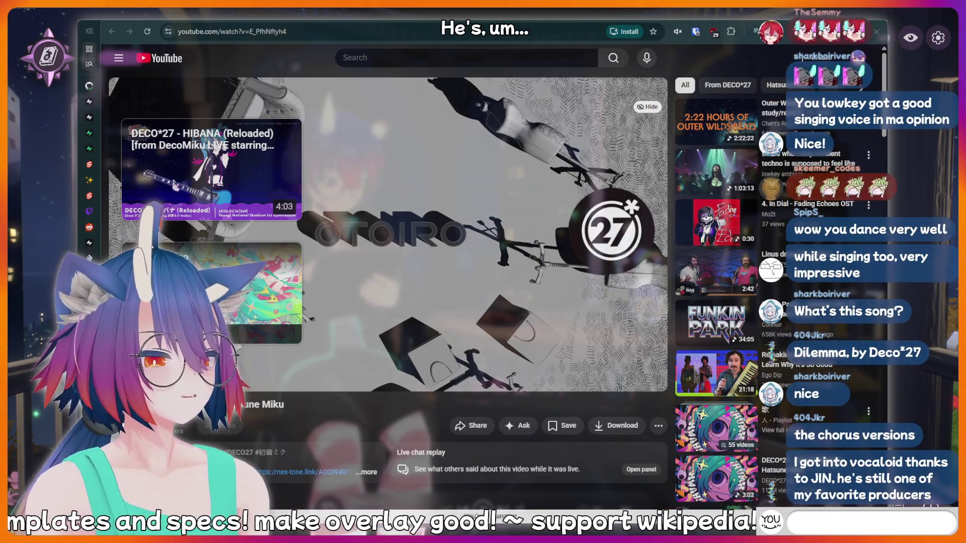
pyautogui.write('!ch')
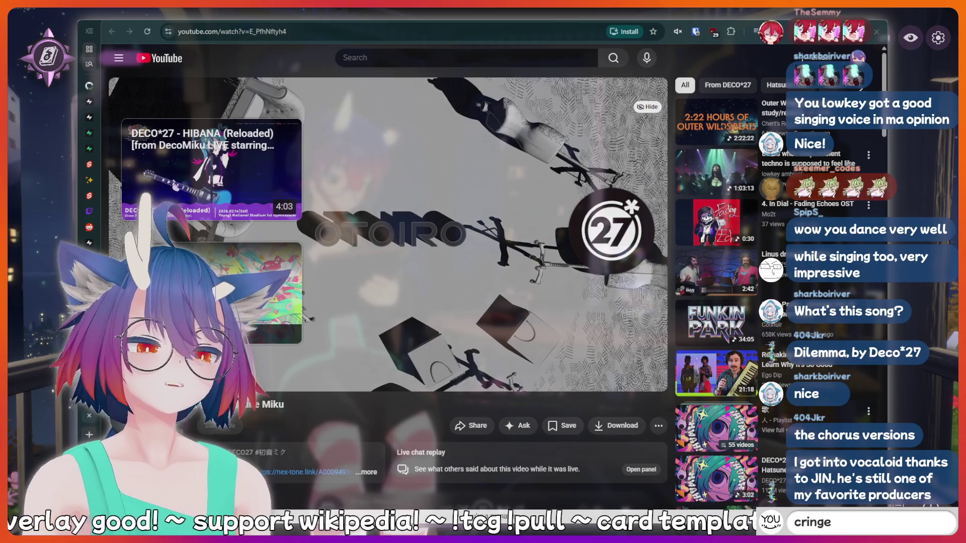
pyautogui.write('thi')
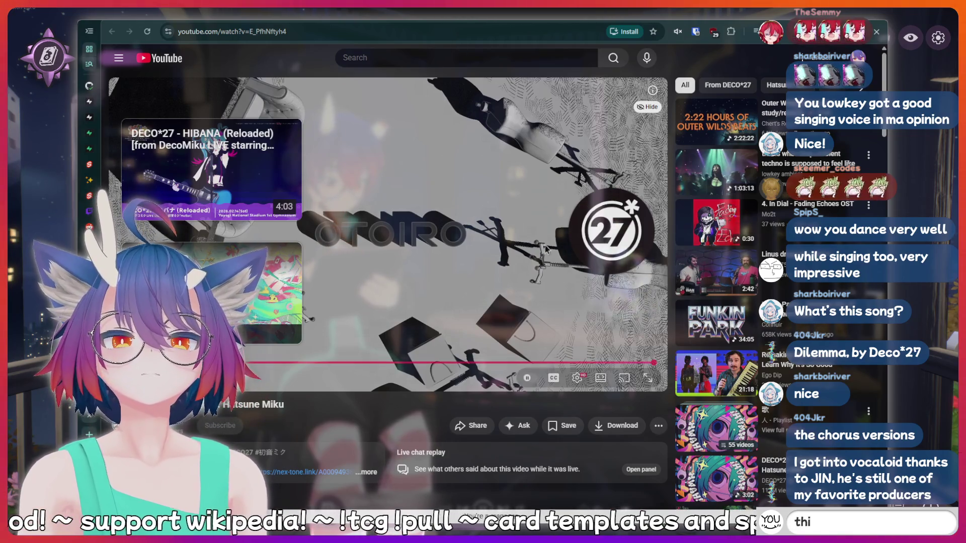
pyautogui.write('nking hard')
# Search YouTube for 'jin vocaloid'
pyautogui.click(421, 61)
pyautogui.write('jin')
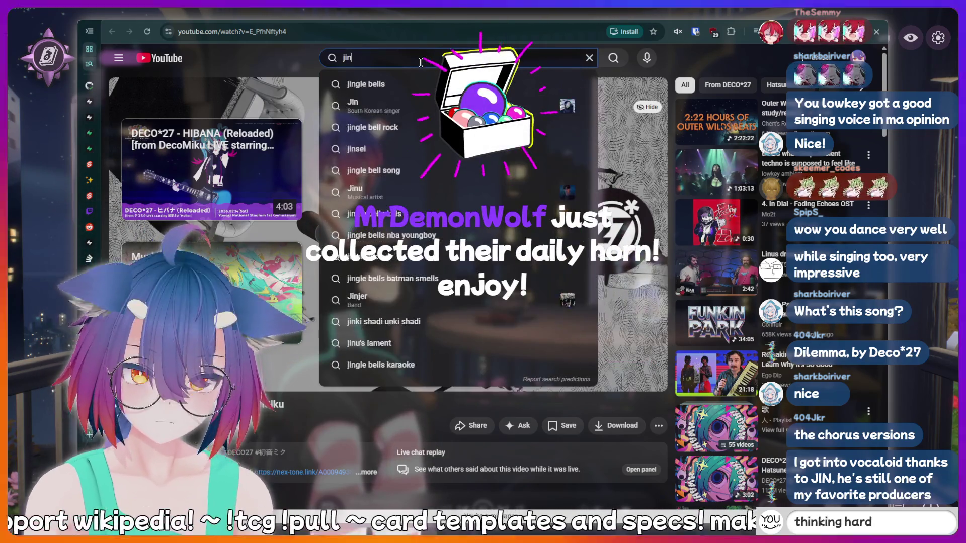
pyautogui.write(' vocaloid')
pyautogui.press('Return')
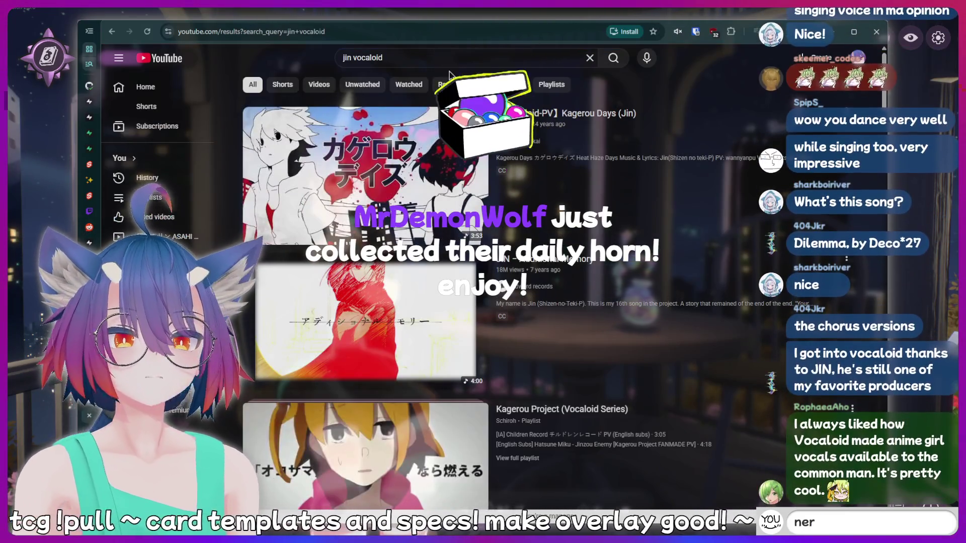
# Send 'hiii' in chat and draft '!addquote I just said something sussy that should be recorded forever'
pyautogui.write('thinki')
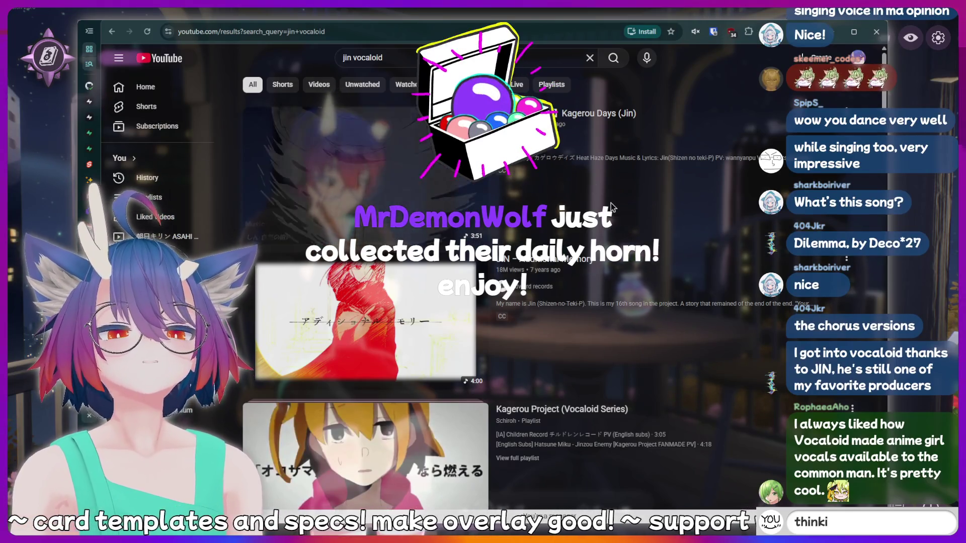
pyautogui.write('ng hard')
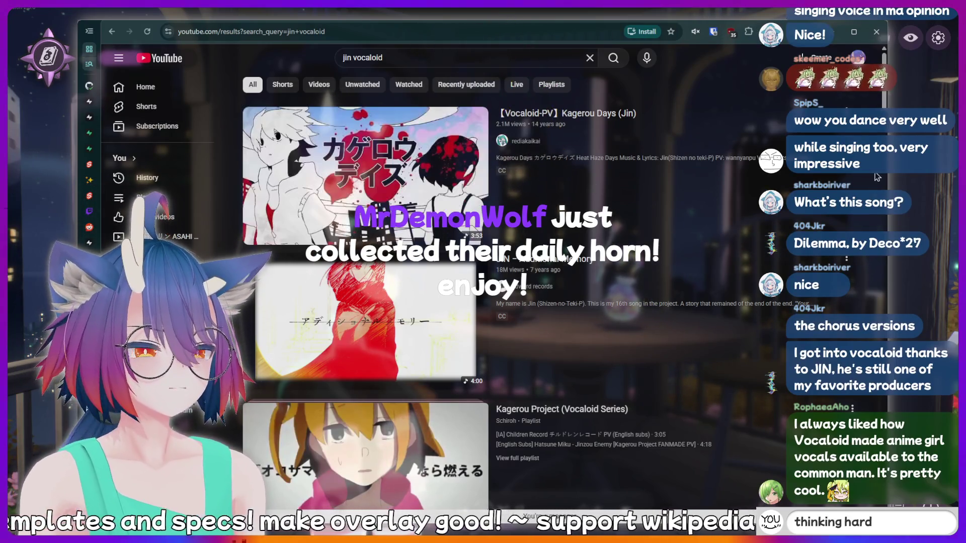
pyautogui.write('c')
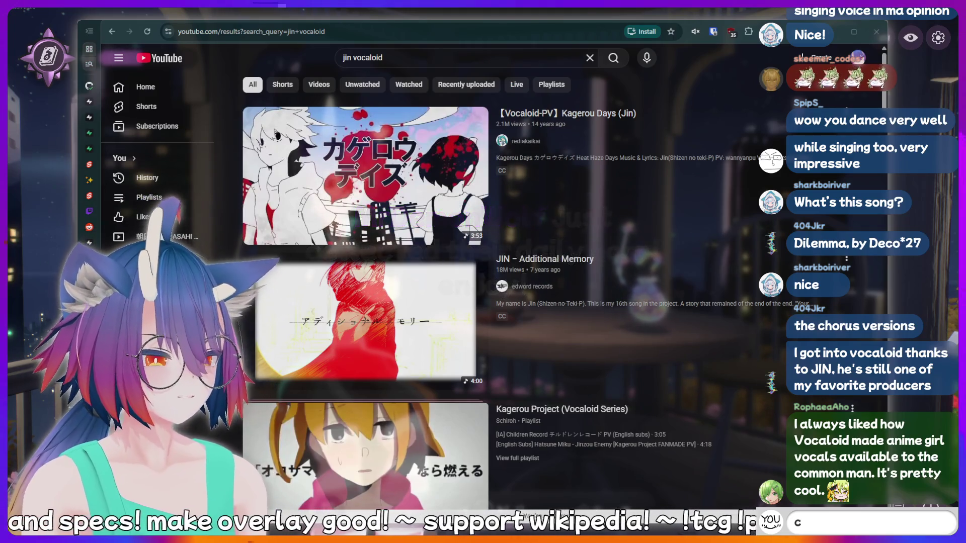
pyautogui.write('ringe')
pyautogui.press('BackSpace')
pyautogui.press('BackSpace')
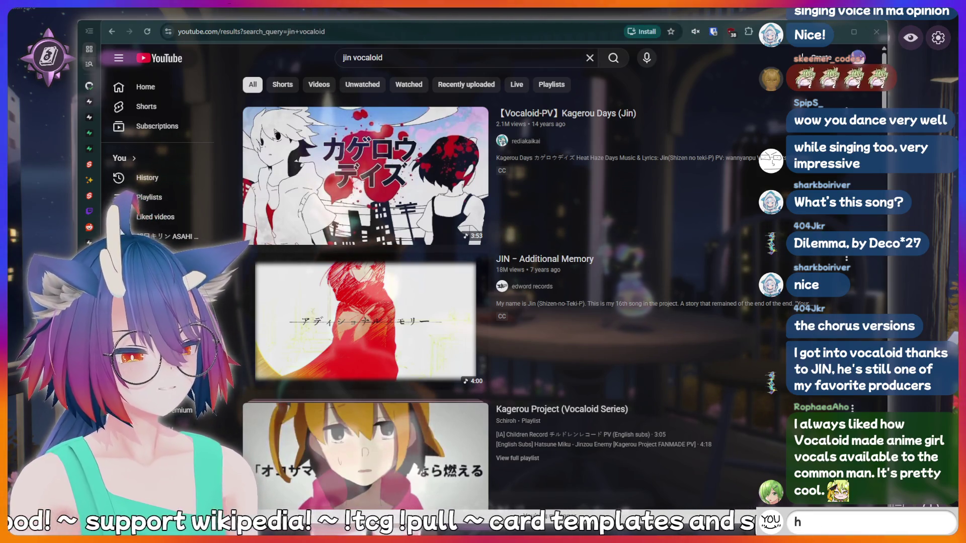
pyautogui.write('hiii')
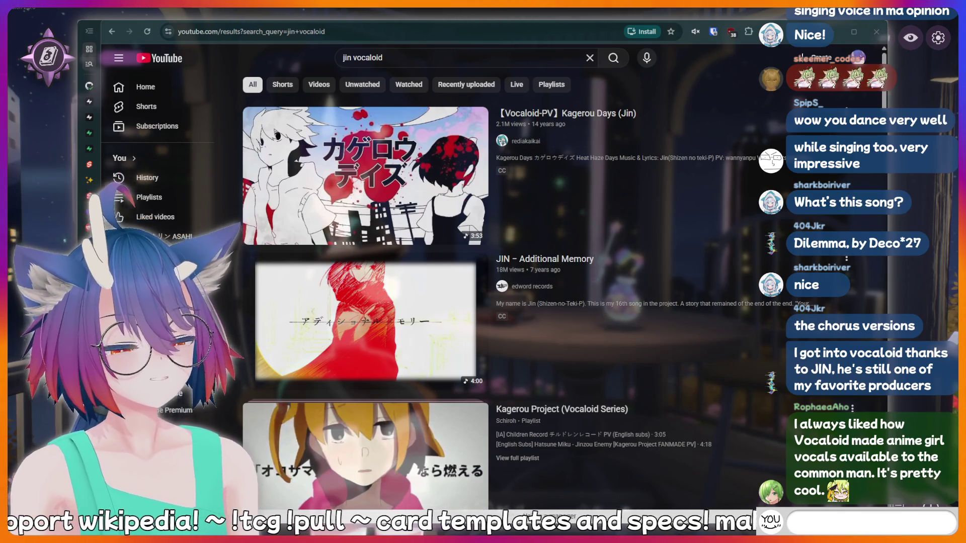
pyautogui.press('Return')
pyautogui.write('!addquot')
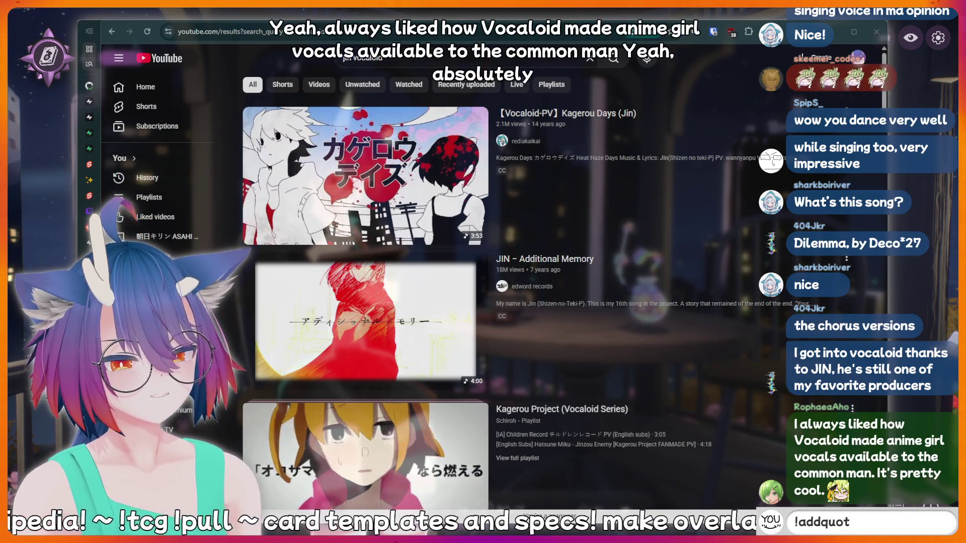
pyautogui.write('e I just said')
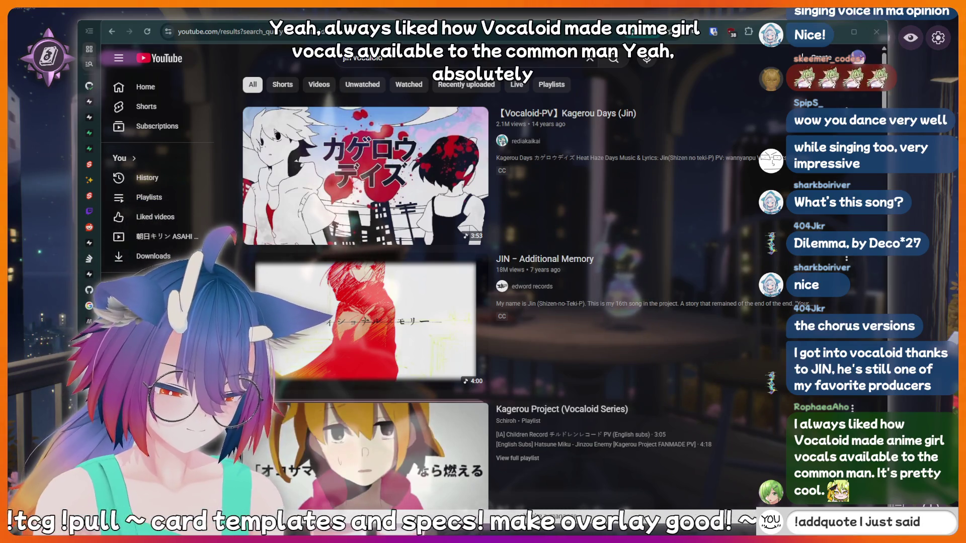
pyautogui.write(' something su')
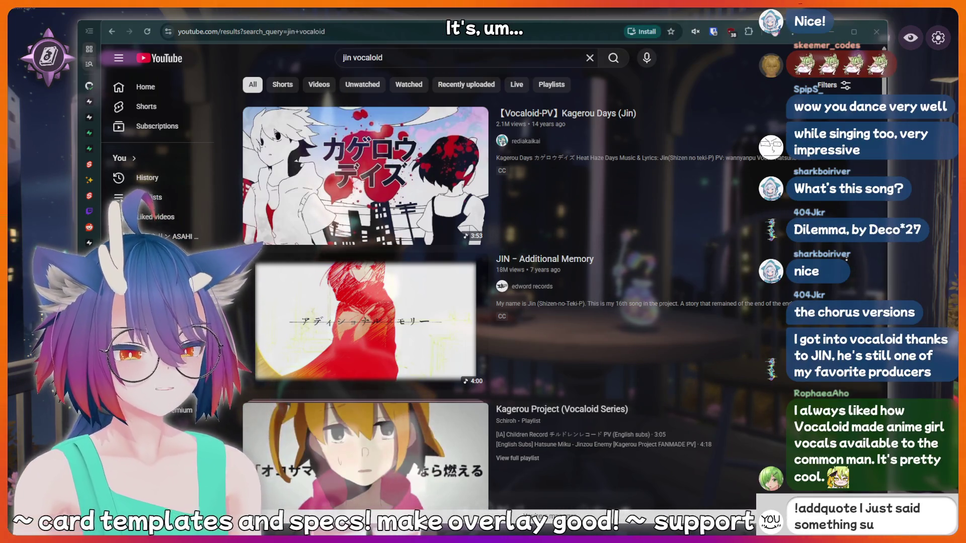
pyautogui.write('ssy that shou')
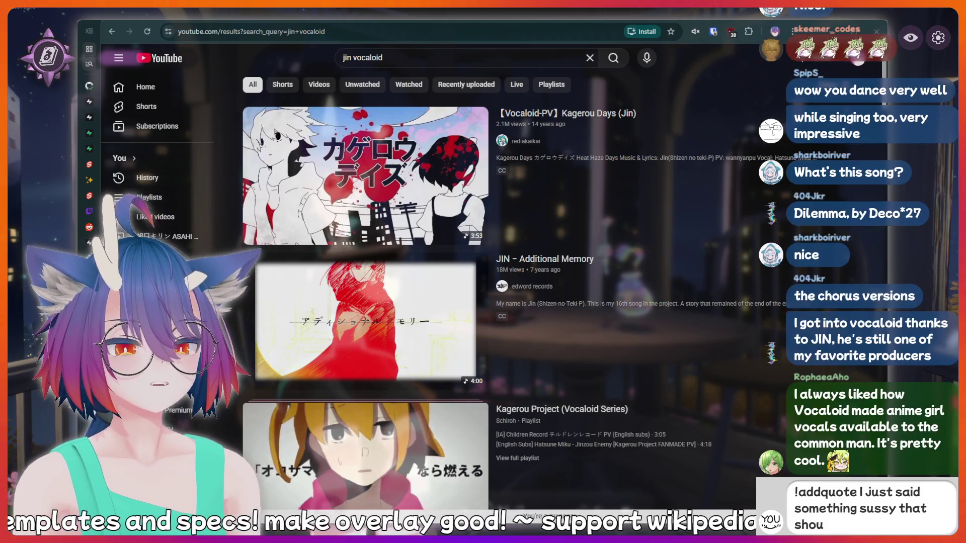
pyautogui.write('ld be recorde')
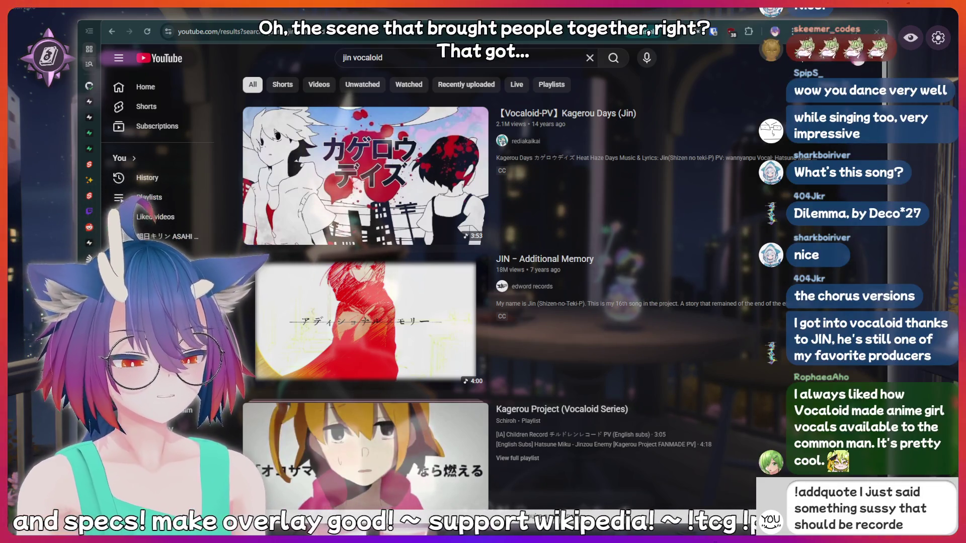
pyautogui.write('d forever')
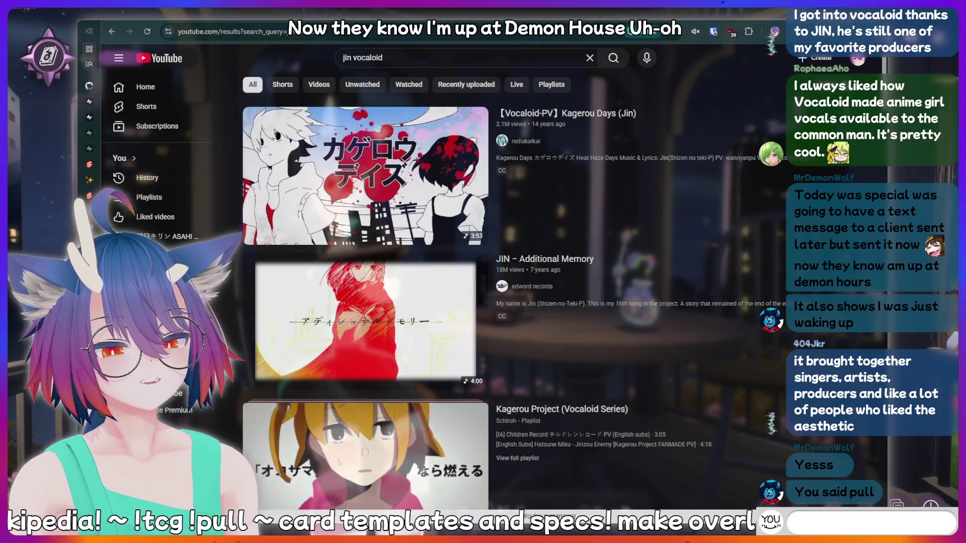
pyautogui.write('in is a botto')
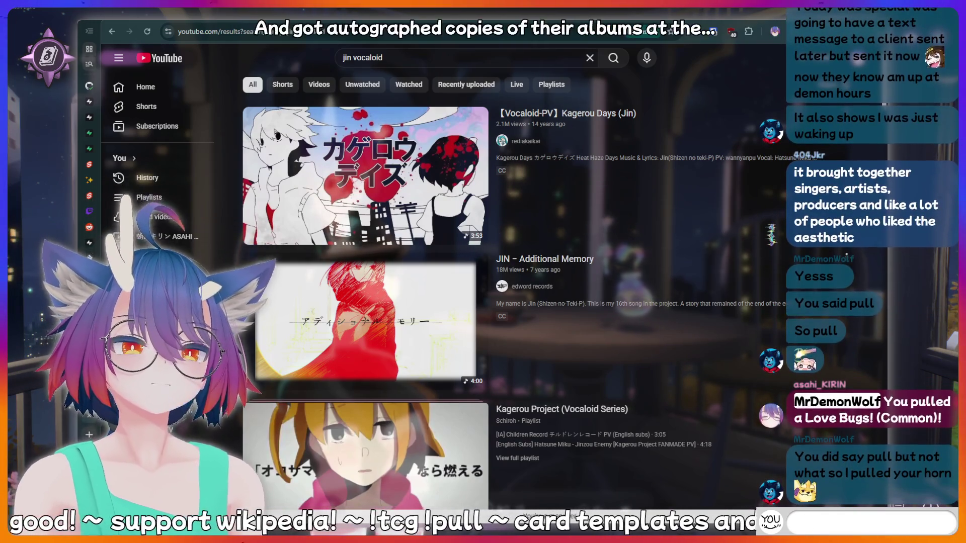
pyautogui.write('fish')
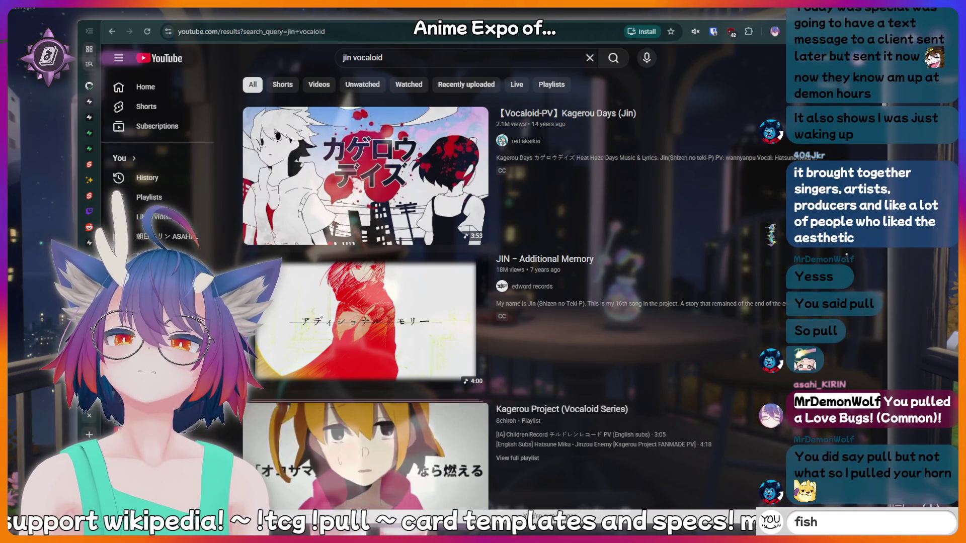
# Search for 'mikunopolis los angeles', then retype the sussy !addquote in chat
pyautogui.click(395, 60)
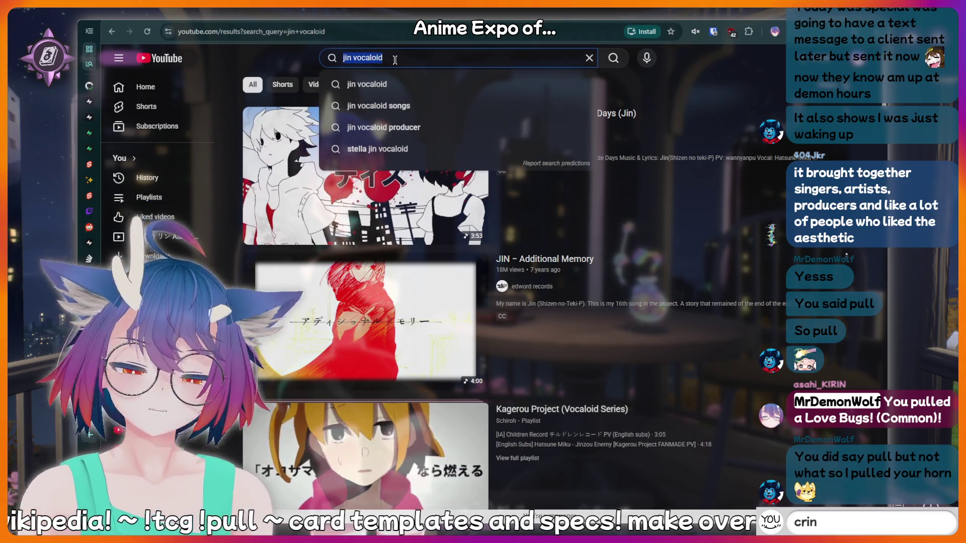
pyautogui.write('mikunopolis')
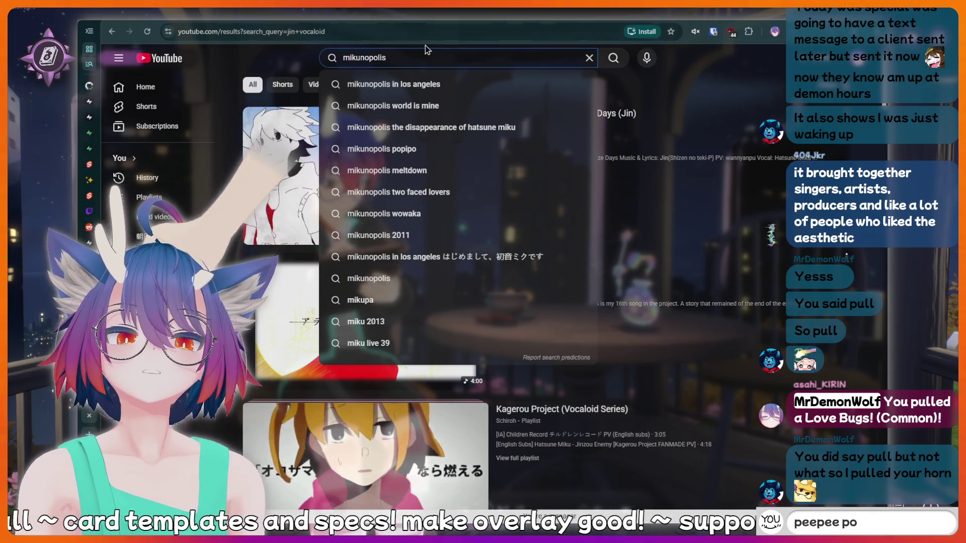
pyautogui.write(' l')
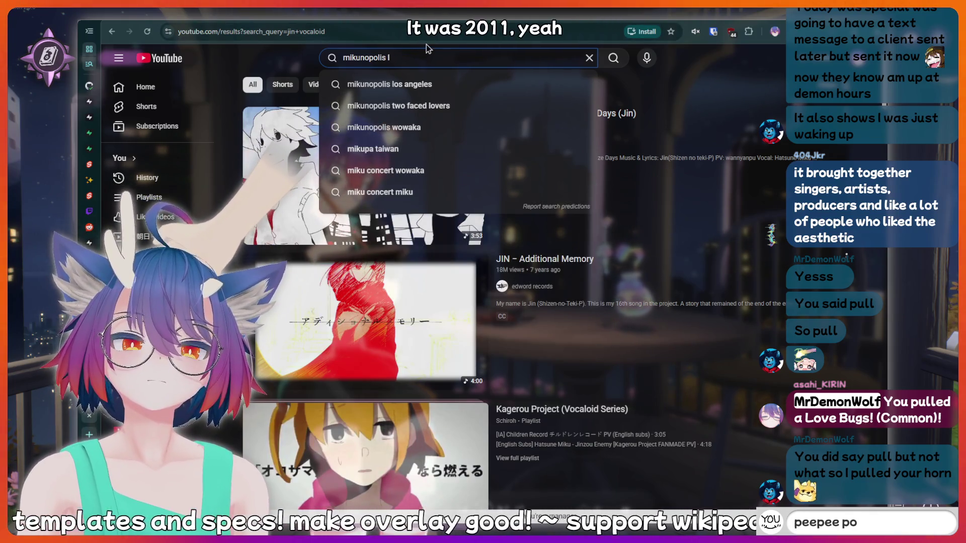
pyautogui.write('os angeles')
pyautogui.press('Return')
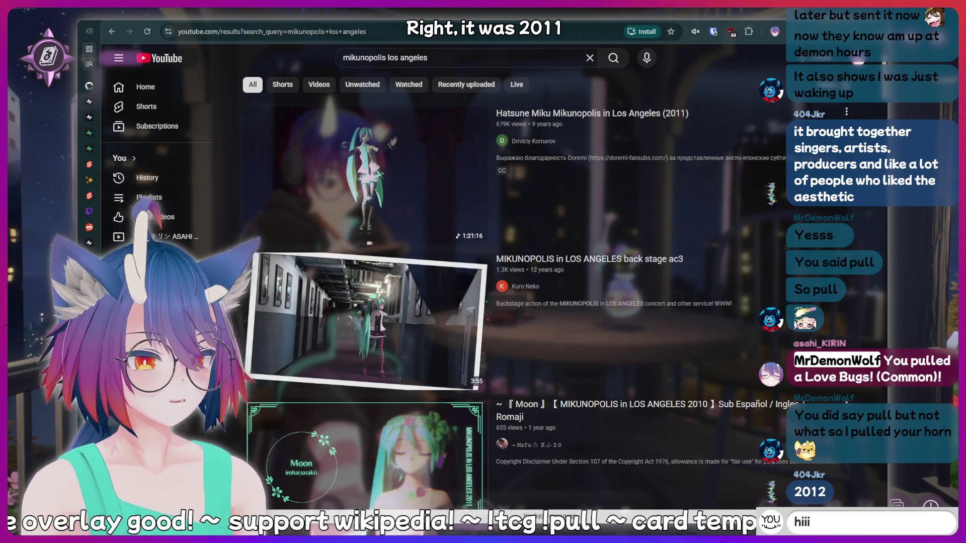
pyautogui.write('!addq')
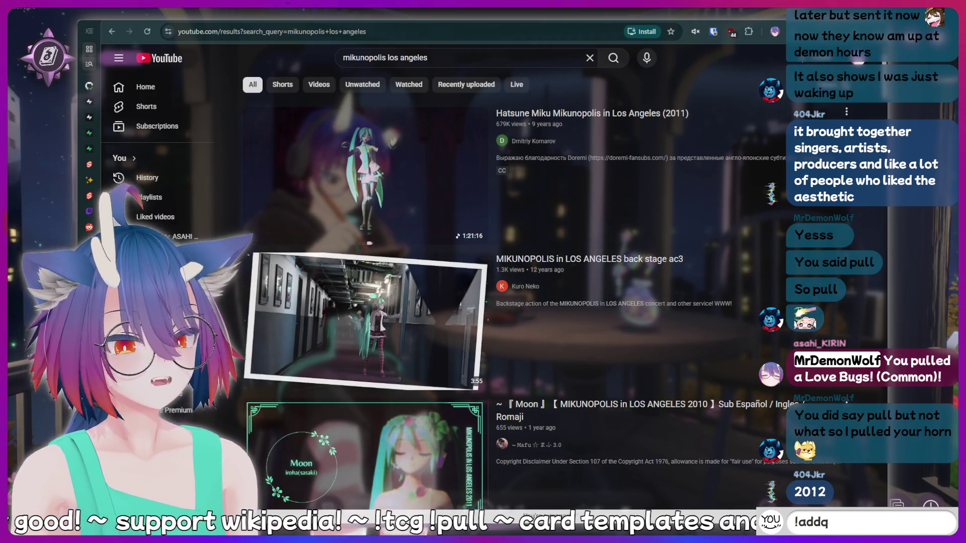
pyautogui.write('uote I just s')
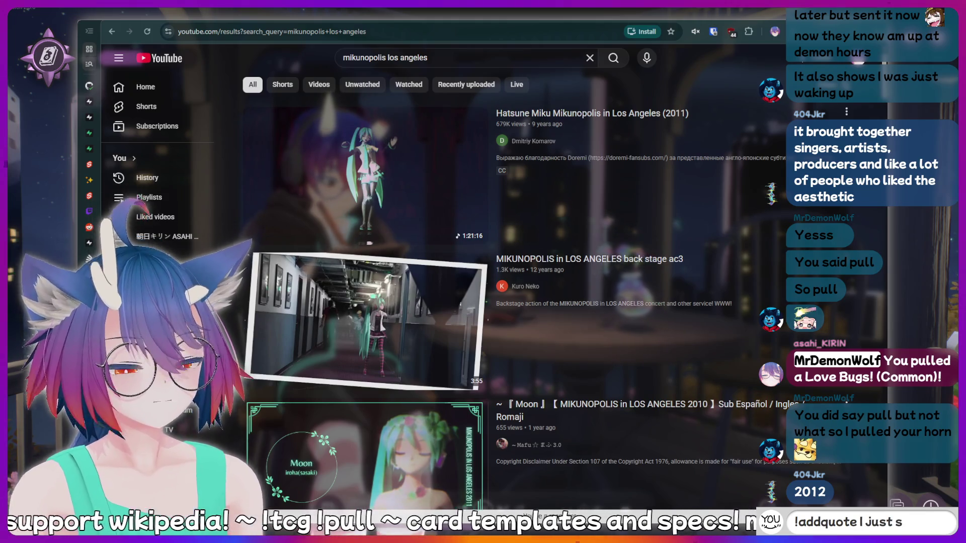
pyautogui.write('aid something')
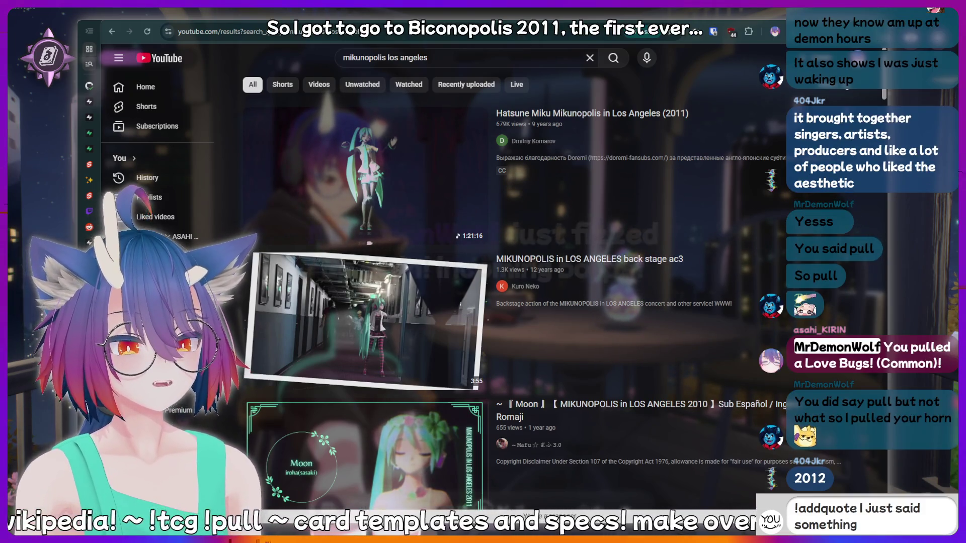
pyautogui.write(' sussy that s')
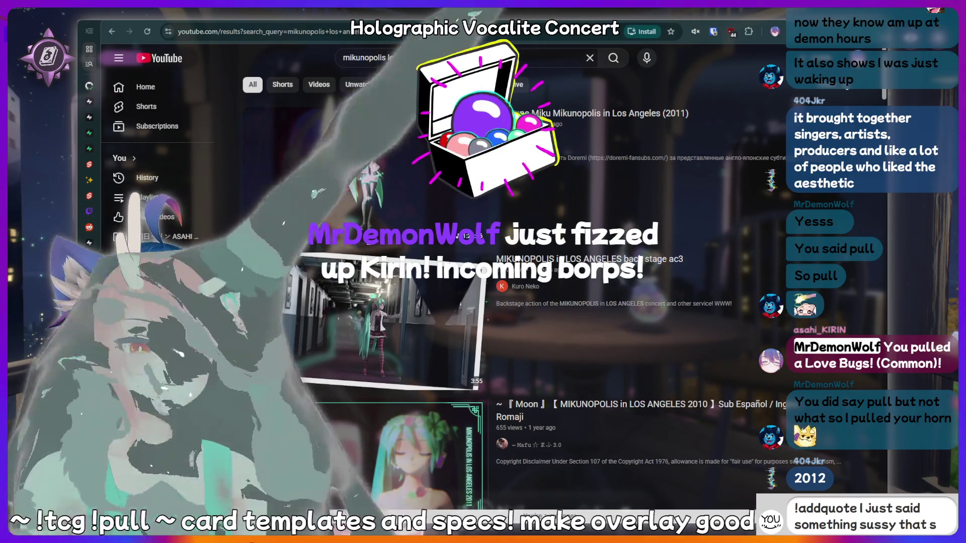
pyautogui.write('hould be reco')
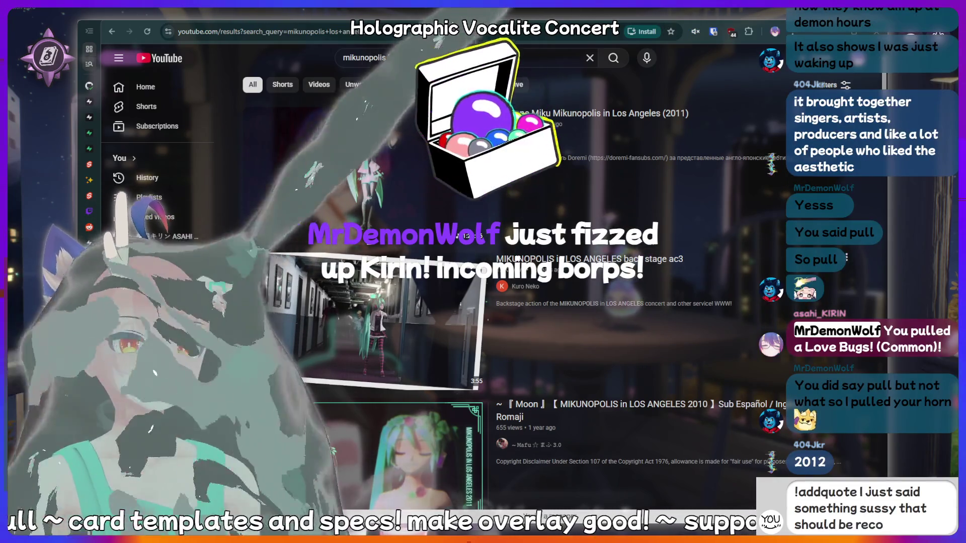
pyautogui.write('rded forever!')
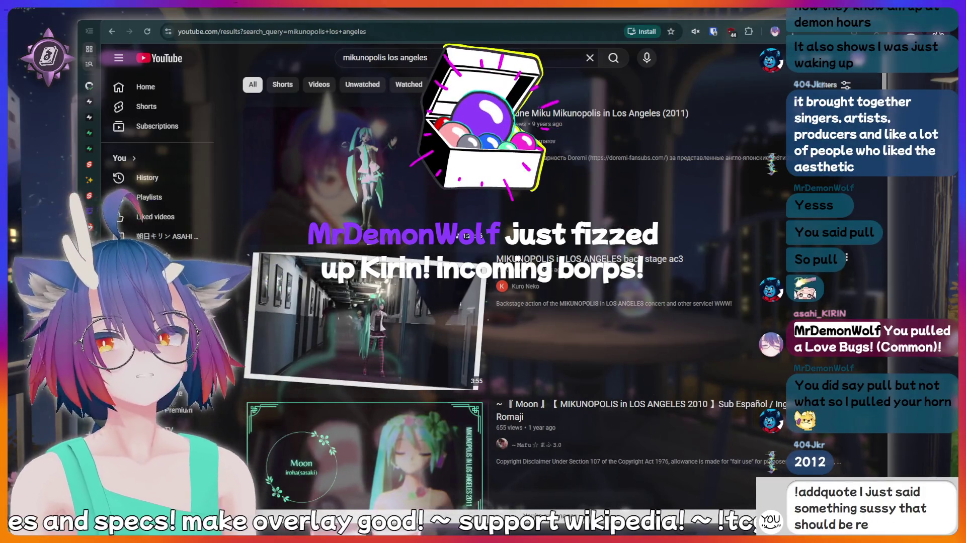